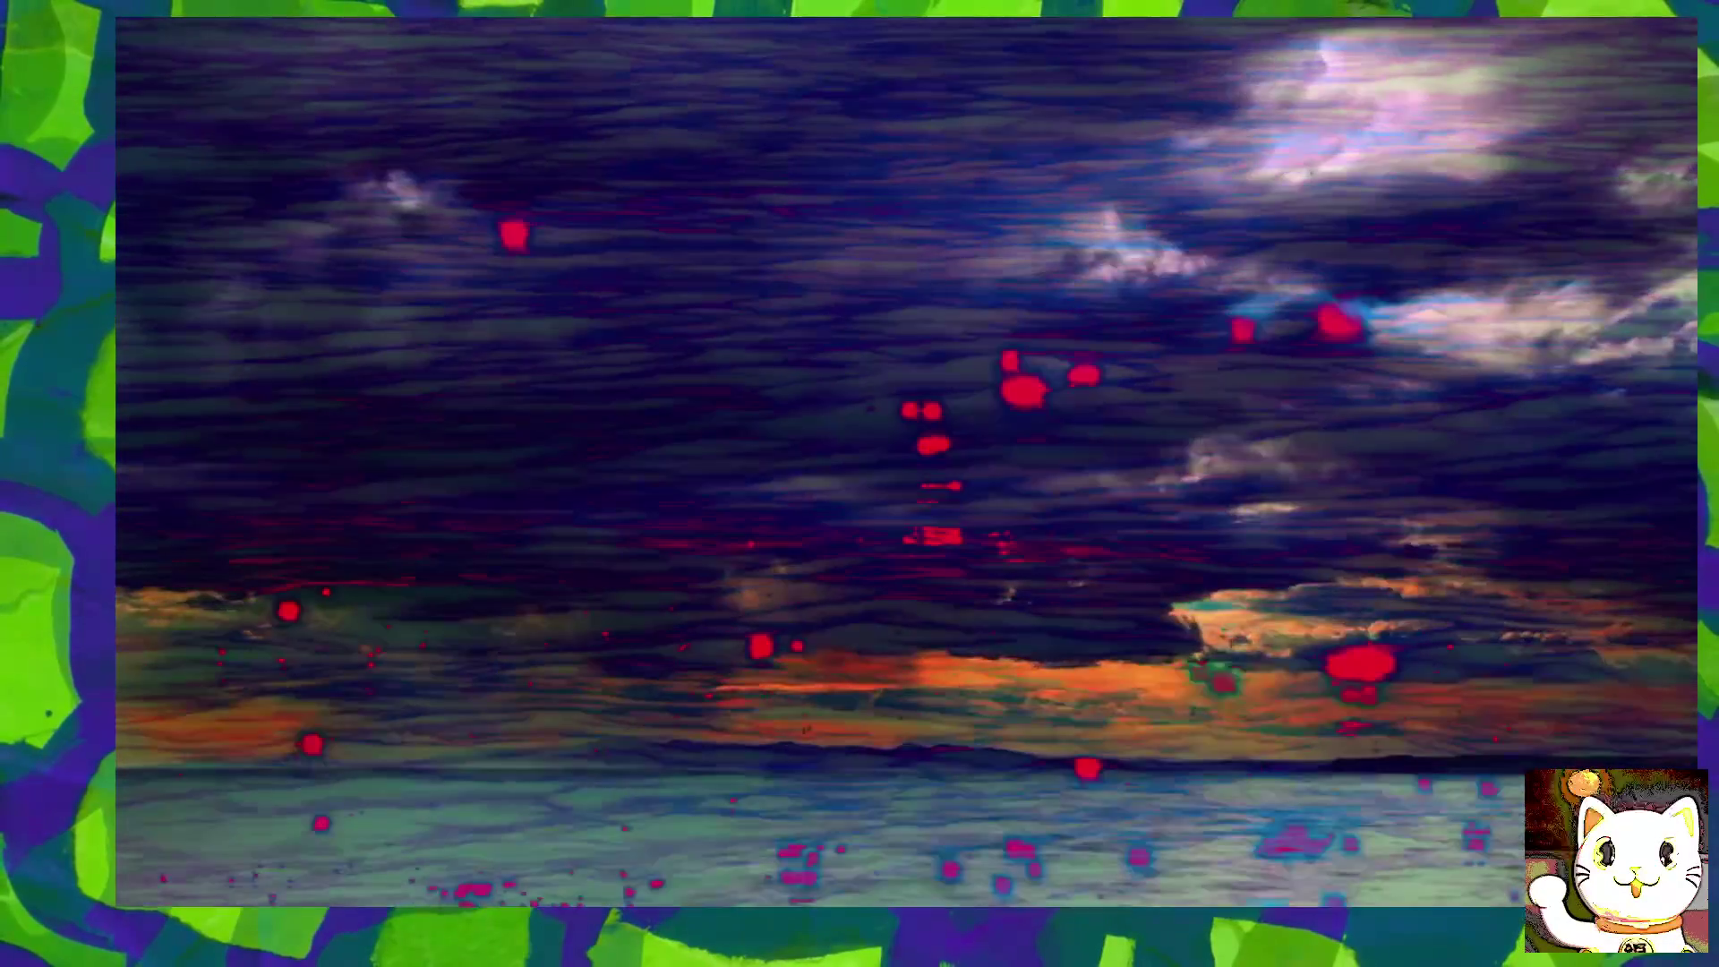
Step: Exit full-screen output and return to the Magic node editor with its File menu
key(Escape)
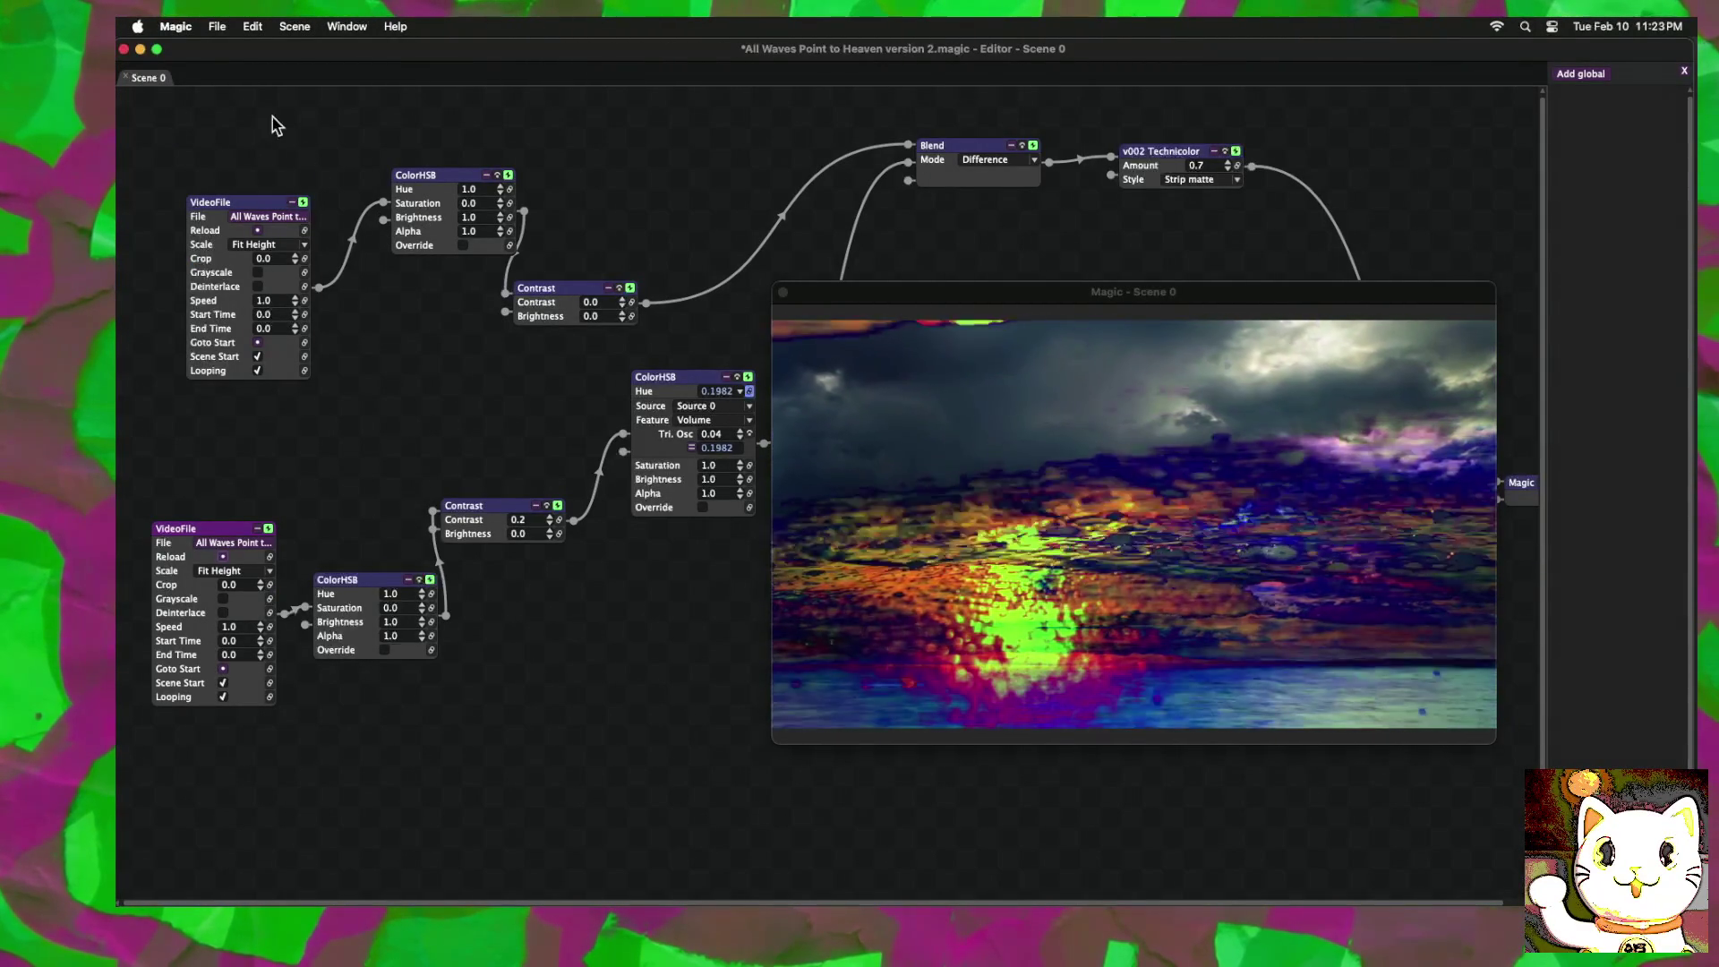
click(215, 38)
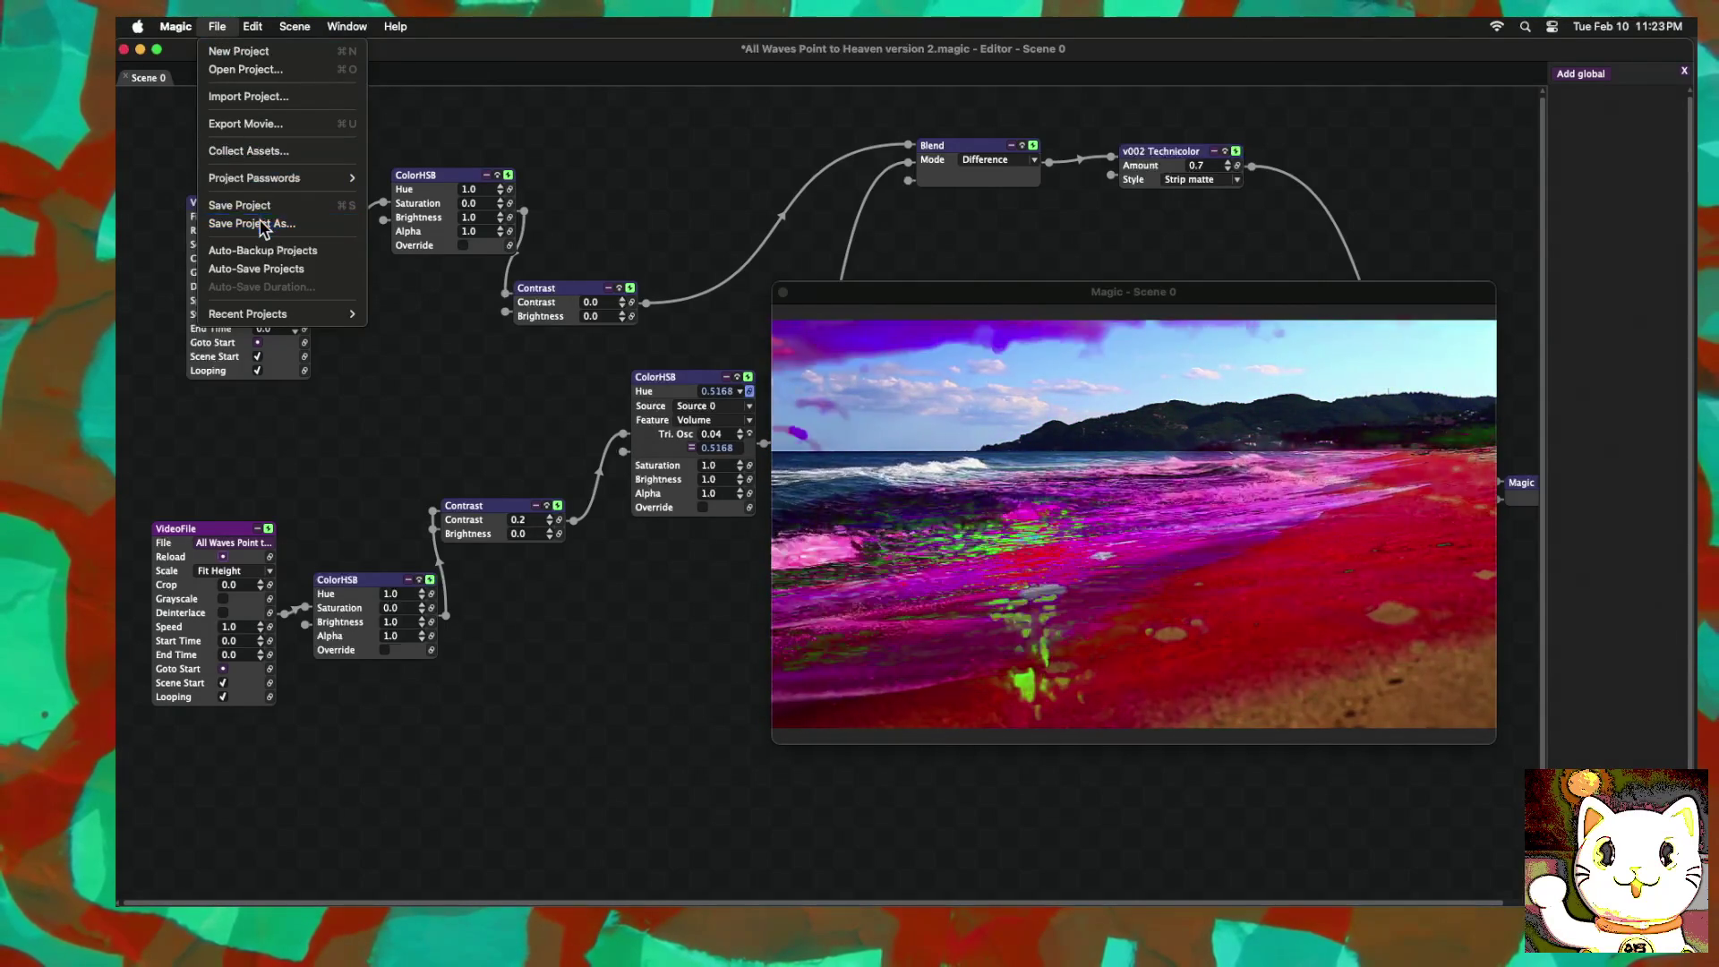
Step: Save a copy of the project named 'All Waves Point to Heaven version 3 FX'
click(251, 223)
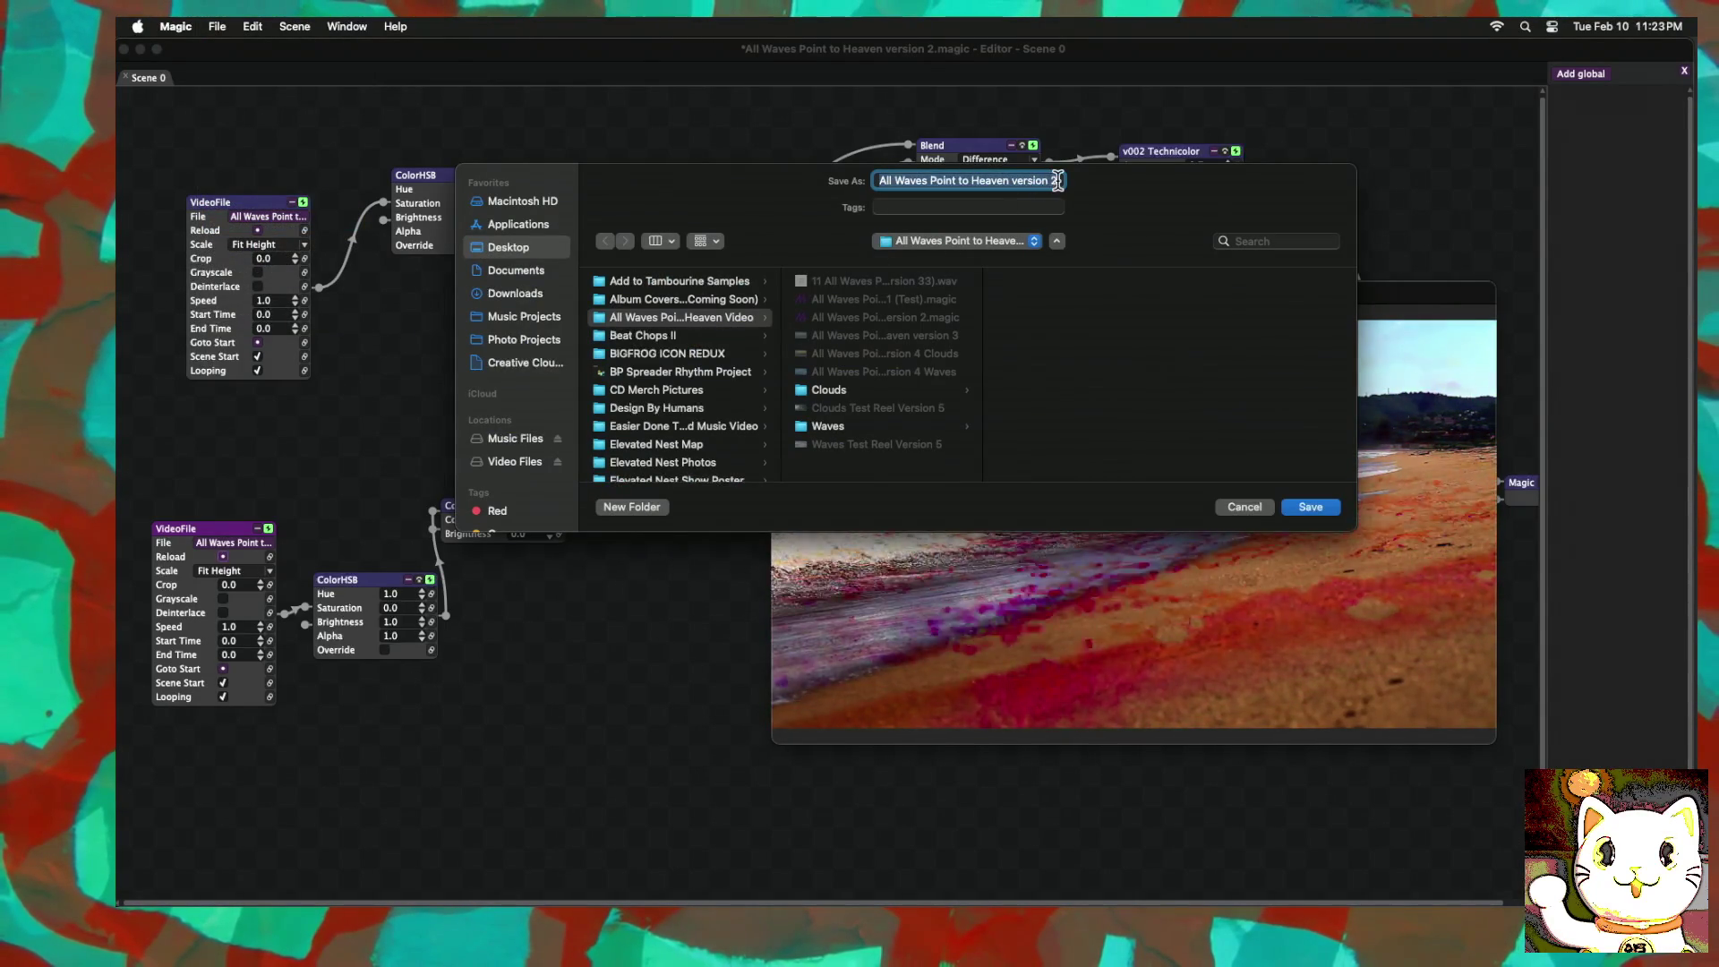
click(1056, 180)
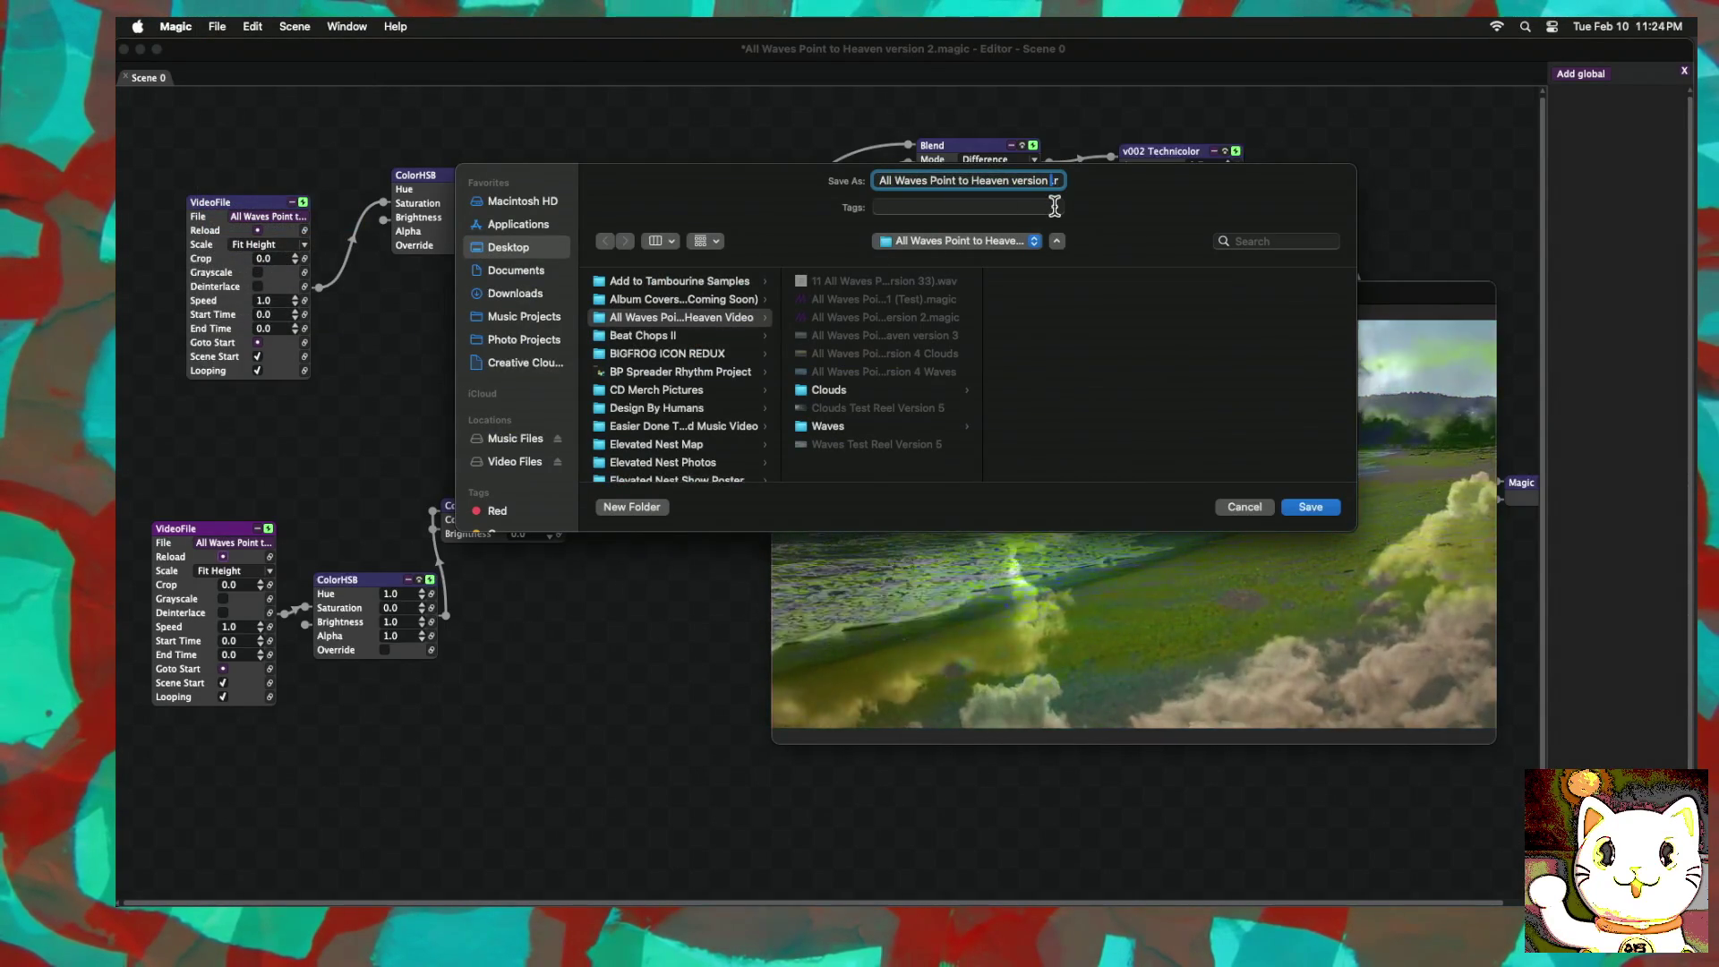
text(3)
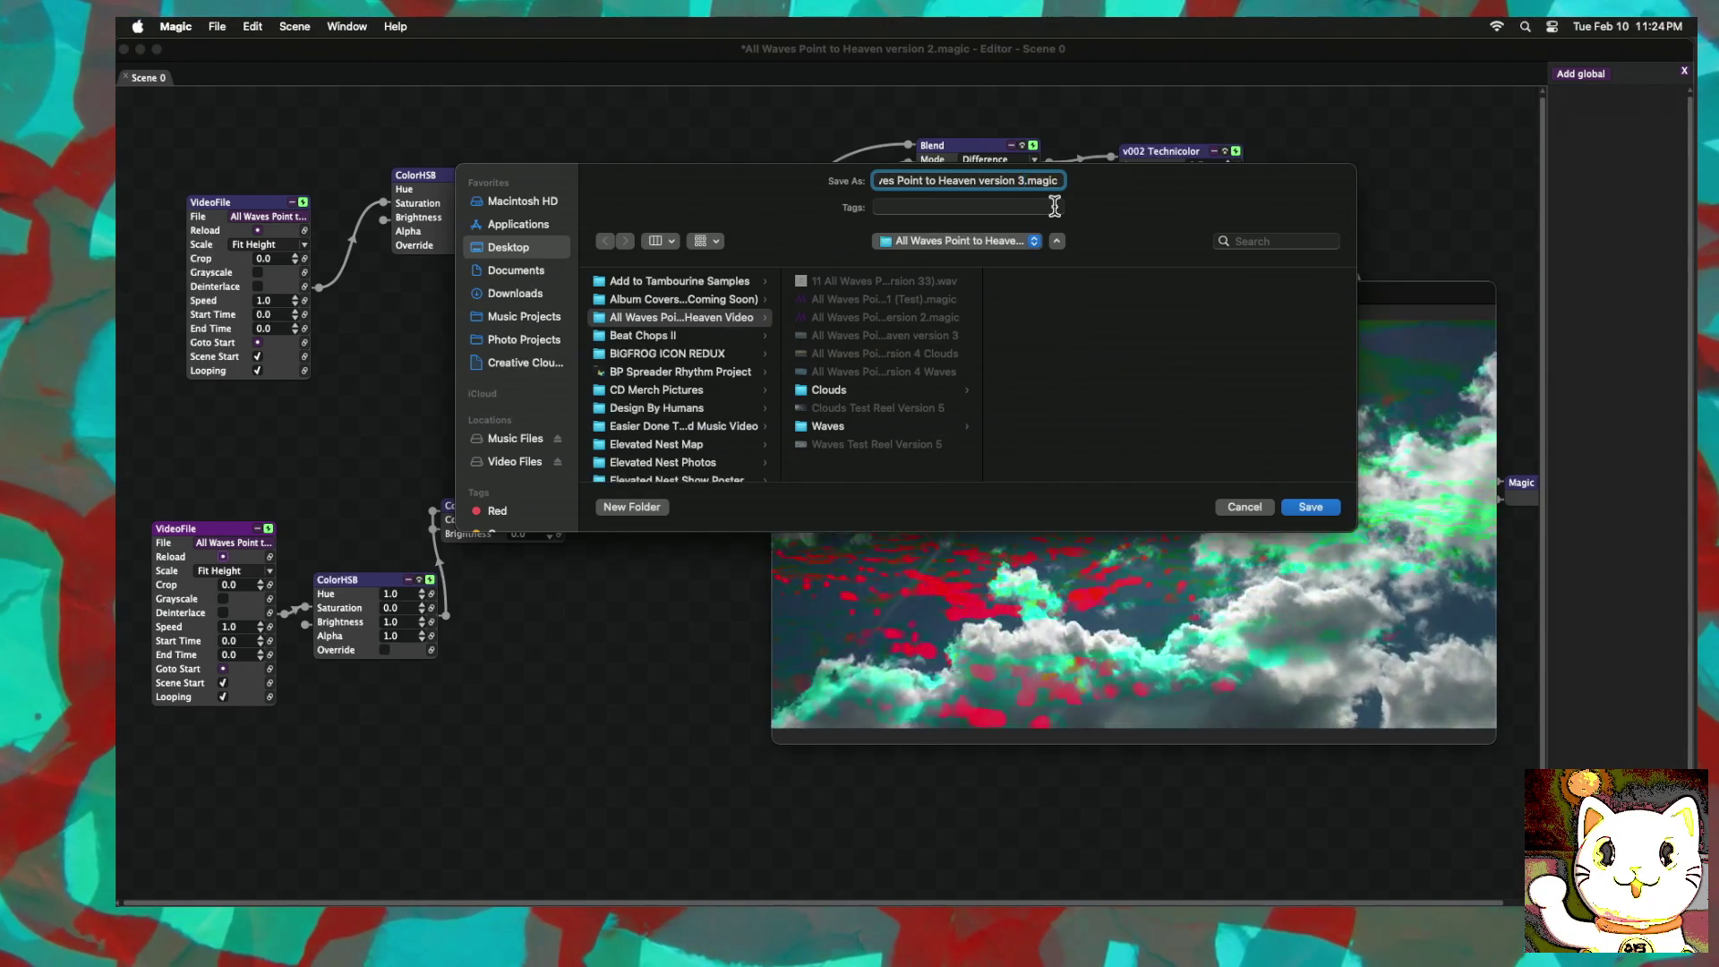
text( FX)
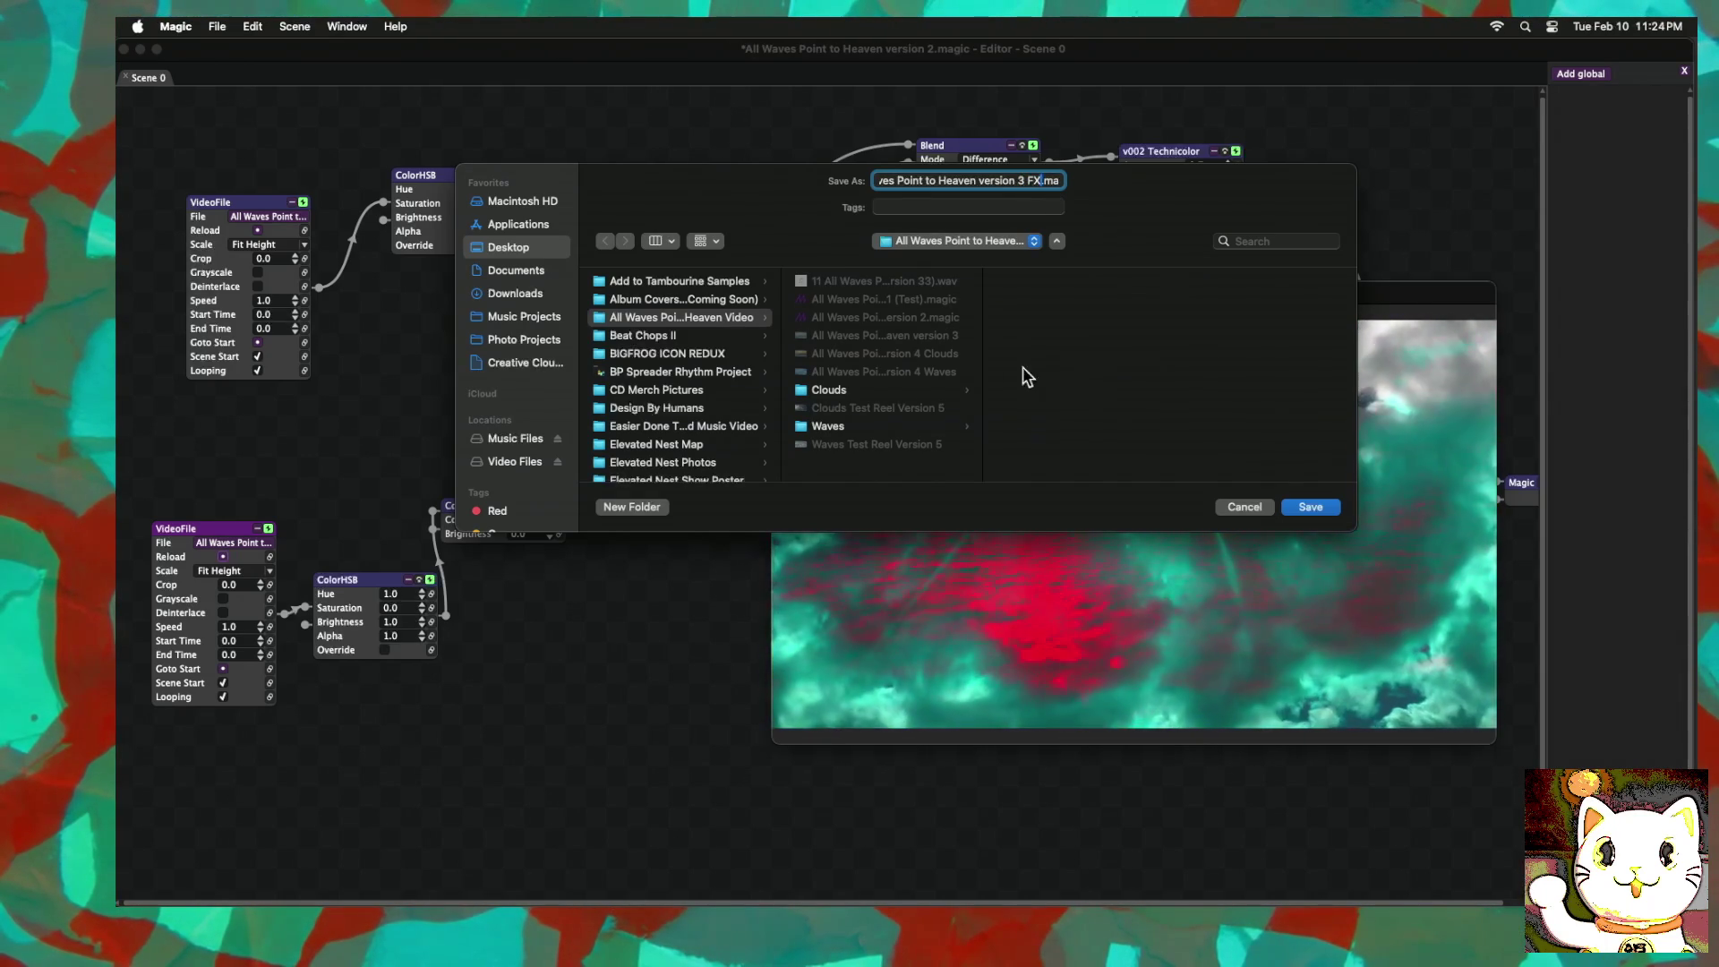
click(1298, 505)
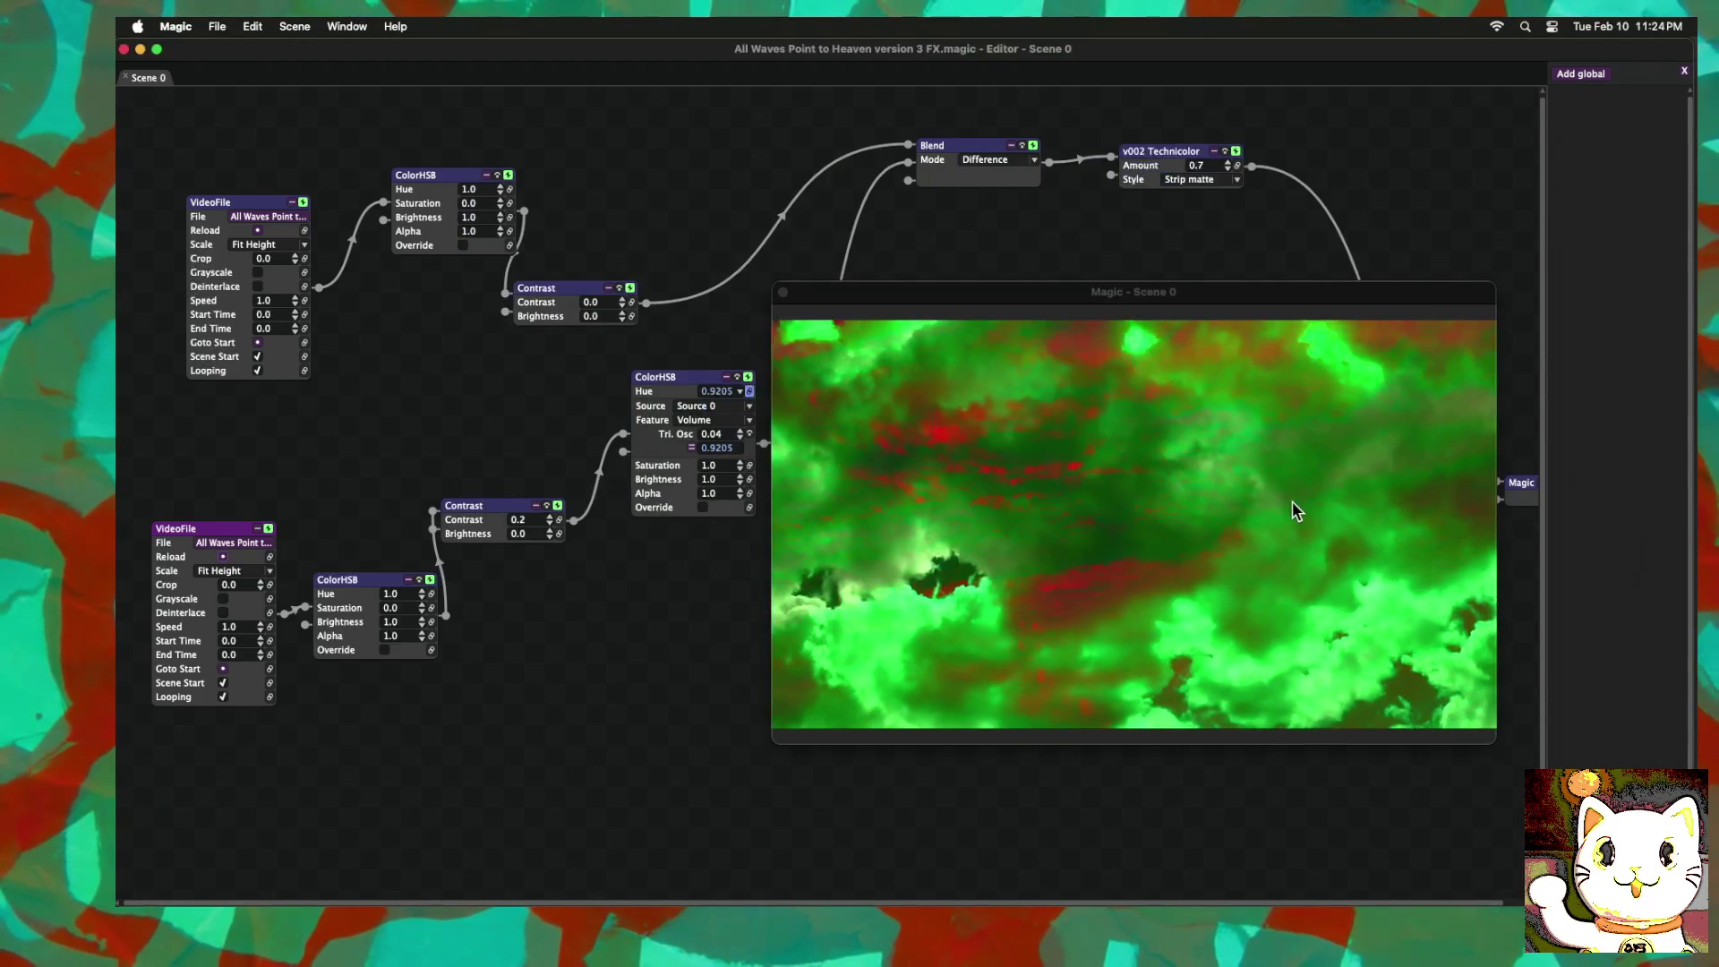
click(216, 27)
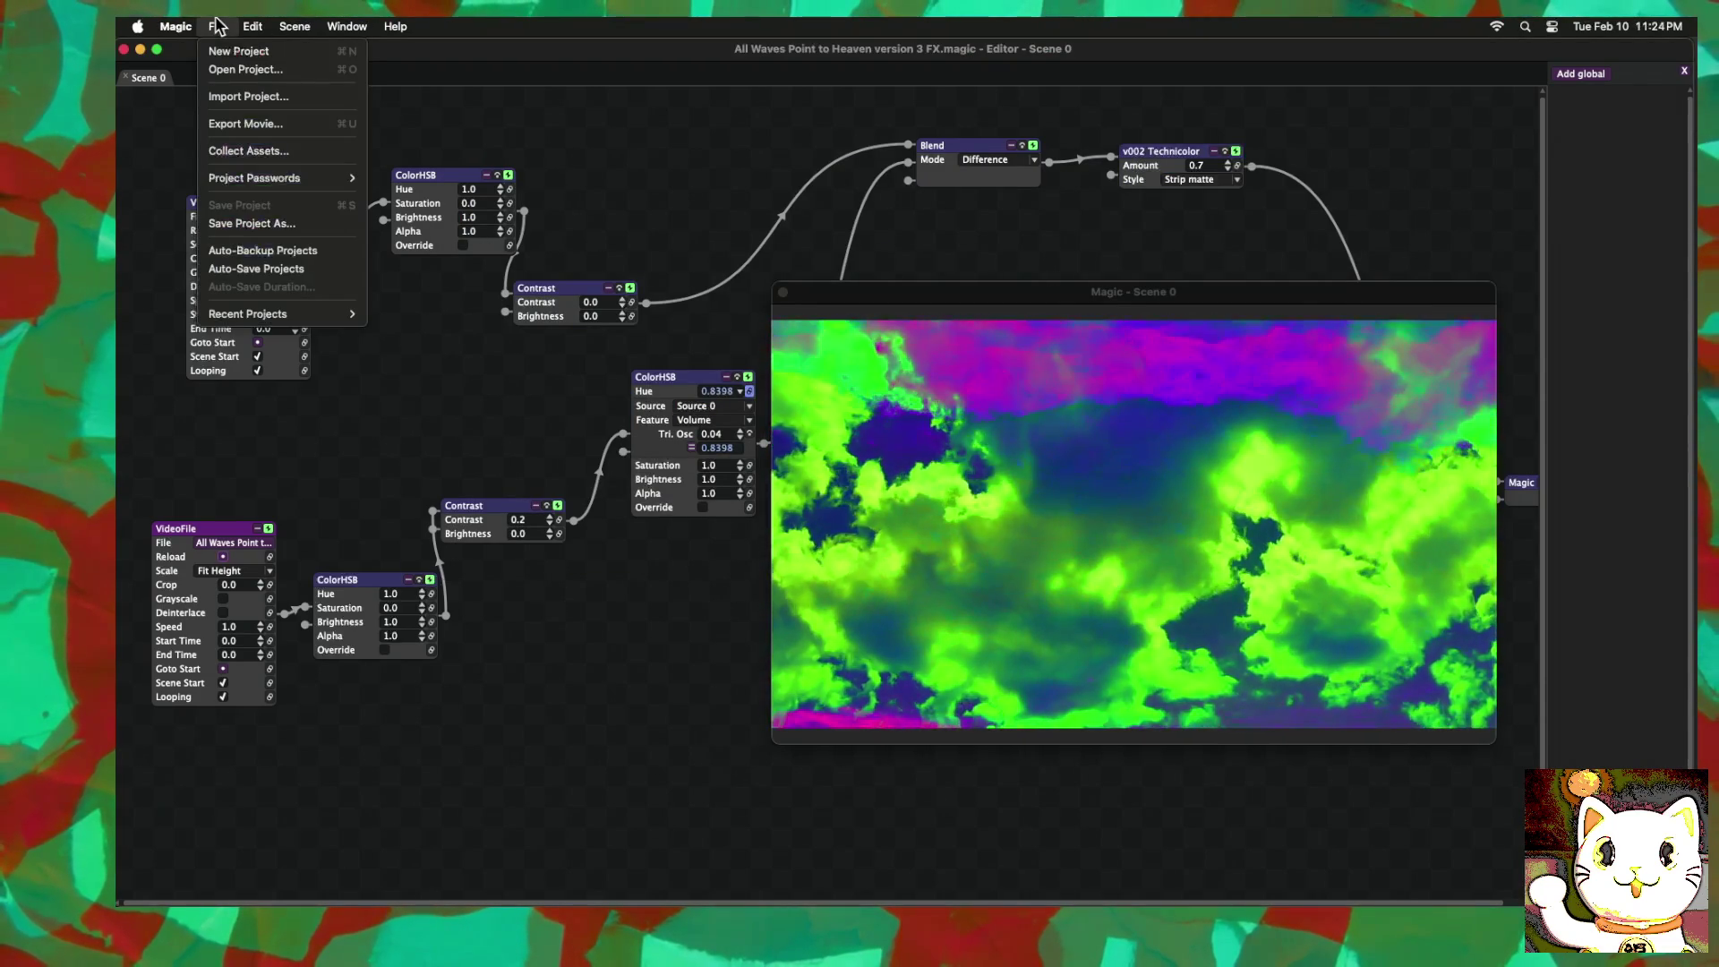
Step: Set the movie export to 1920x1080 resolution with a 0:05:30.0 length
click(231, 126)
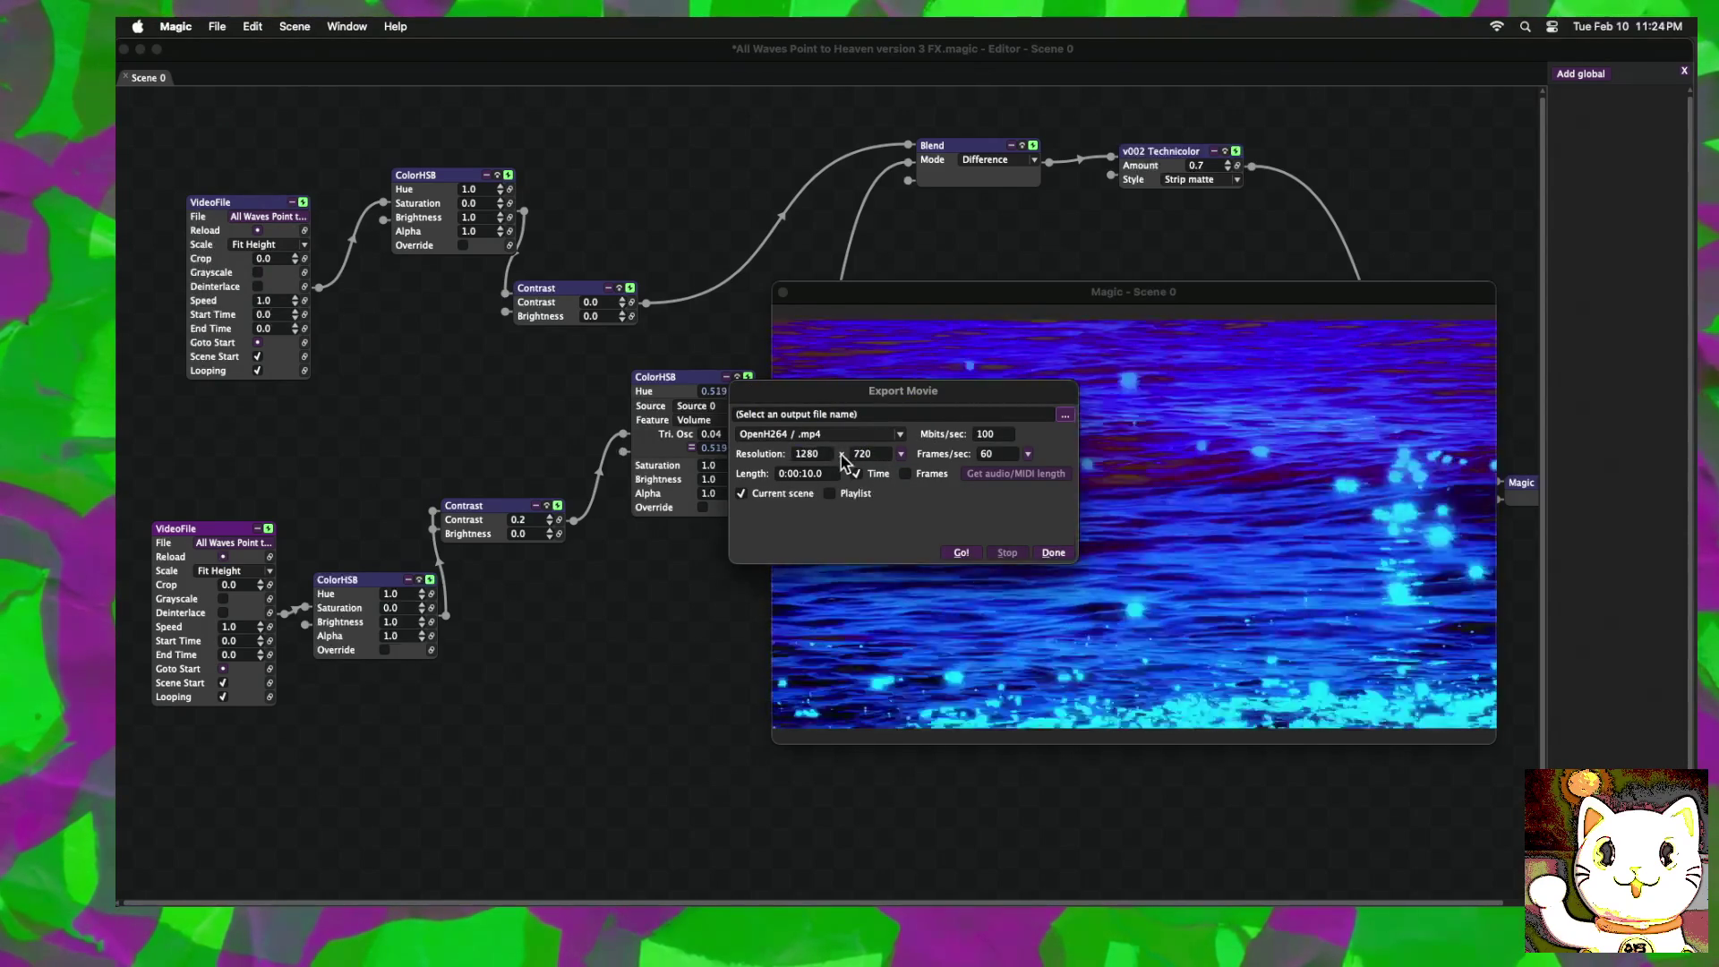
click(901, 454)
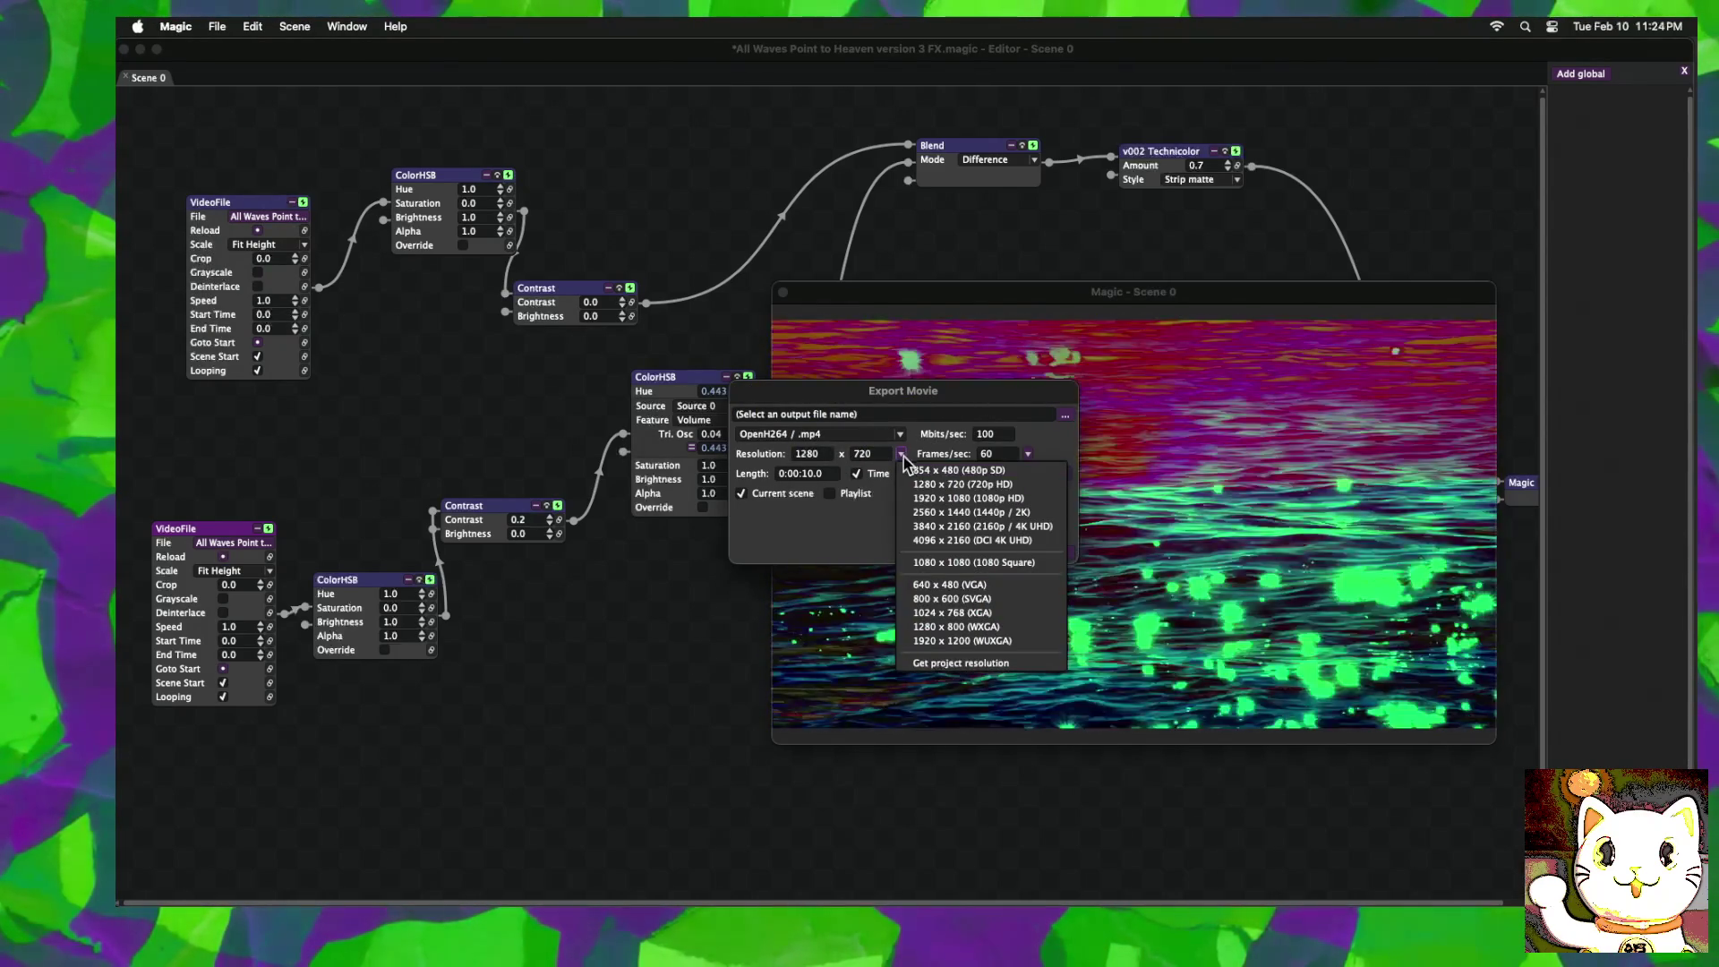
click(968, 497)
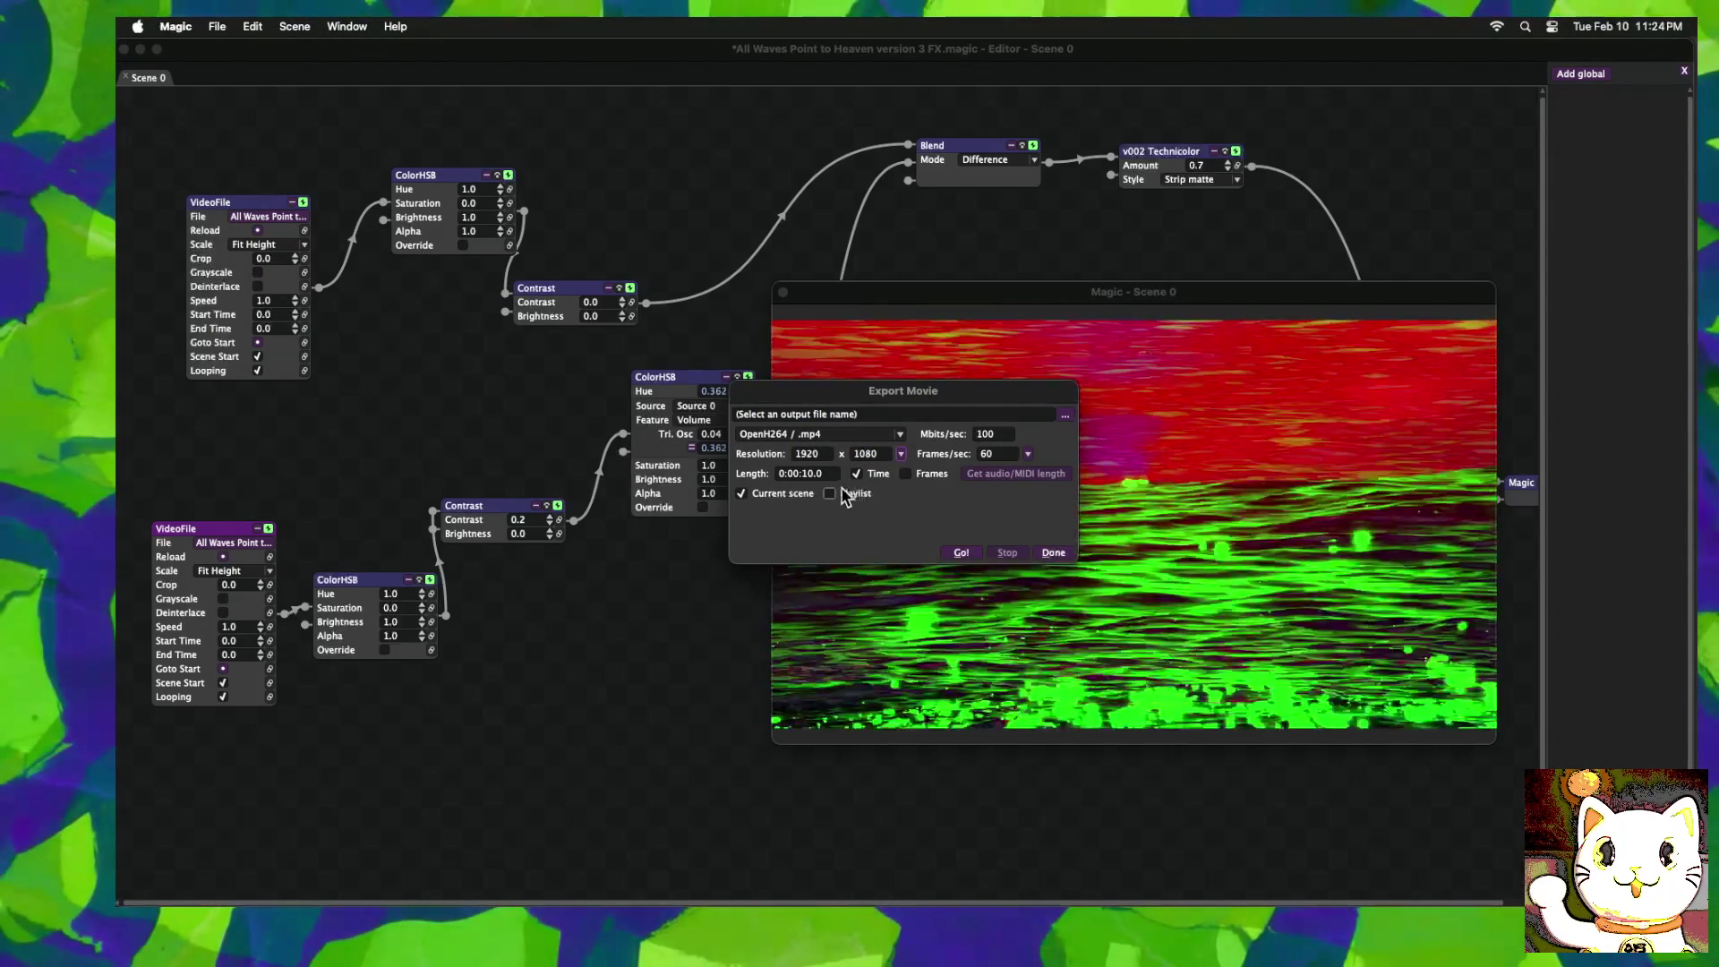
click(806, 474)
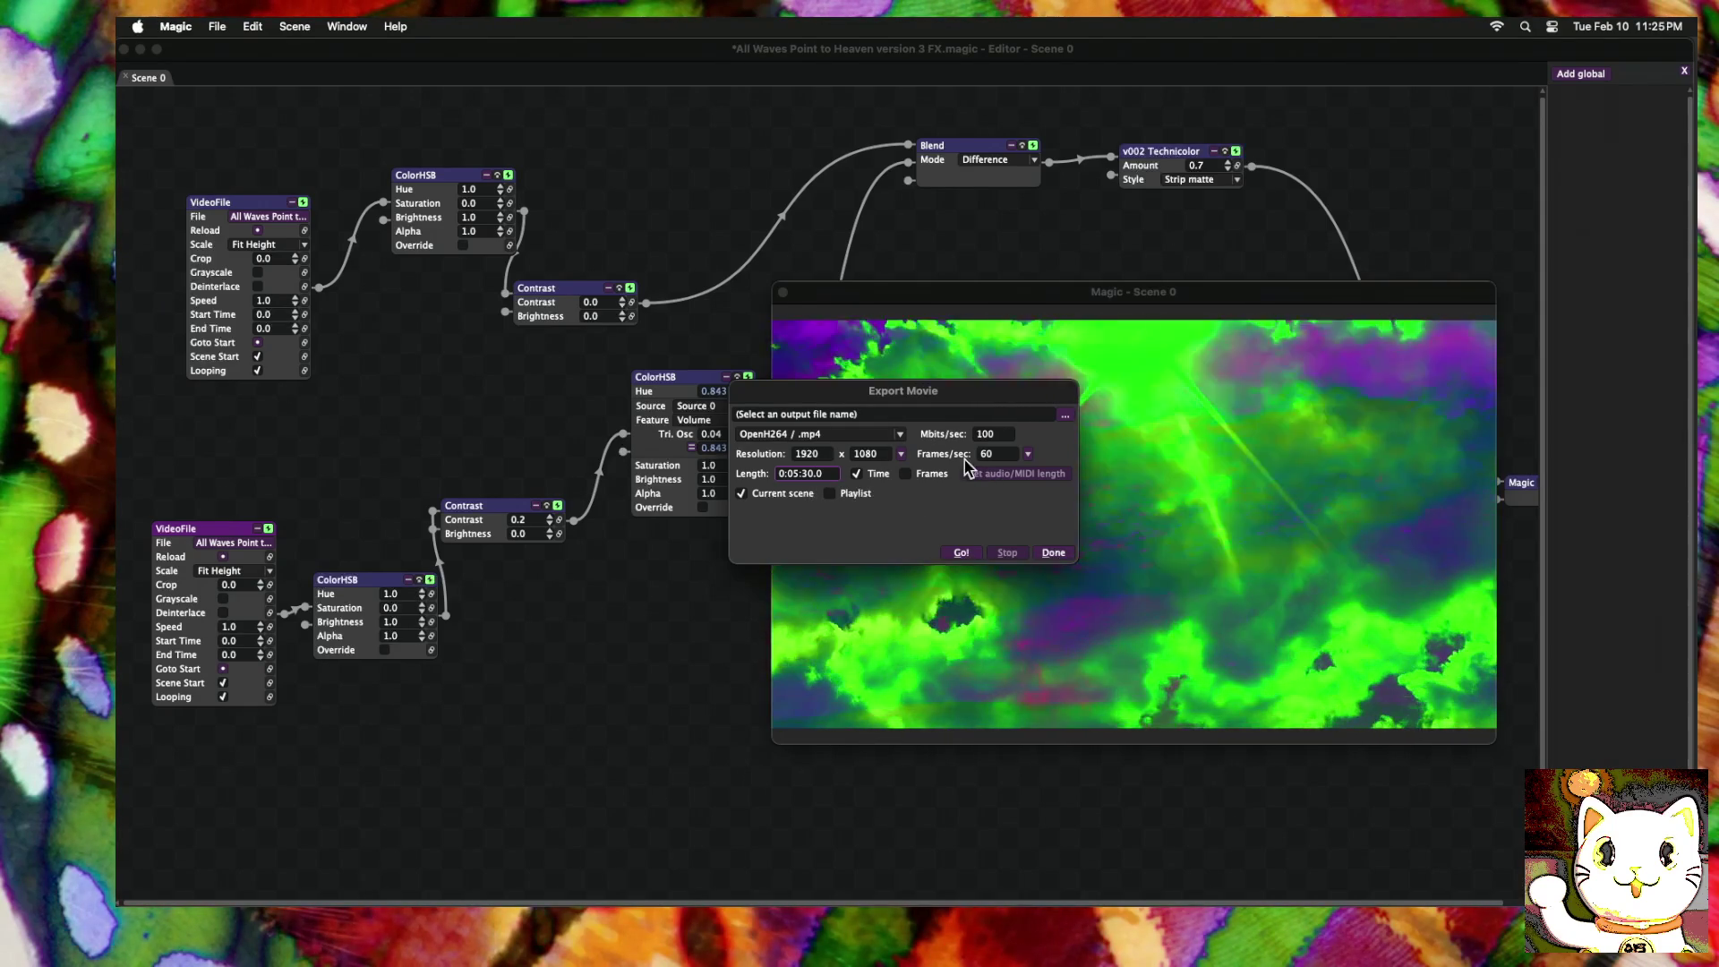
click(1028, 454)
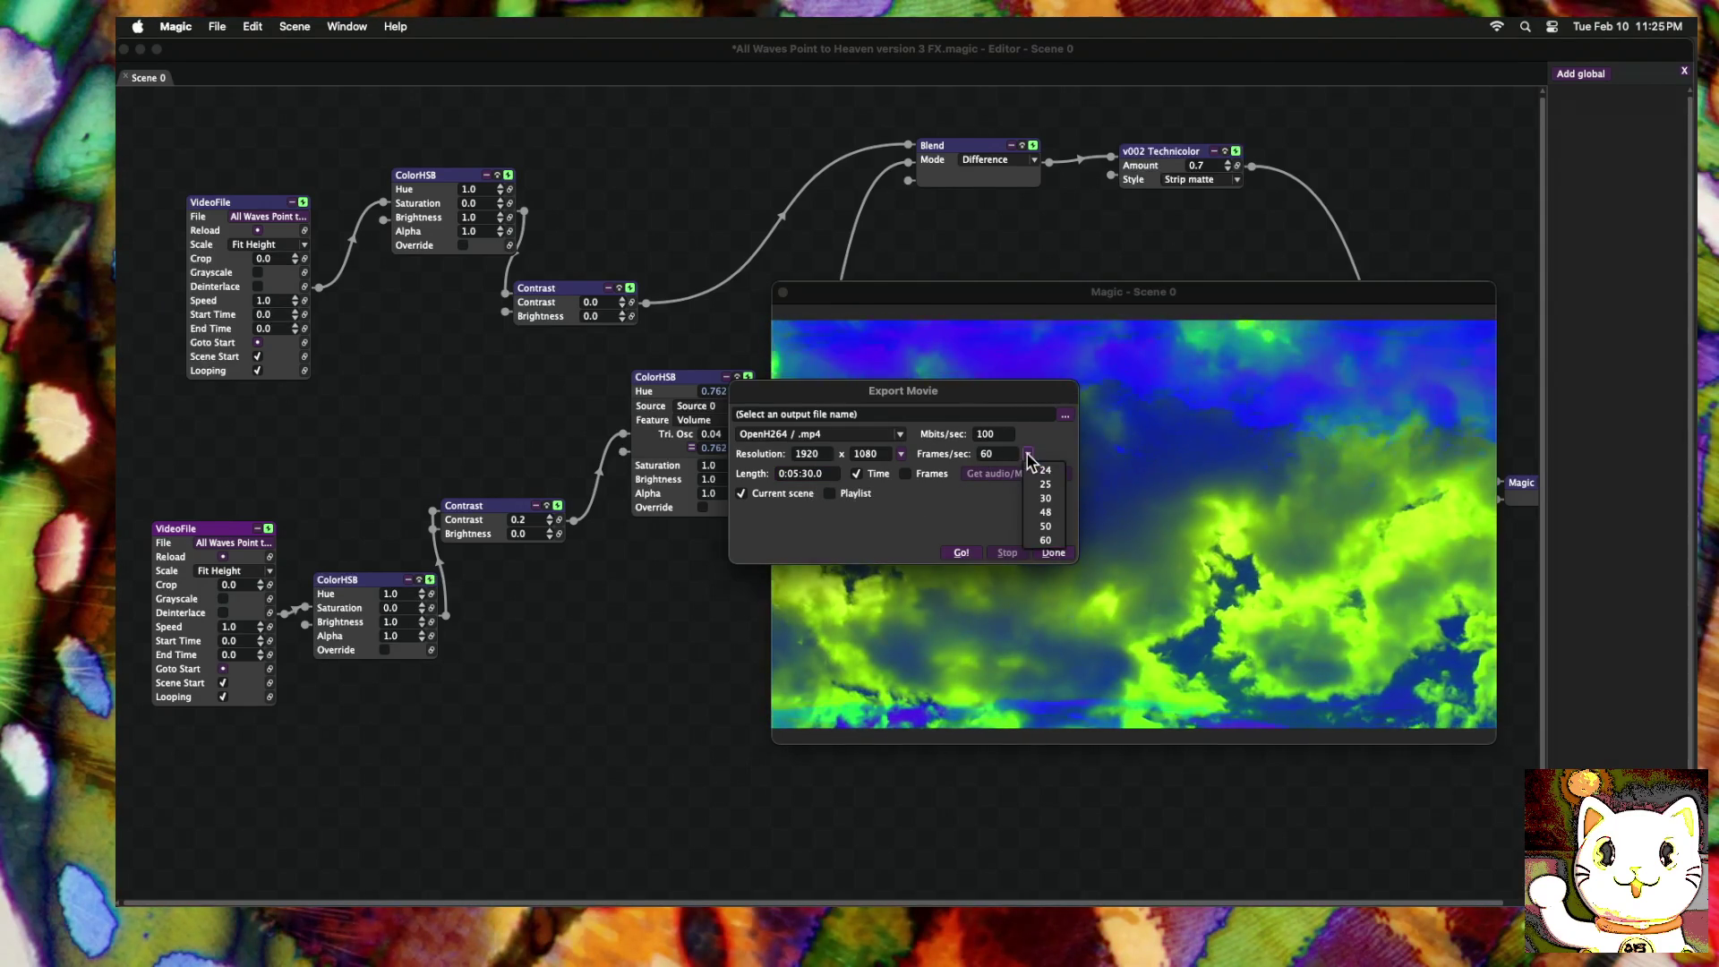
Step: Set the export frame rate to 30 fps and bring up the output file chooser
click(1039, 492)
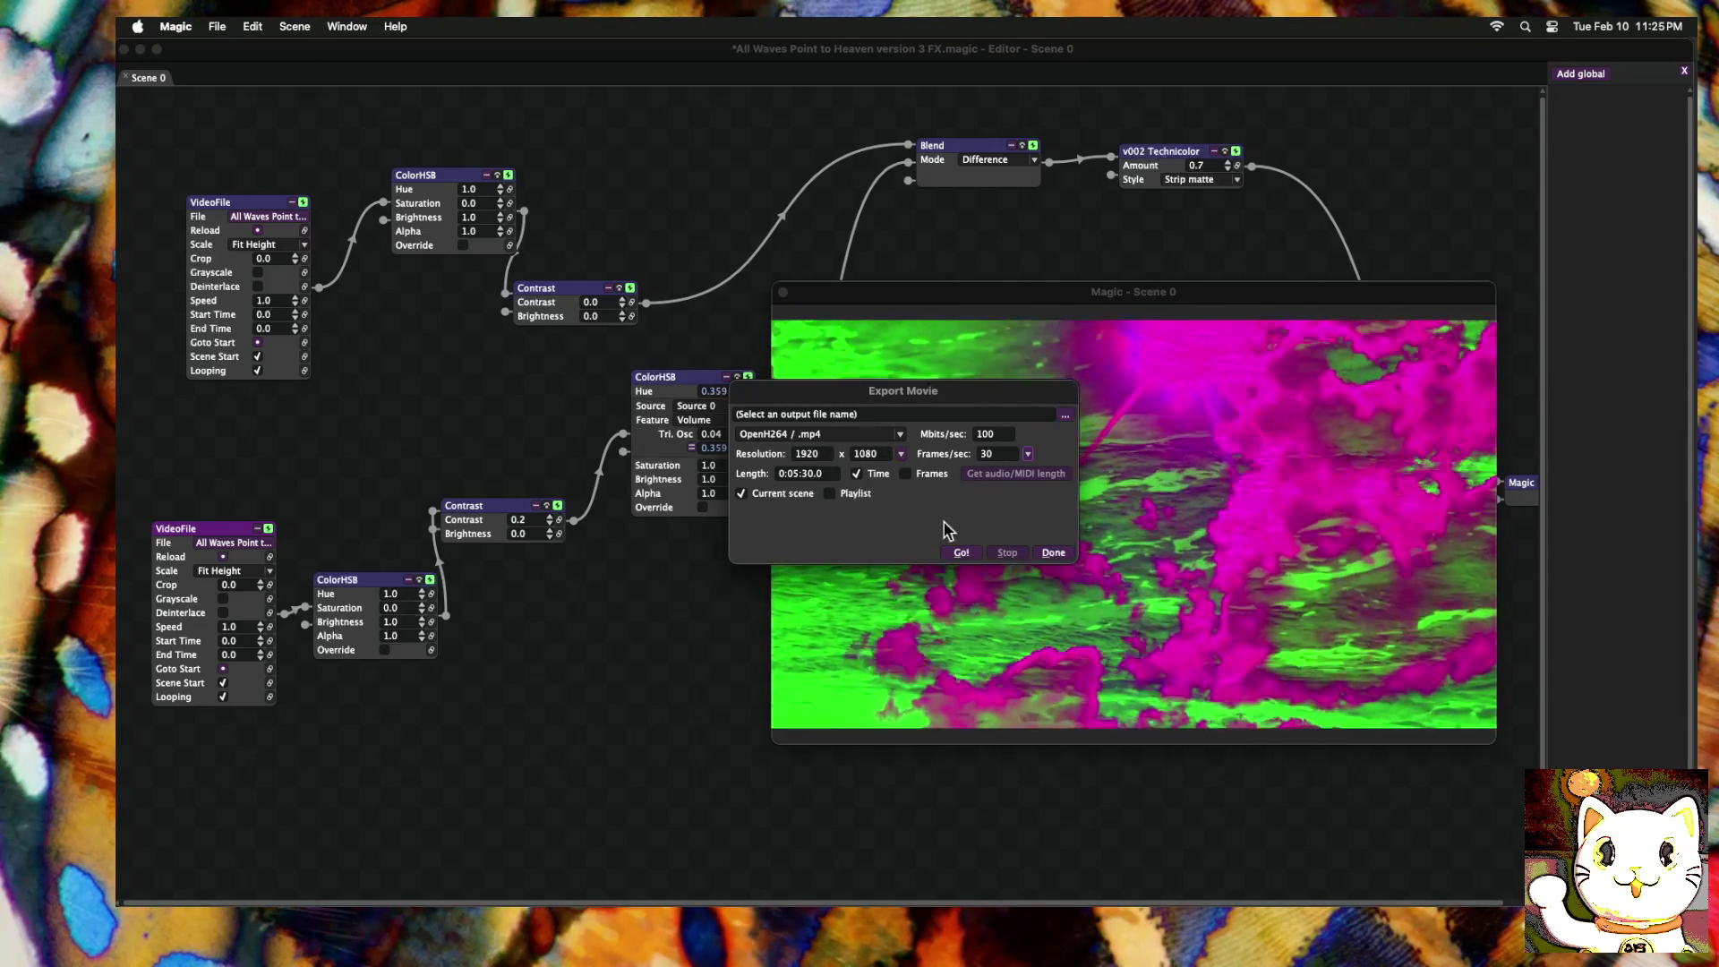
click(1065, 416)
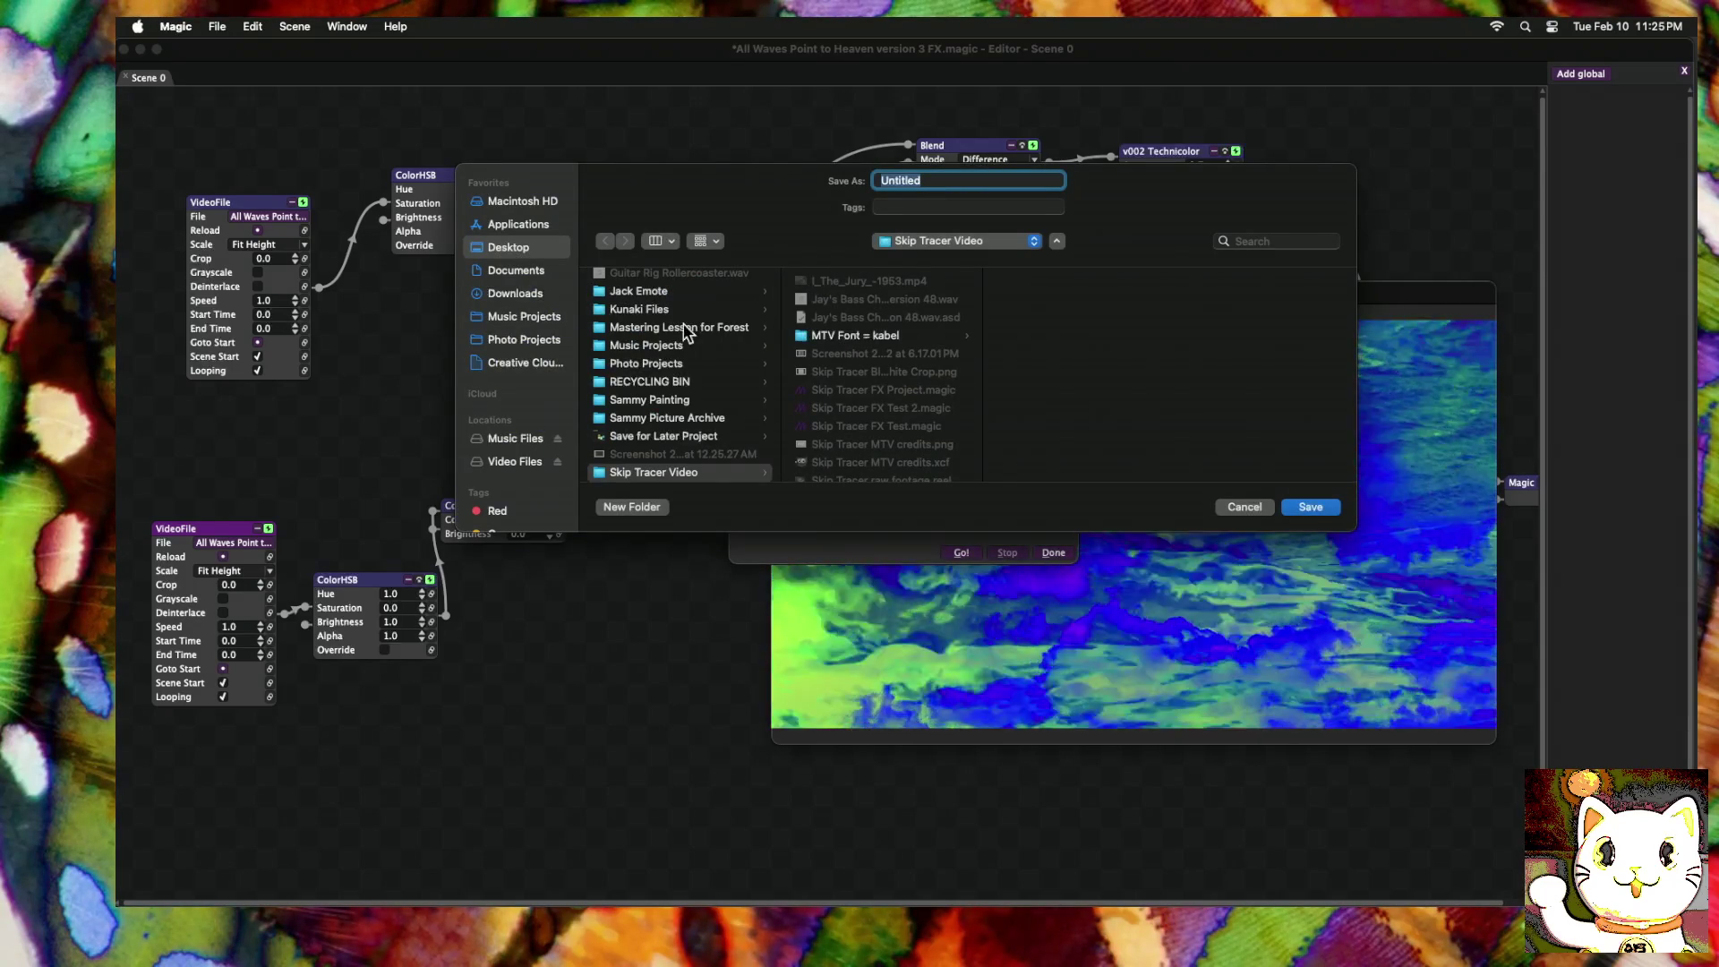
Step: Target the Desktop video folder with a file name ending 'CloudsMMV FX', then start rendering
click(506, 247)
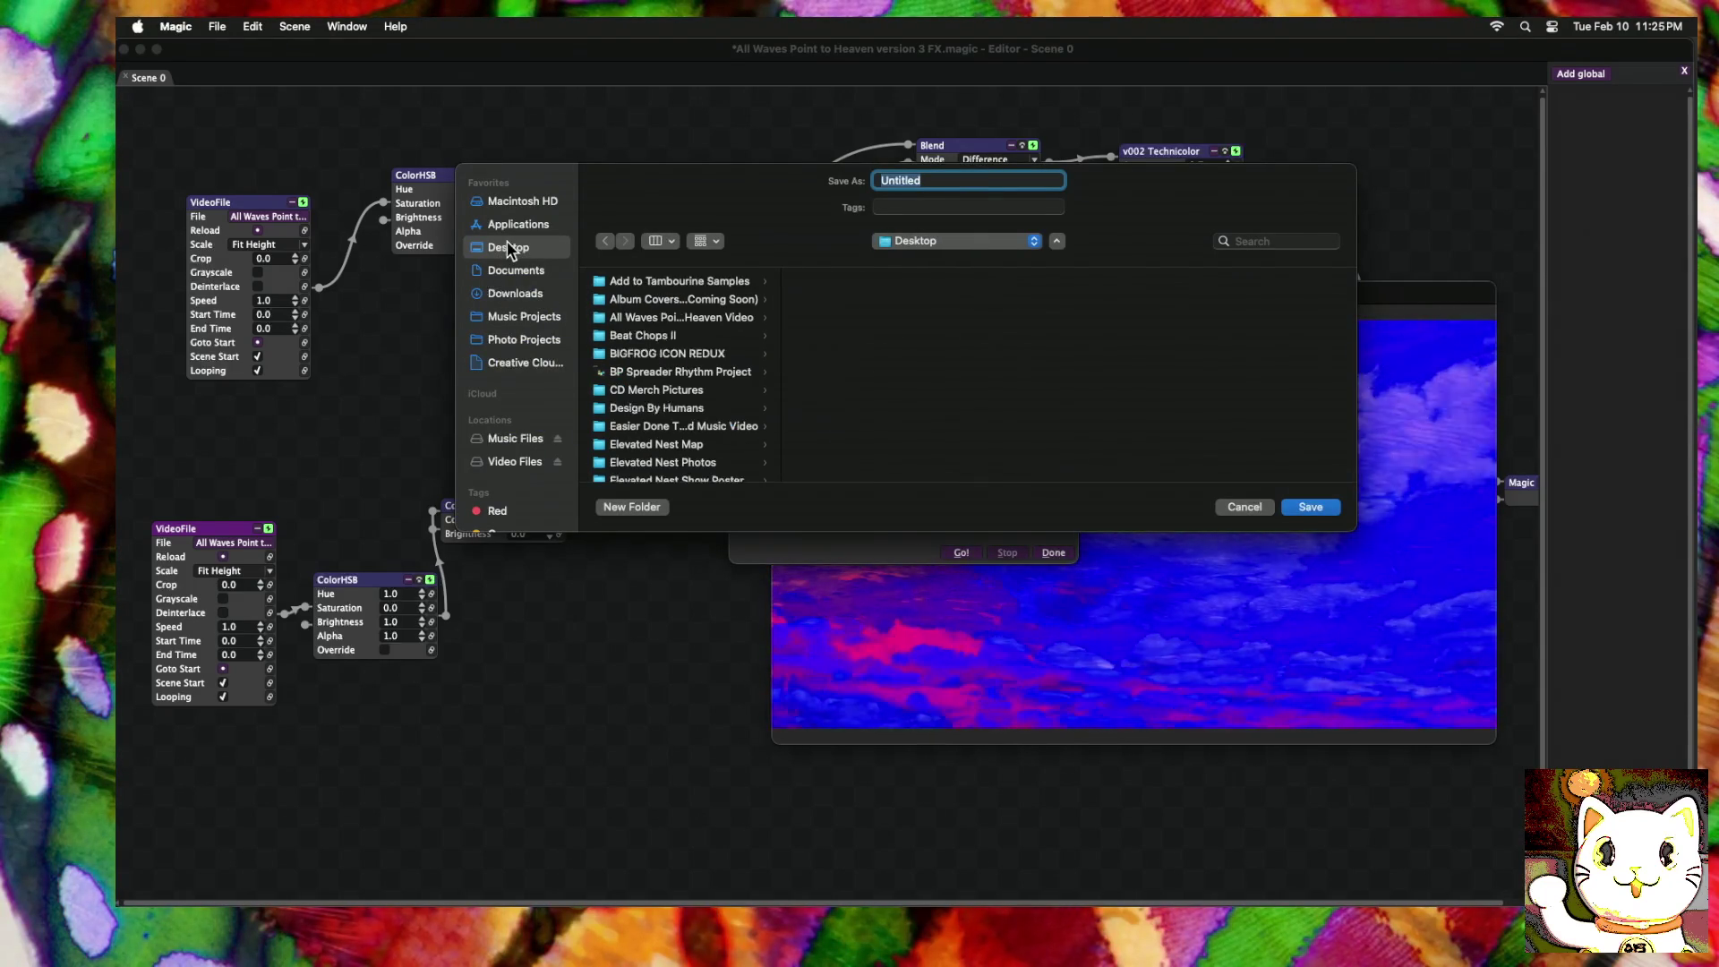
click(663, 317)
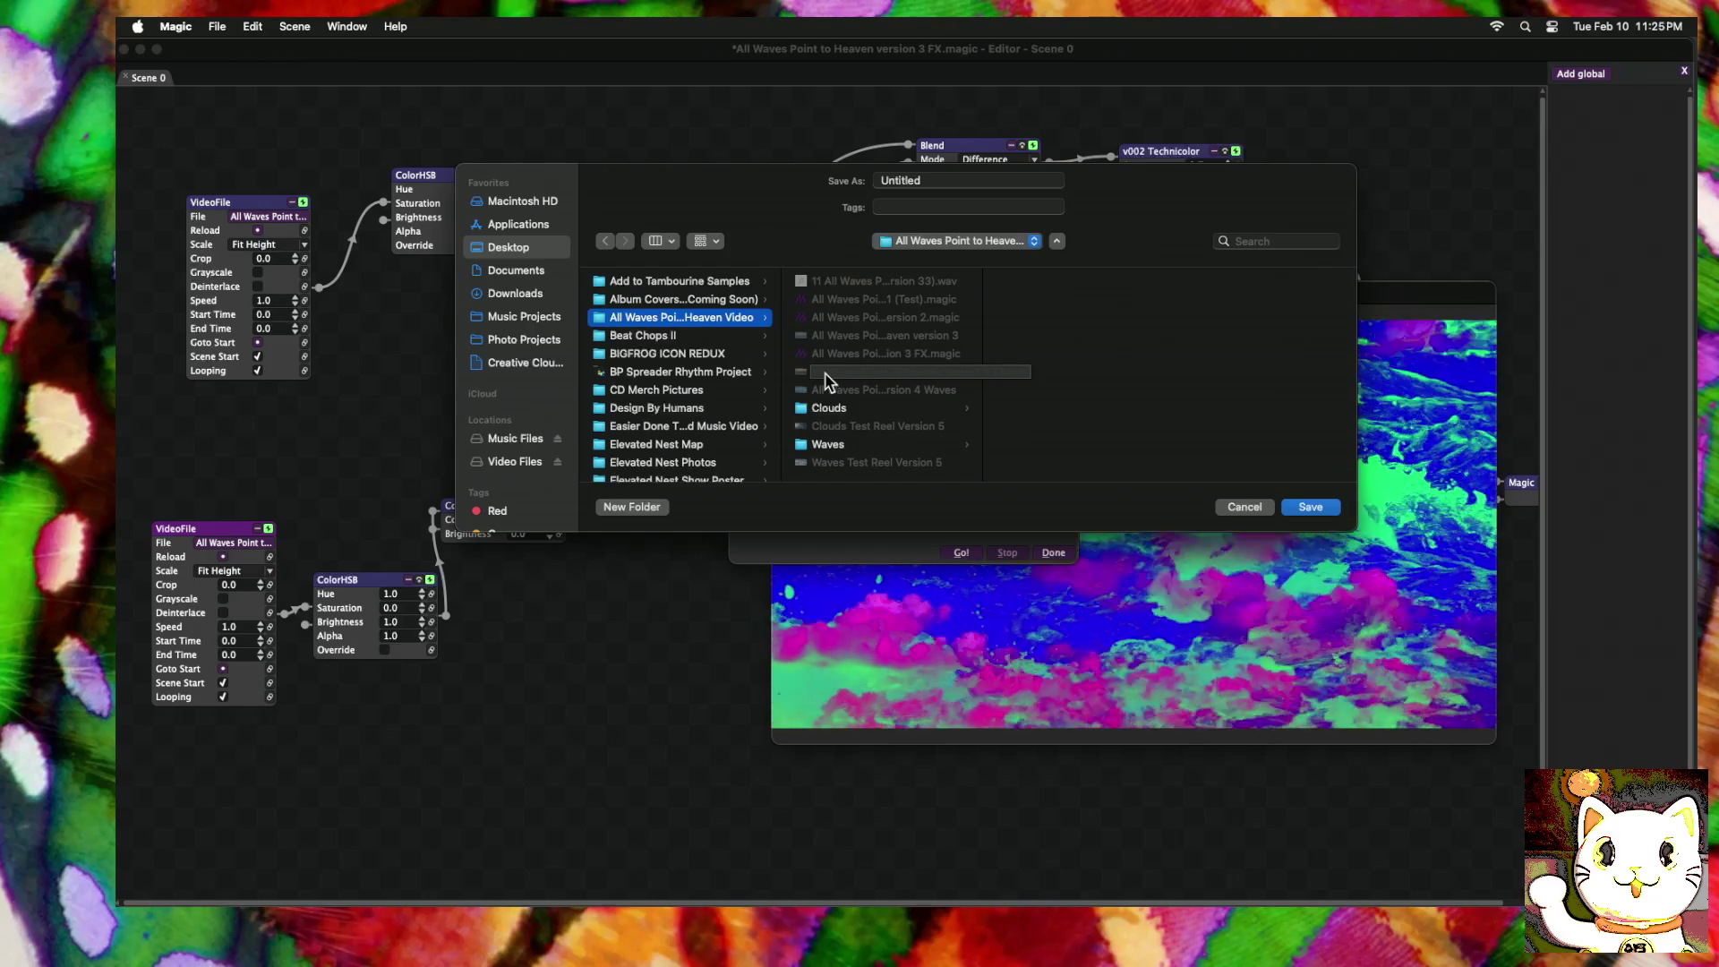
click(824, 374)
click(1054, 181)
text(Clouds)
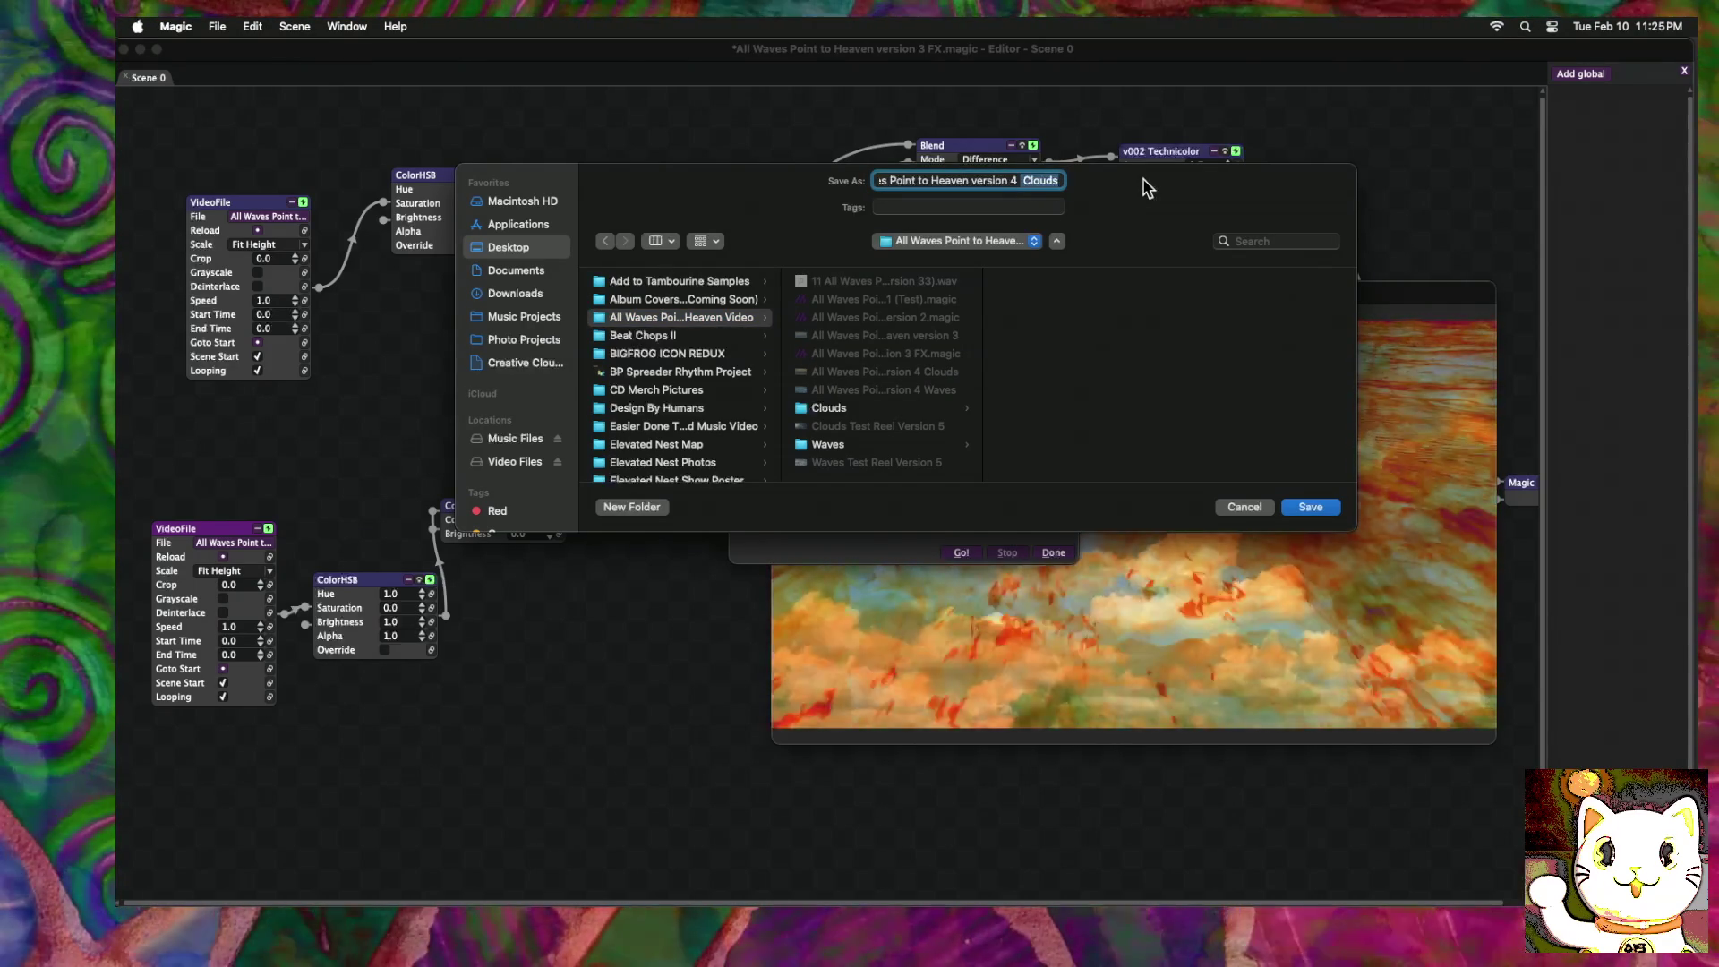
text(MMX)
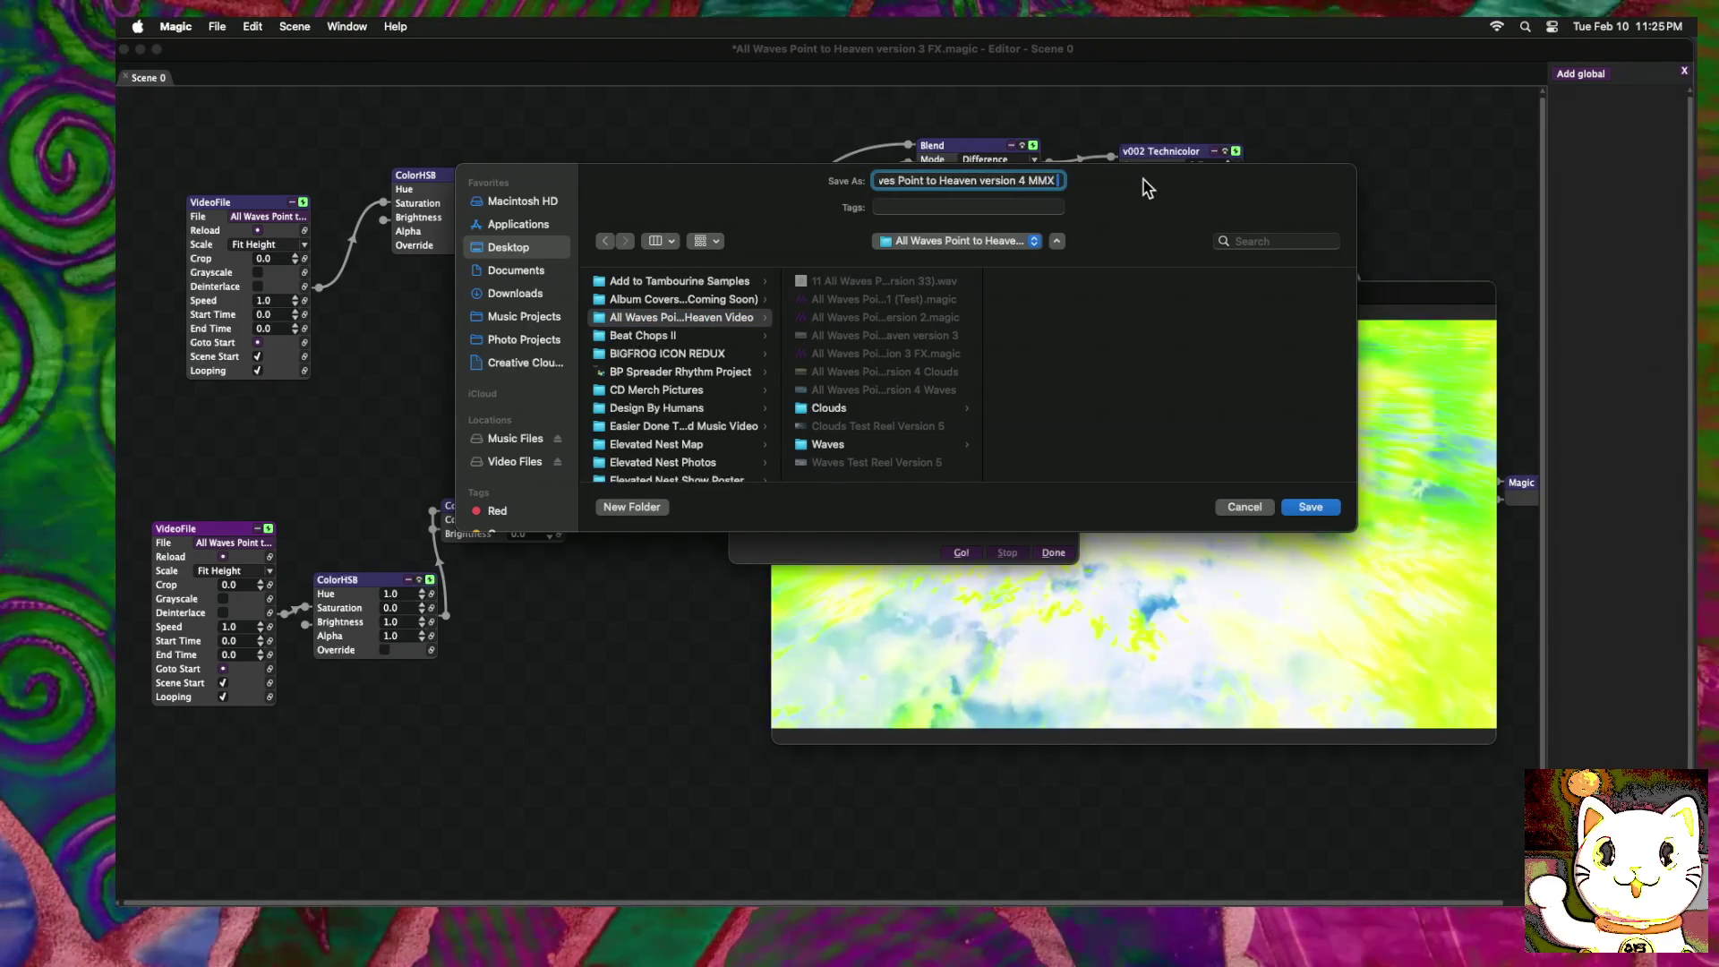
text( FX)
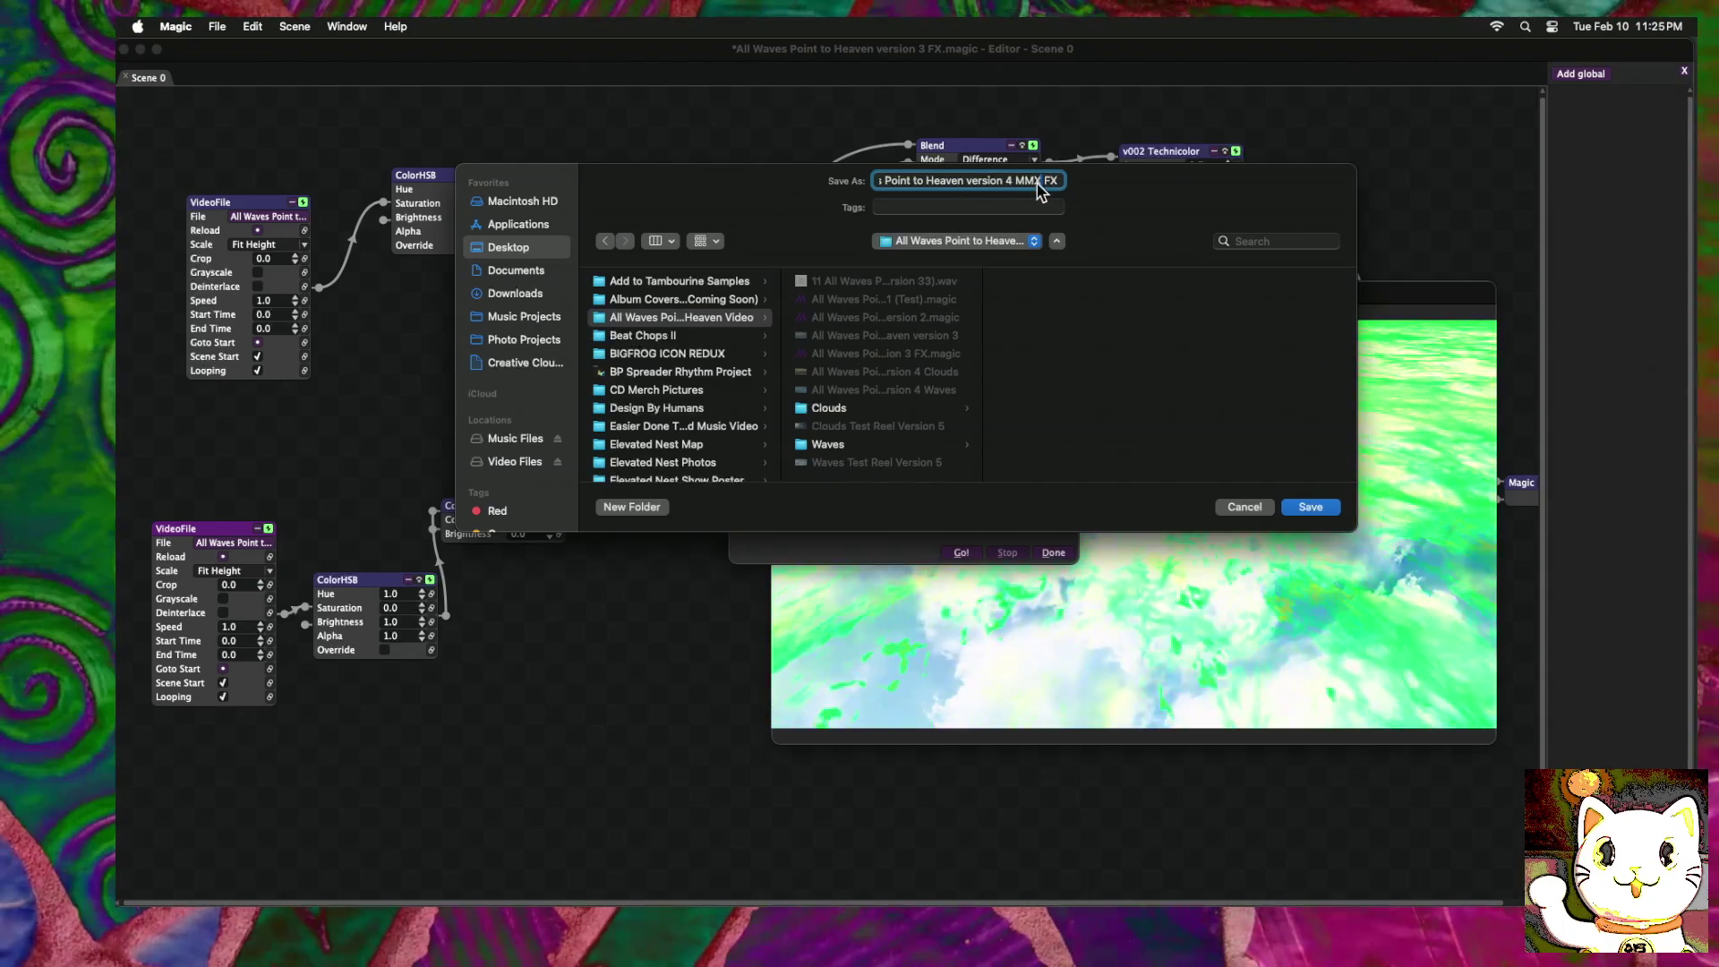
click(1040, 181)
key(BackSpace)
text(V)
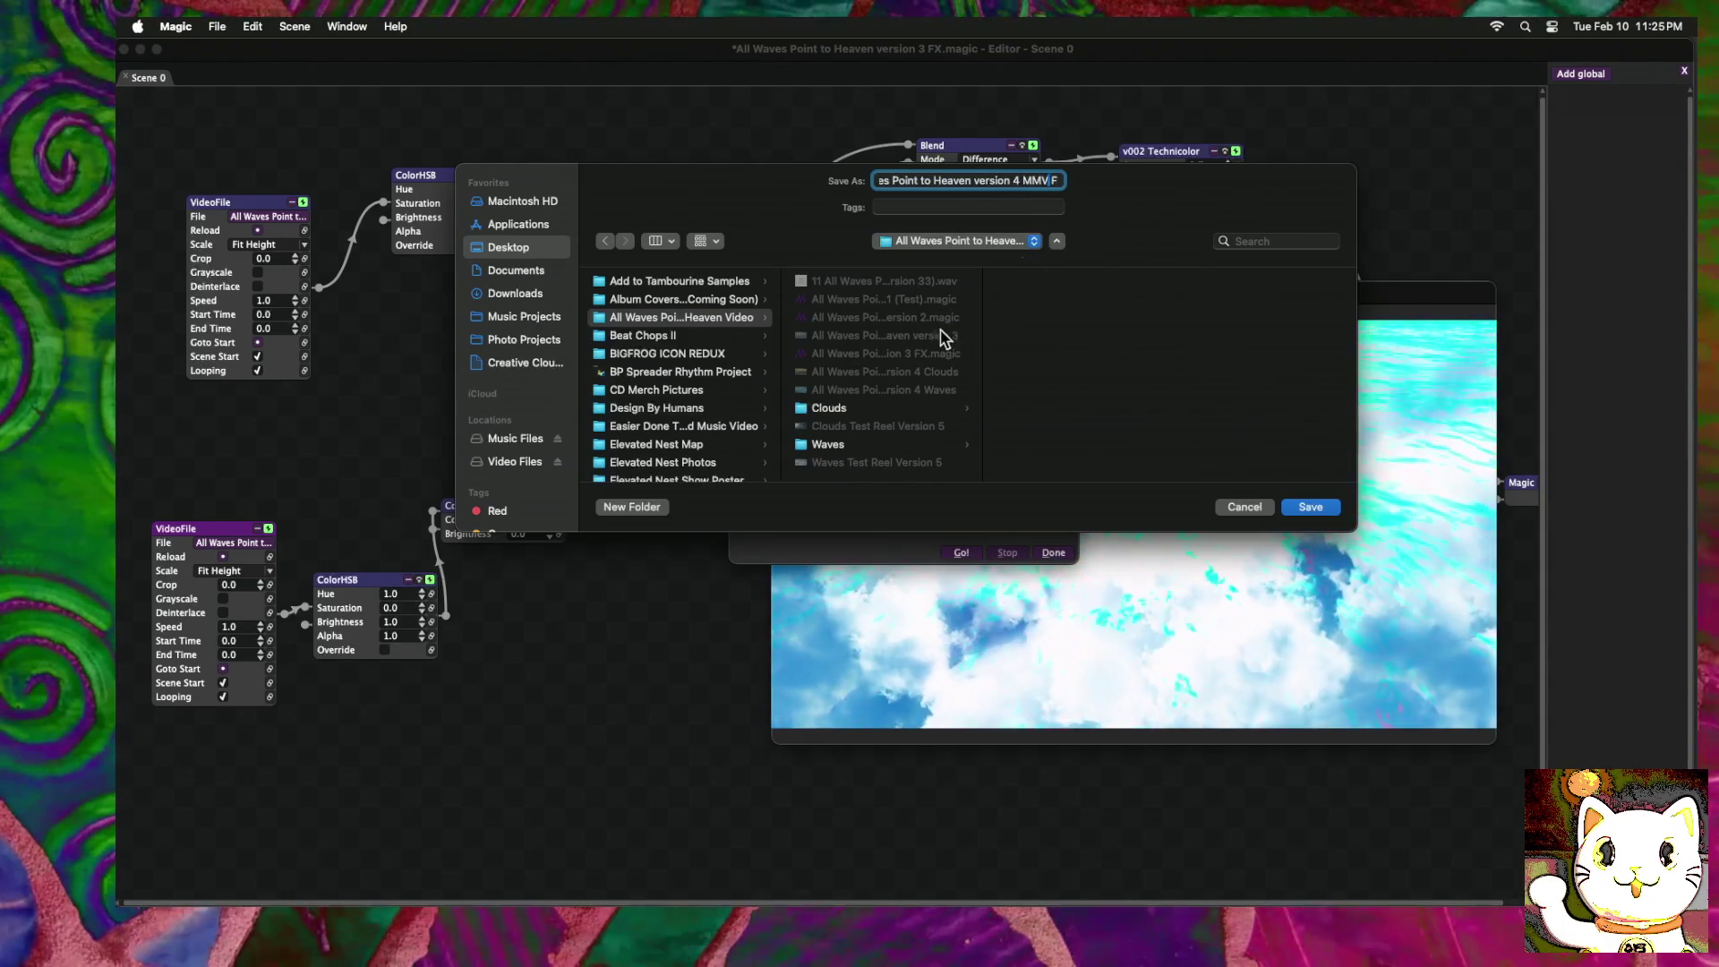
click(1308, 507)
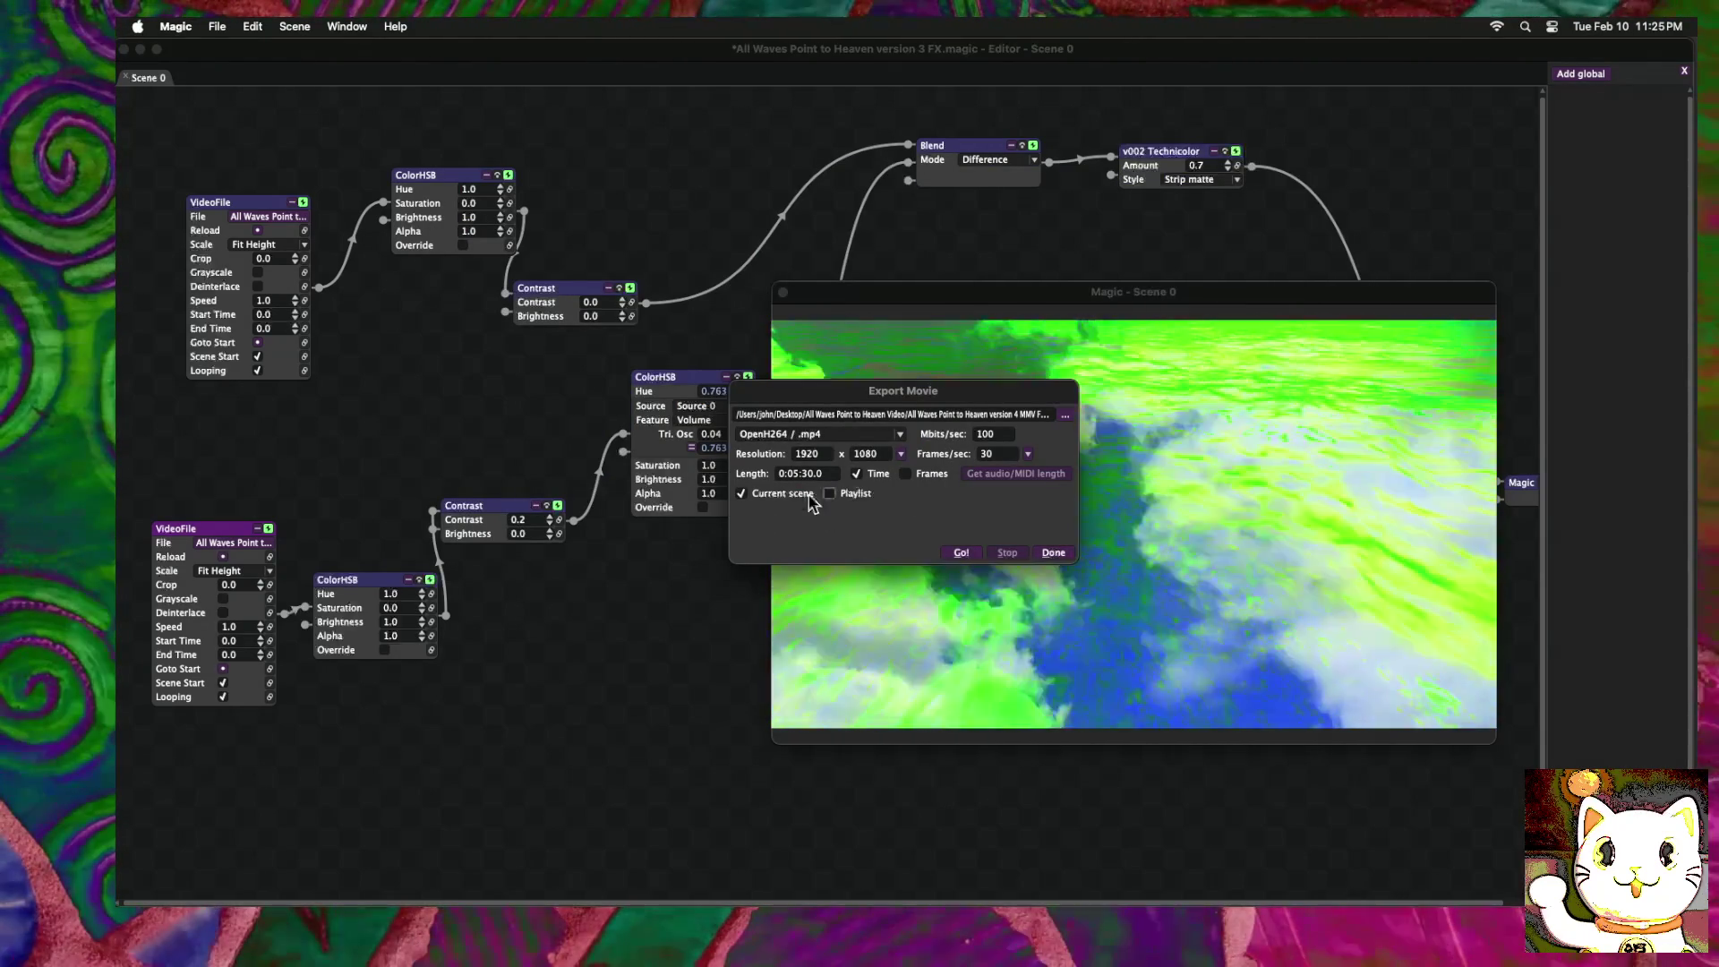
click(962, 553)
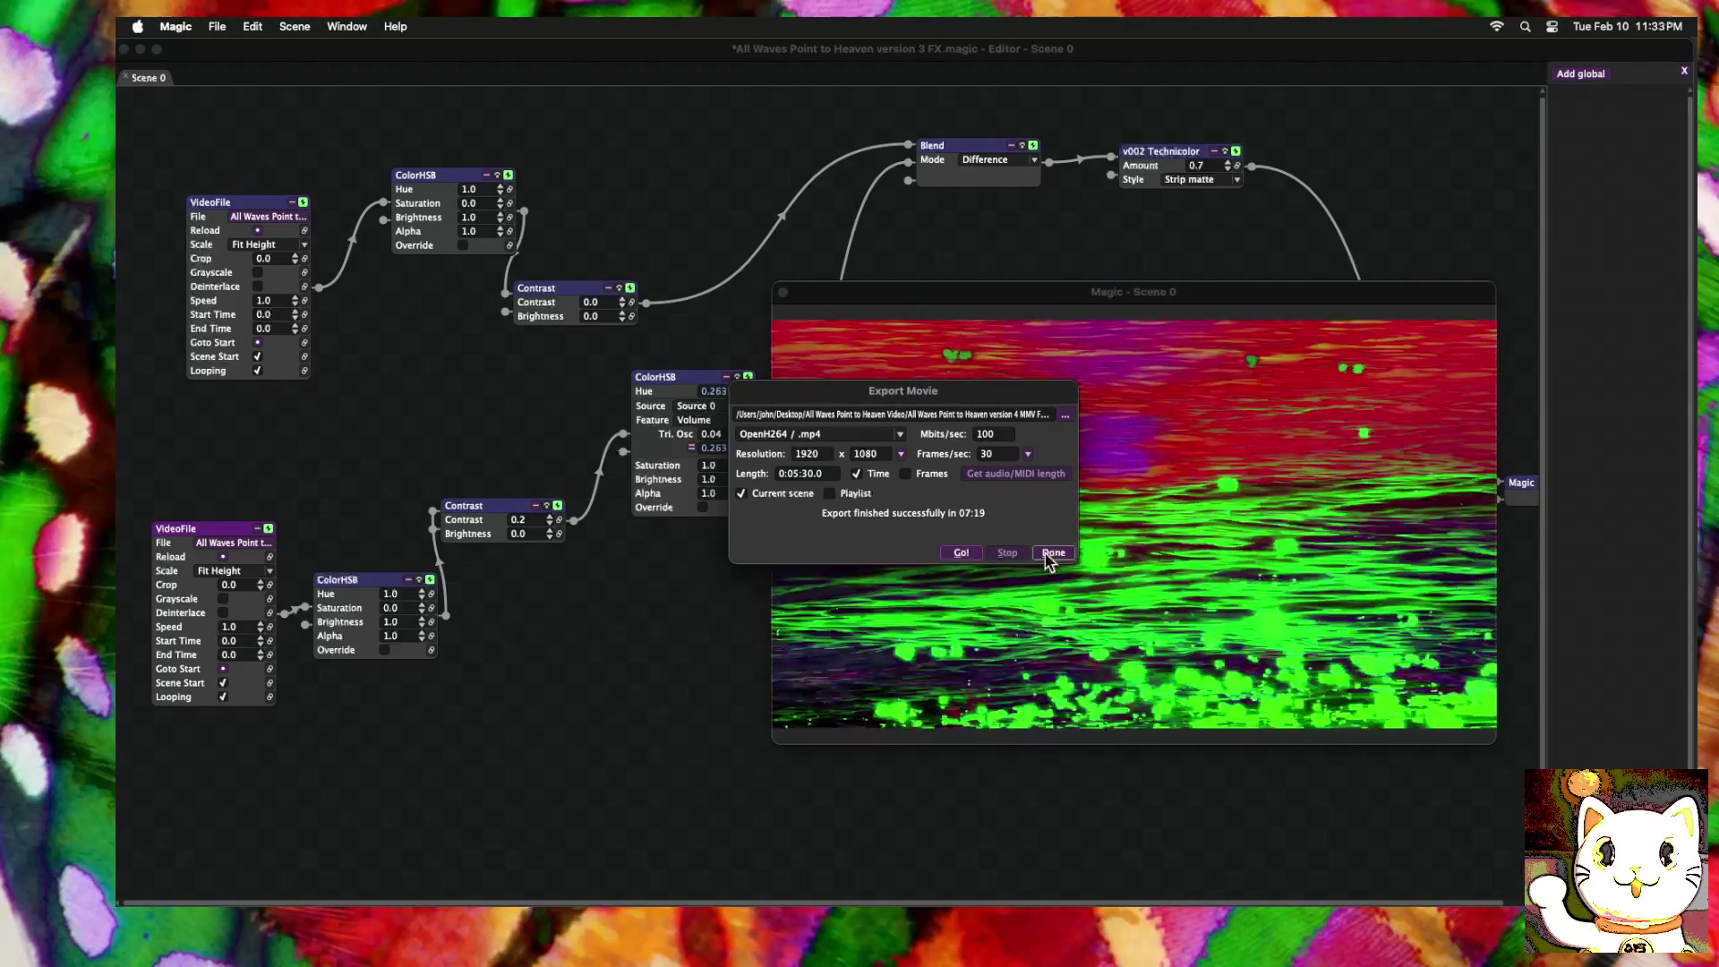
Step: Close the finished export report and raise the upper Contrast node's contrast to 0.2
click(1053, 553)
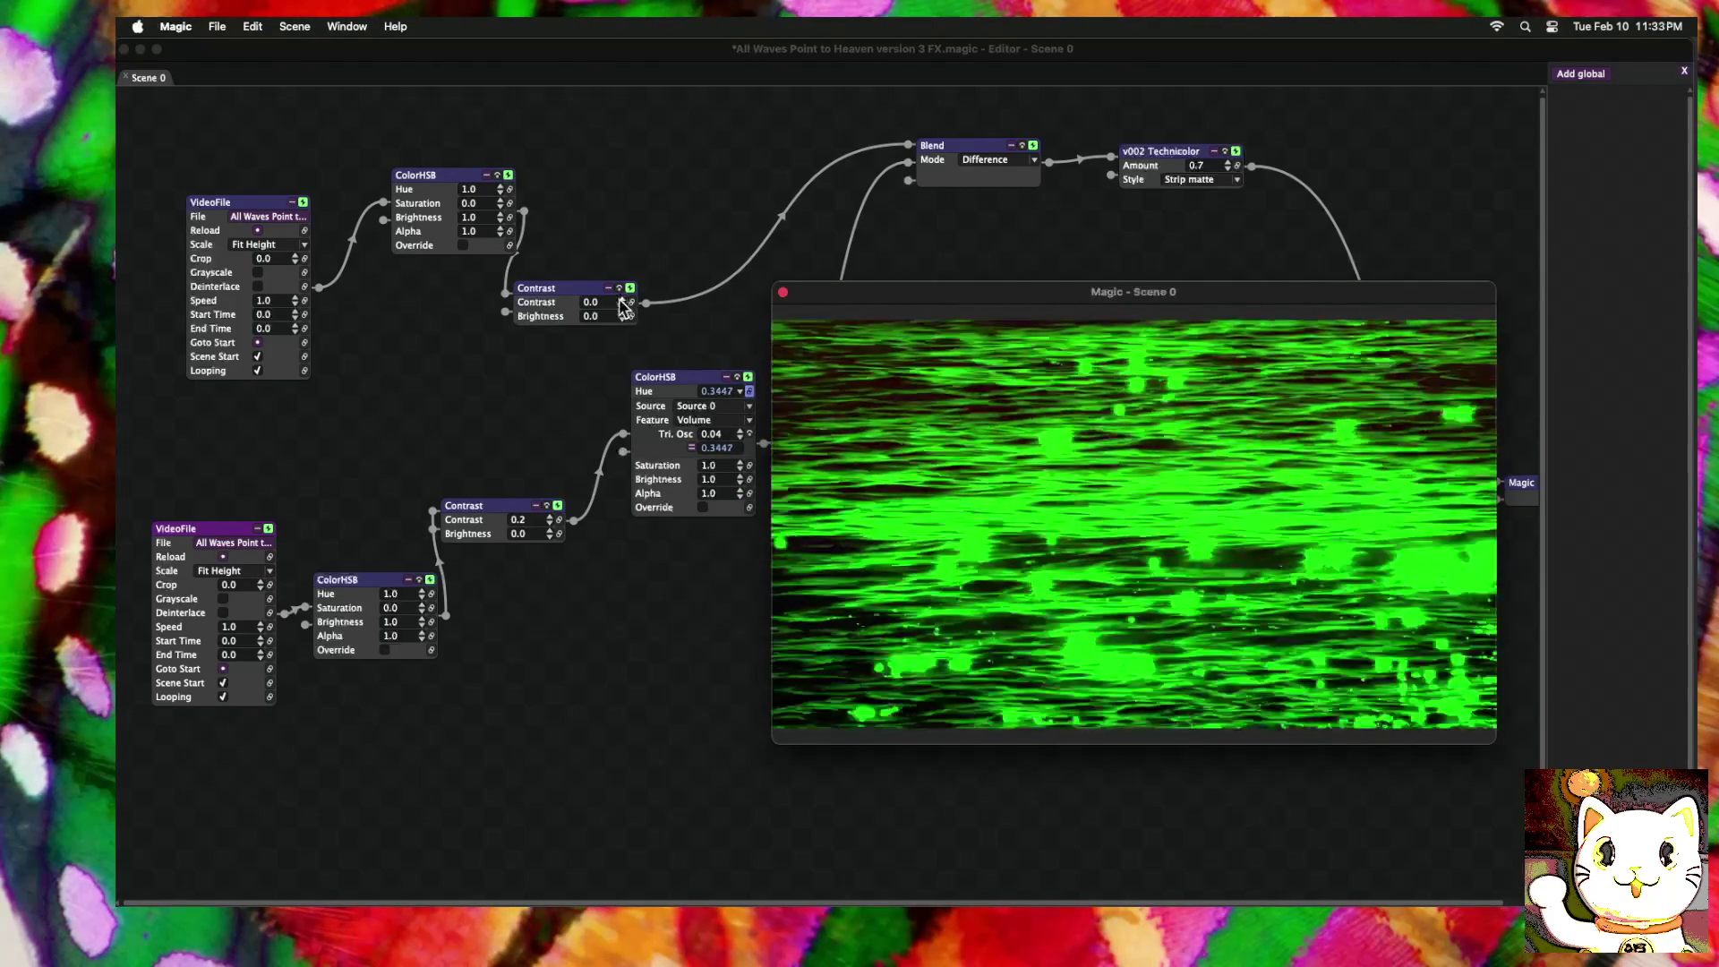
click(624, 302)
click(624, 302)
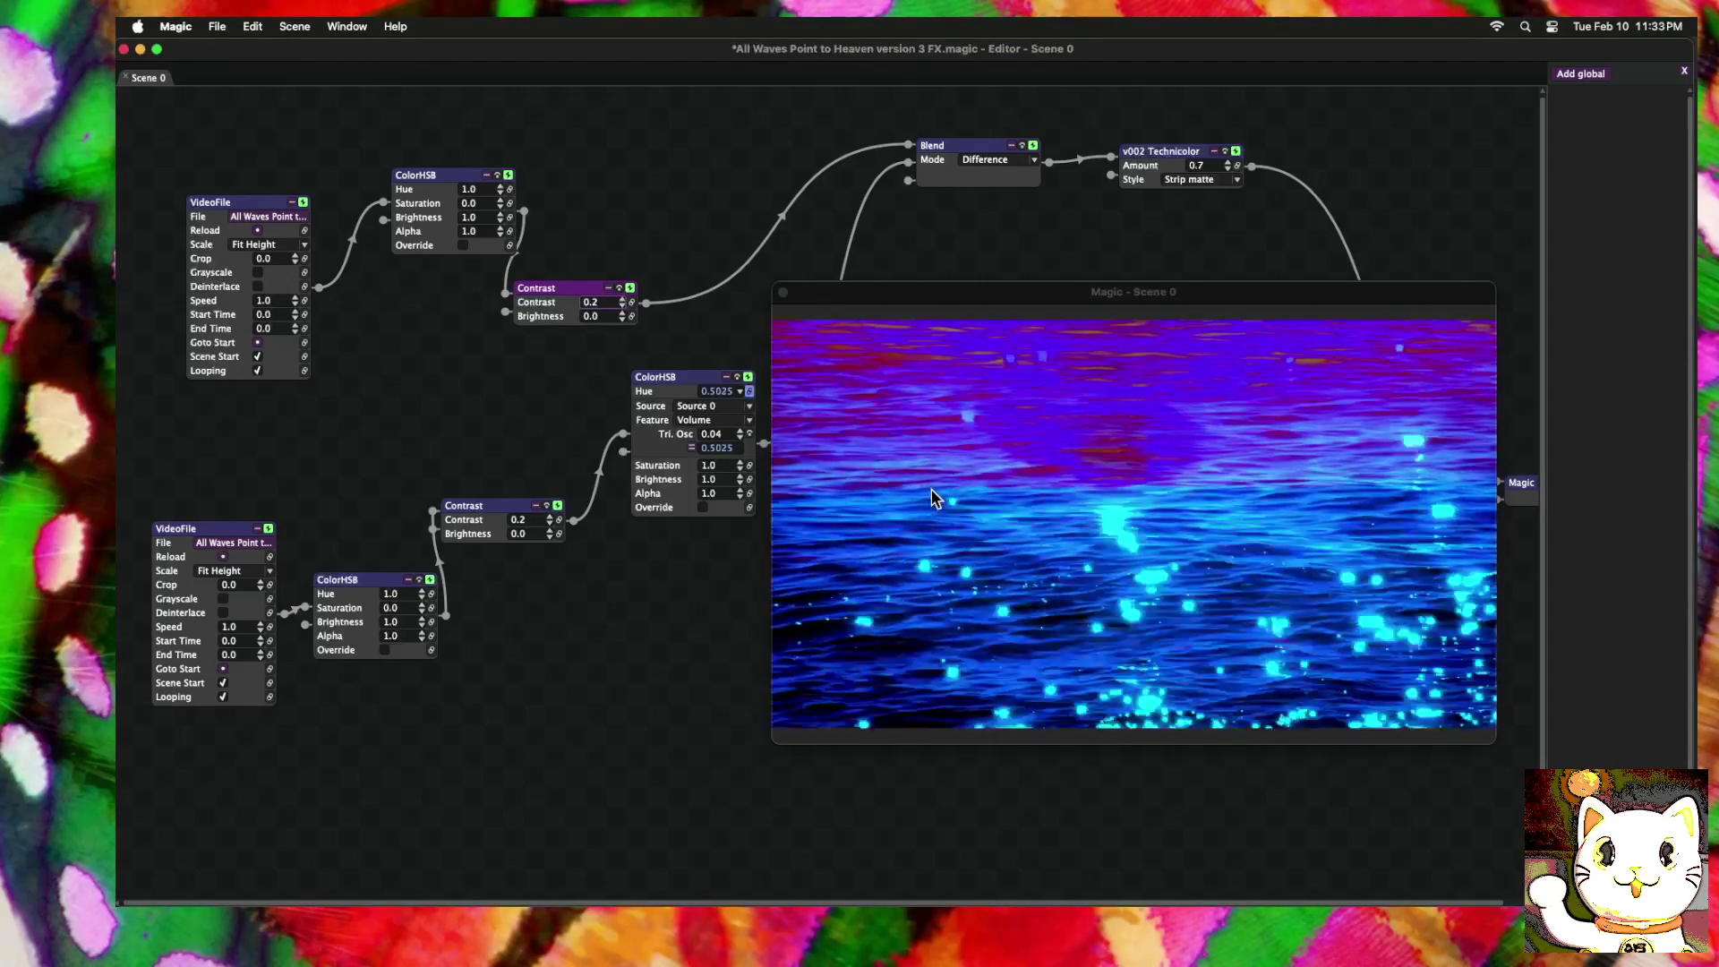
double_click(931, 499)
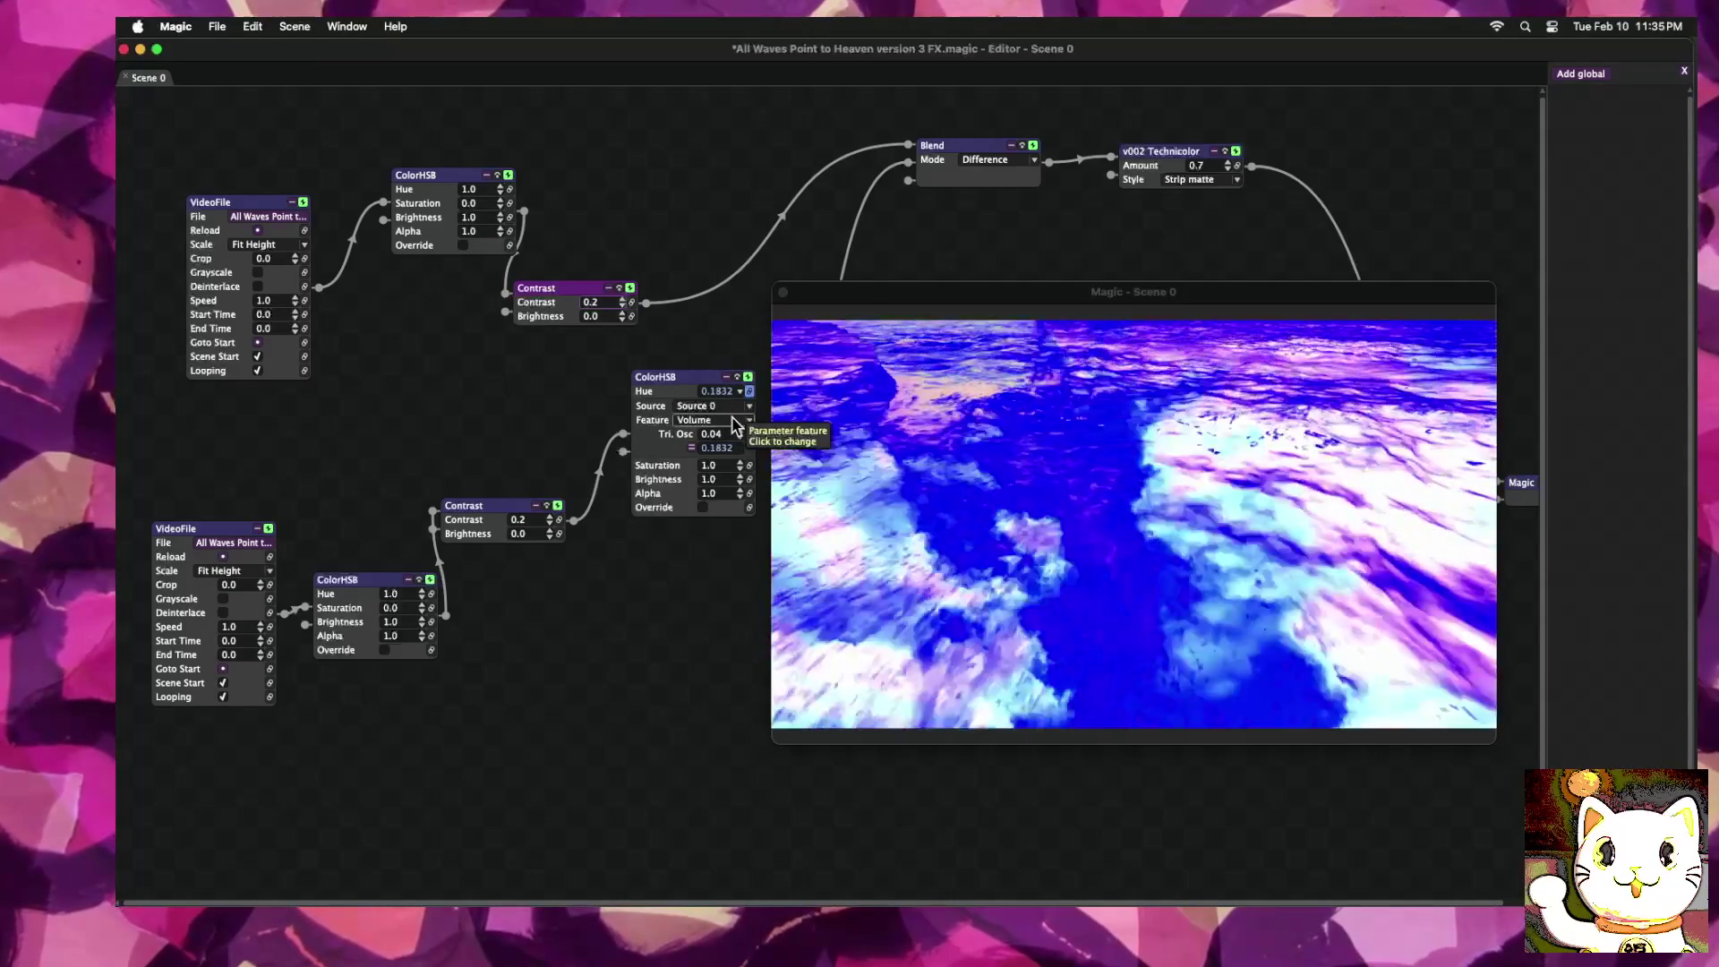
click(694, 450)
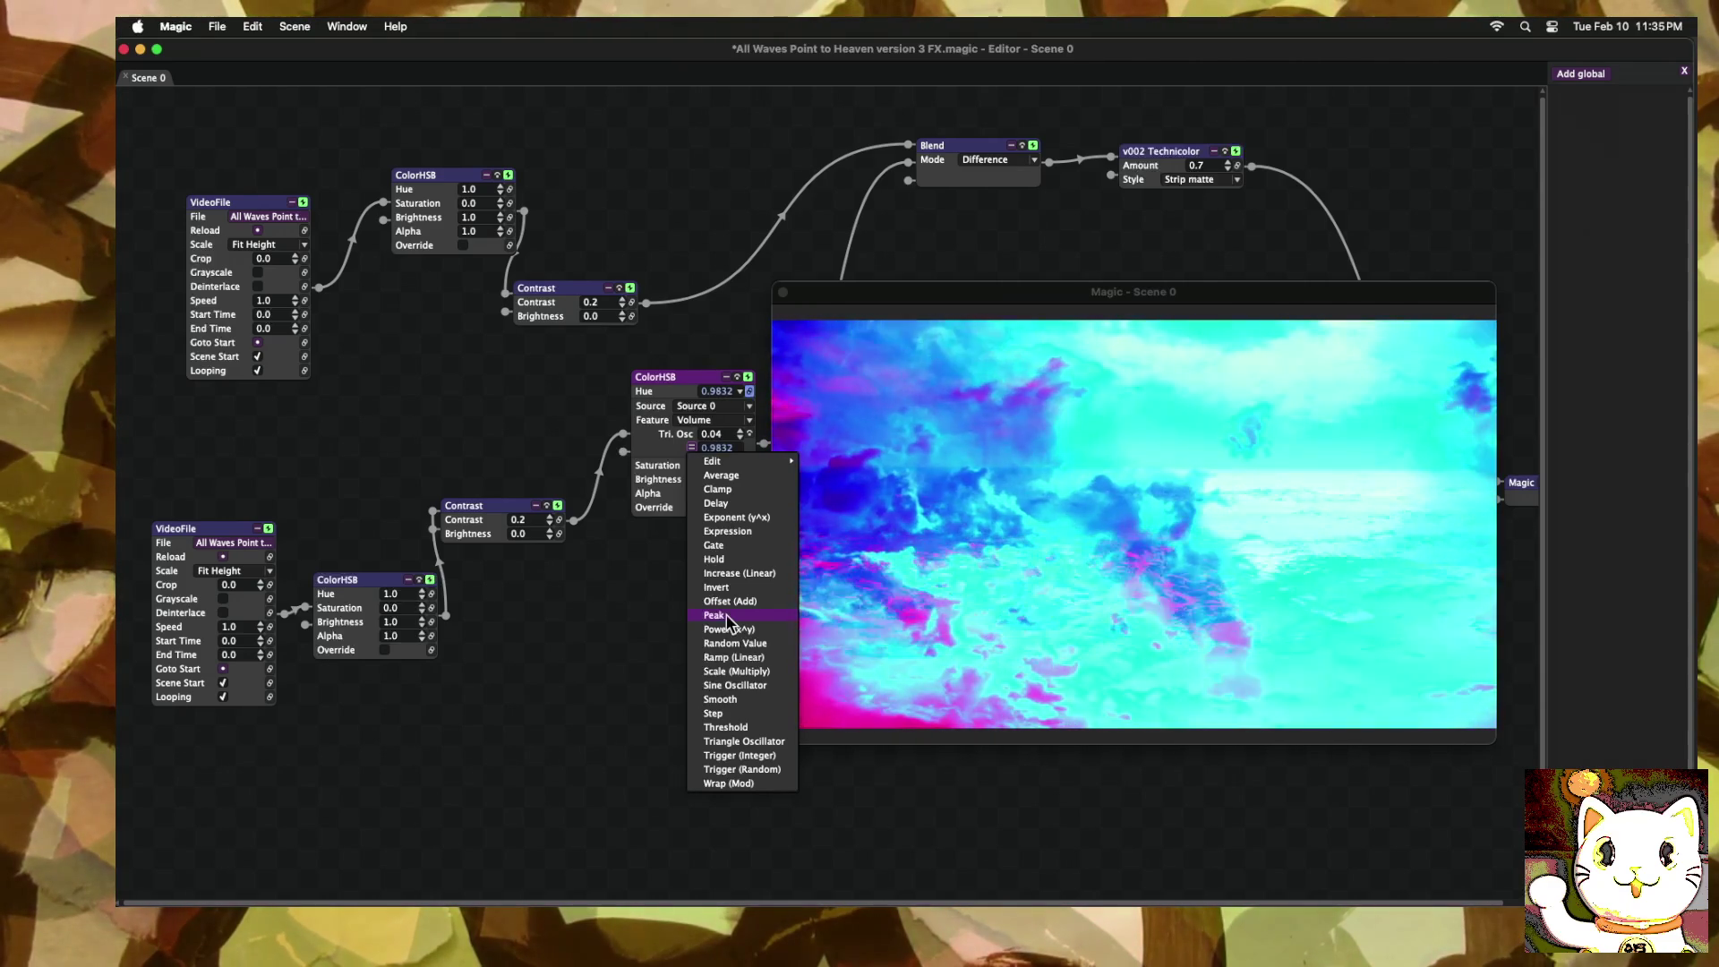
click(659, 446)
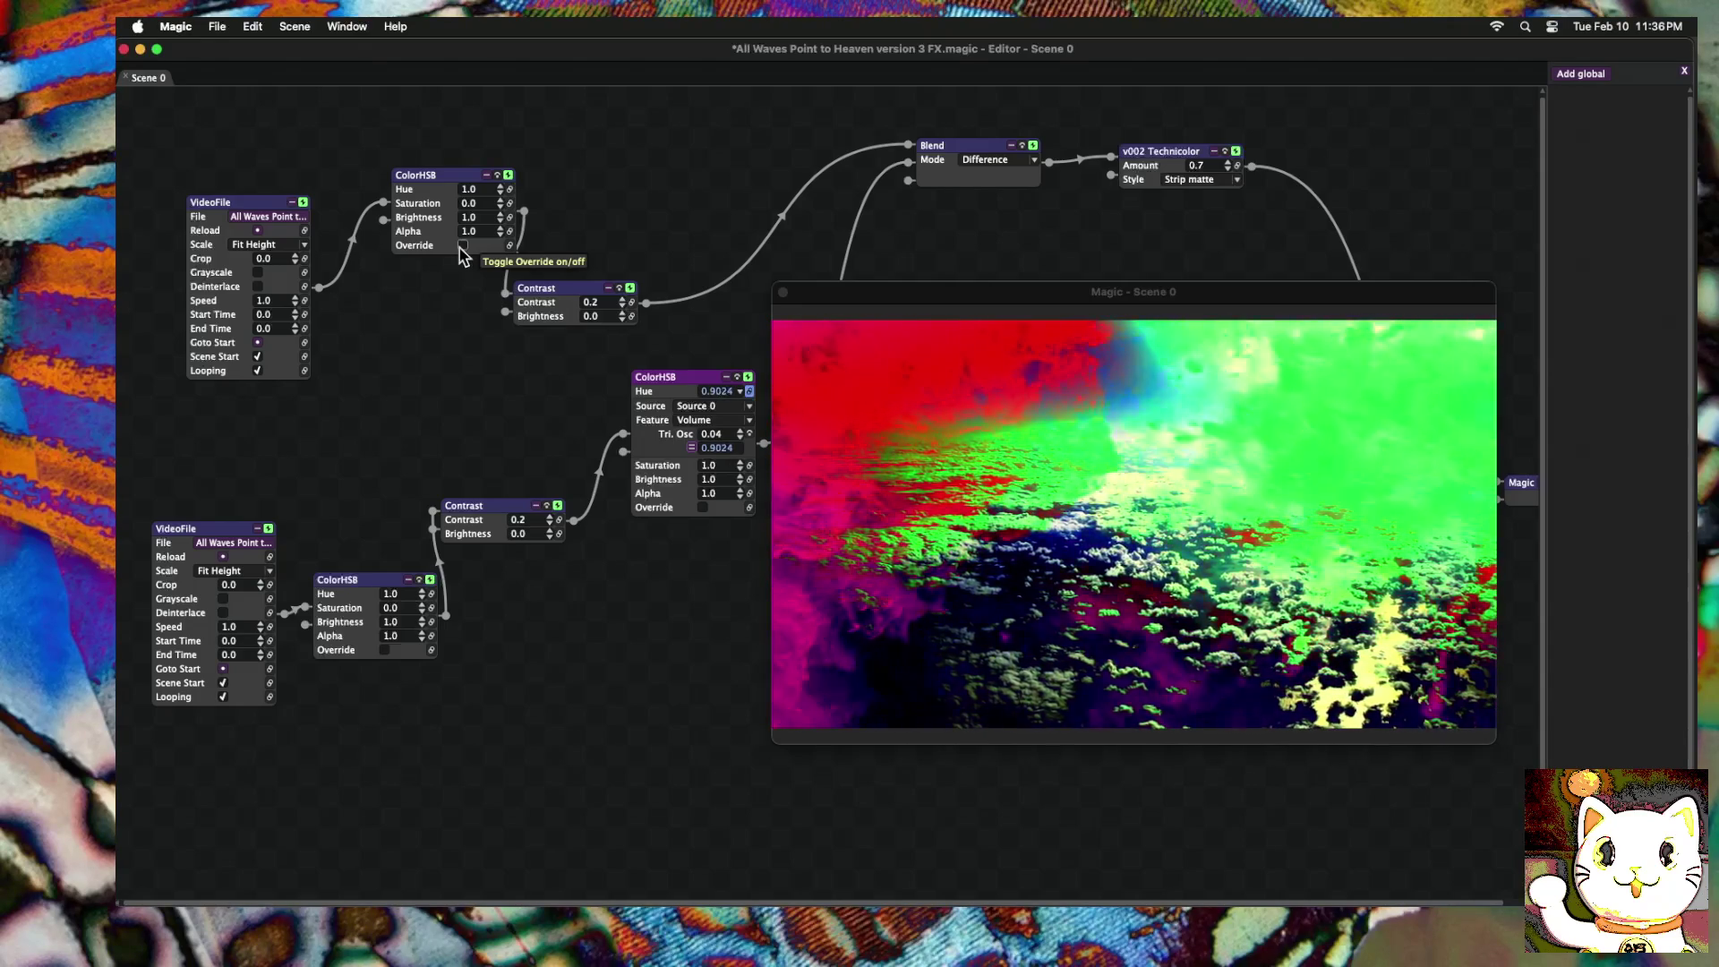
Step: Set both Contrast nodes to 0.1 and toggle the preview fullscreen
click(623, 305)
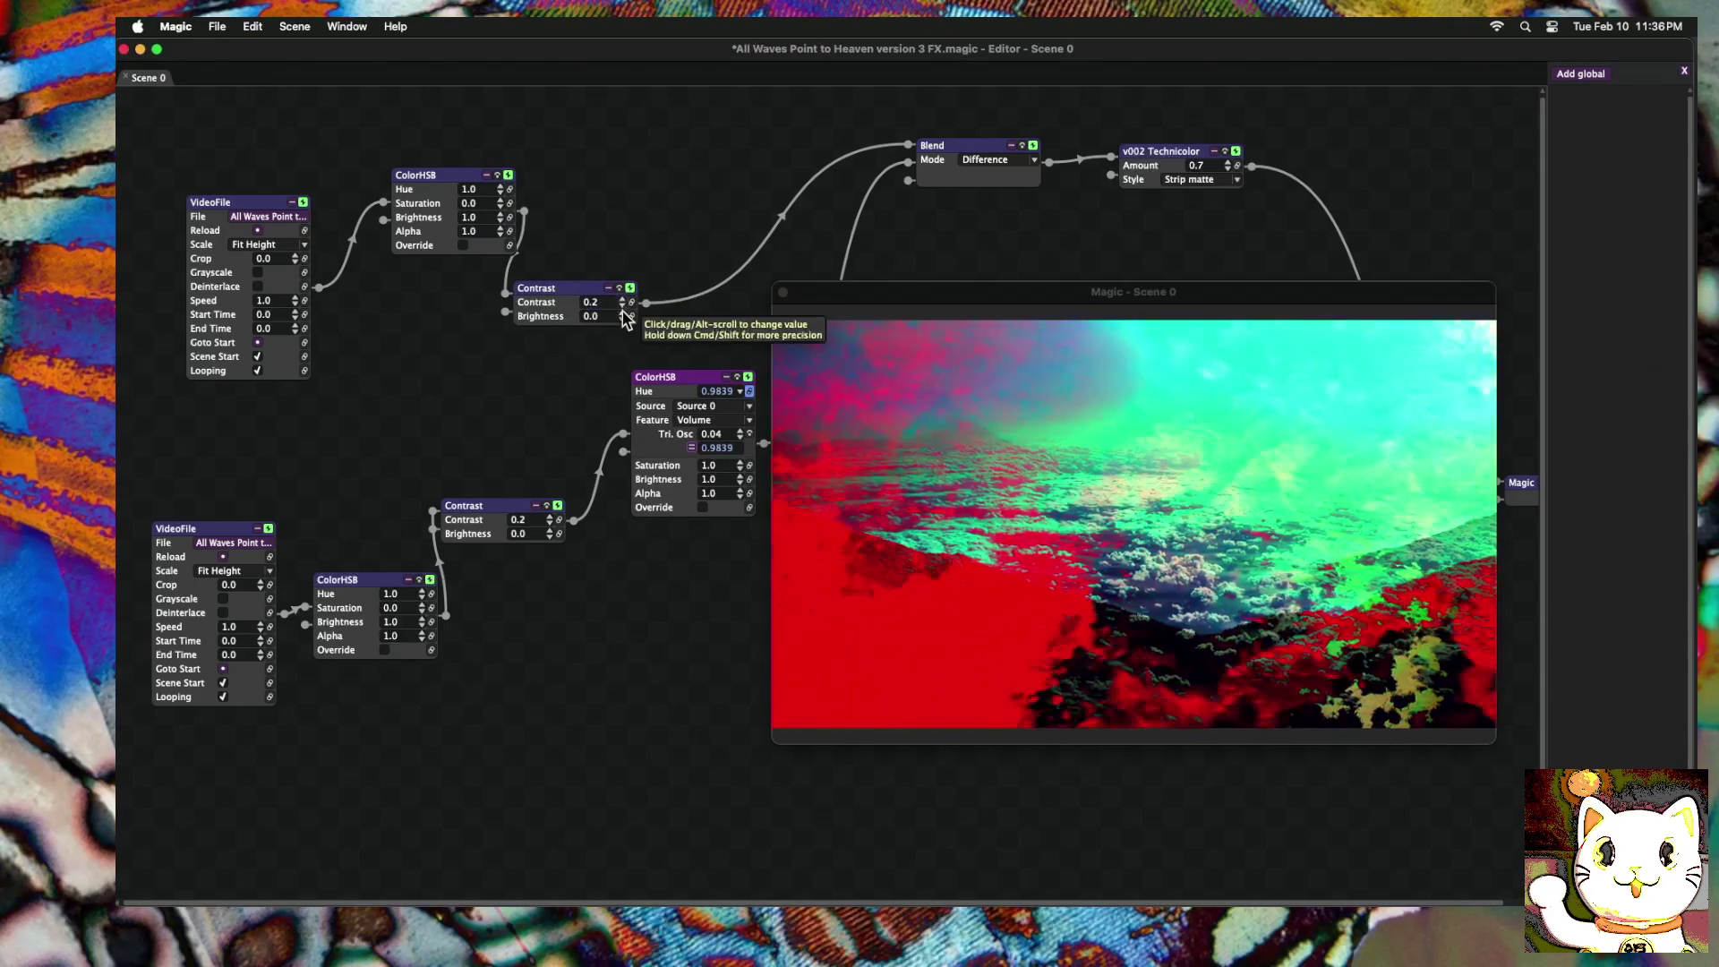
click(549, 523)
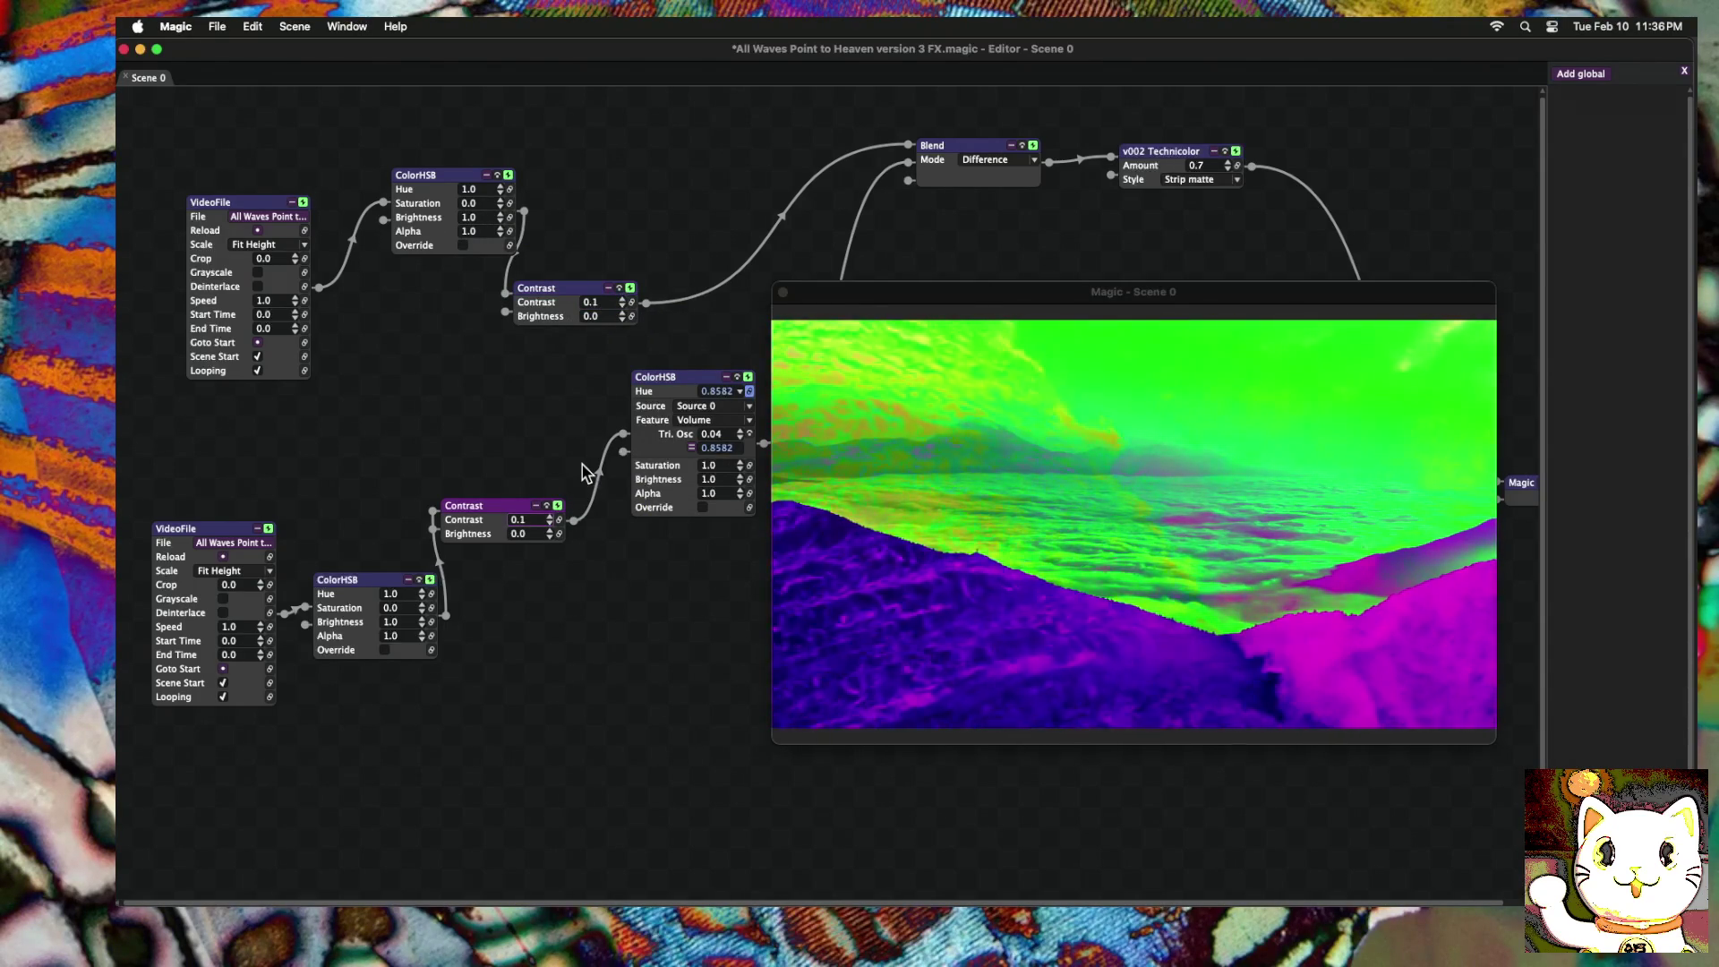
key(super+f)
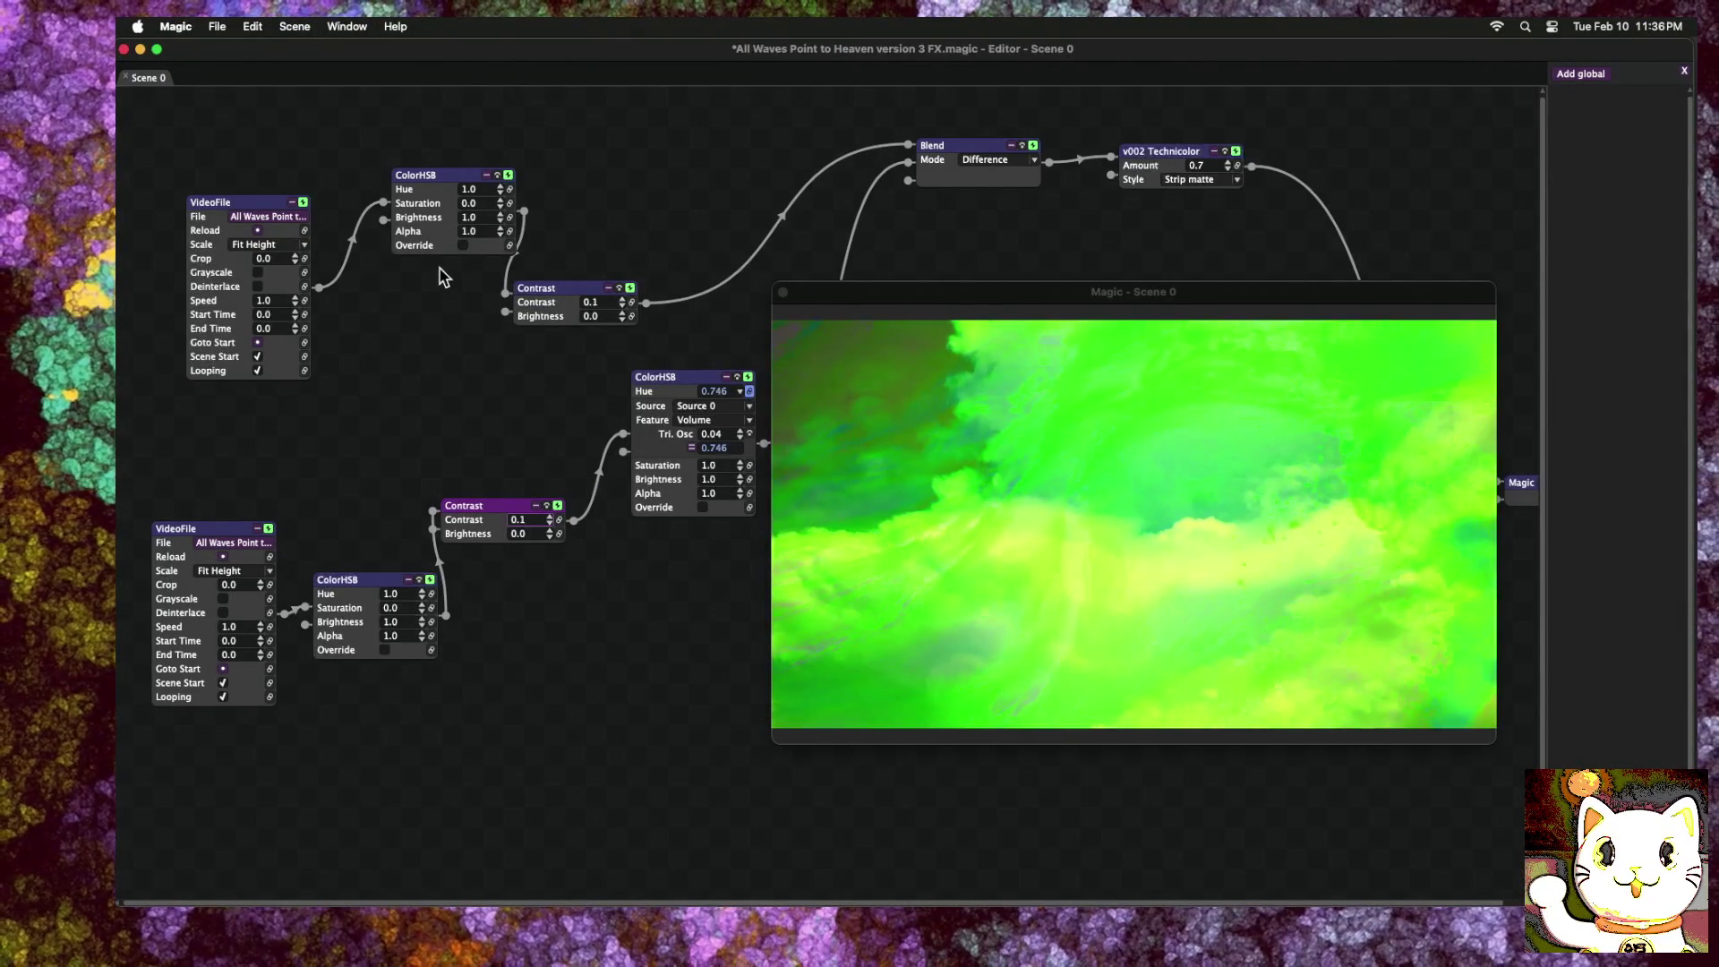
Step: Save the project, then bring back the Export Movie settings
click(217, 26)
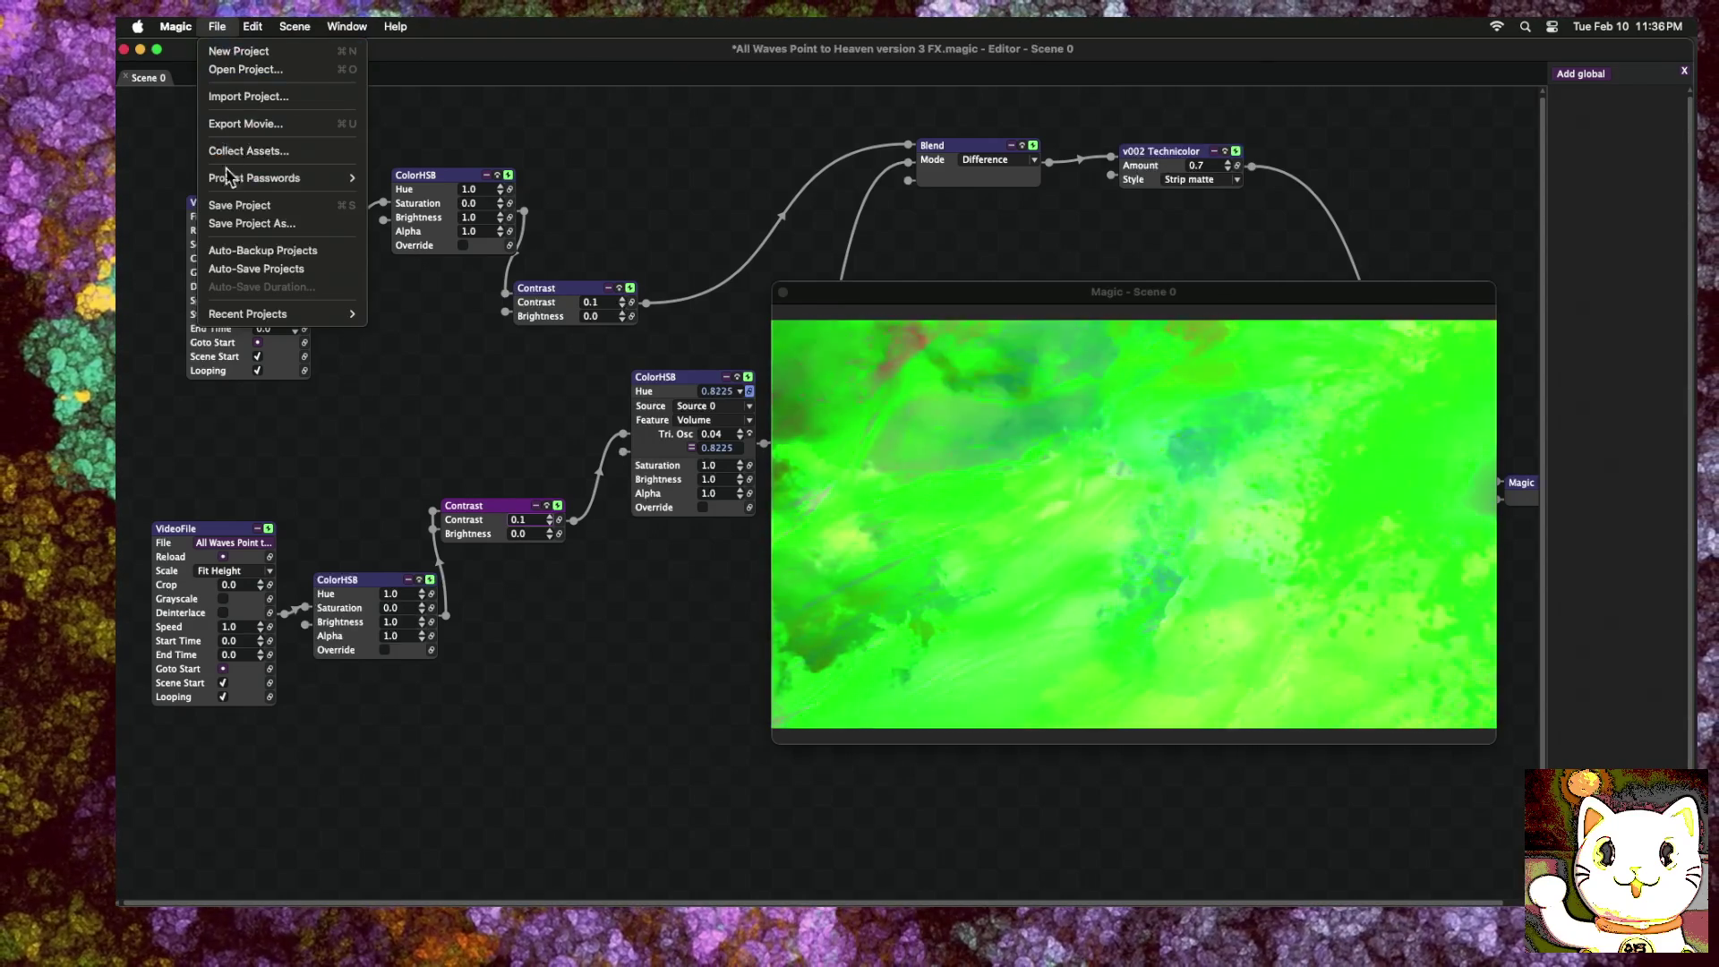
mouse_move(216, 25)
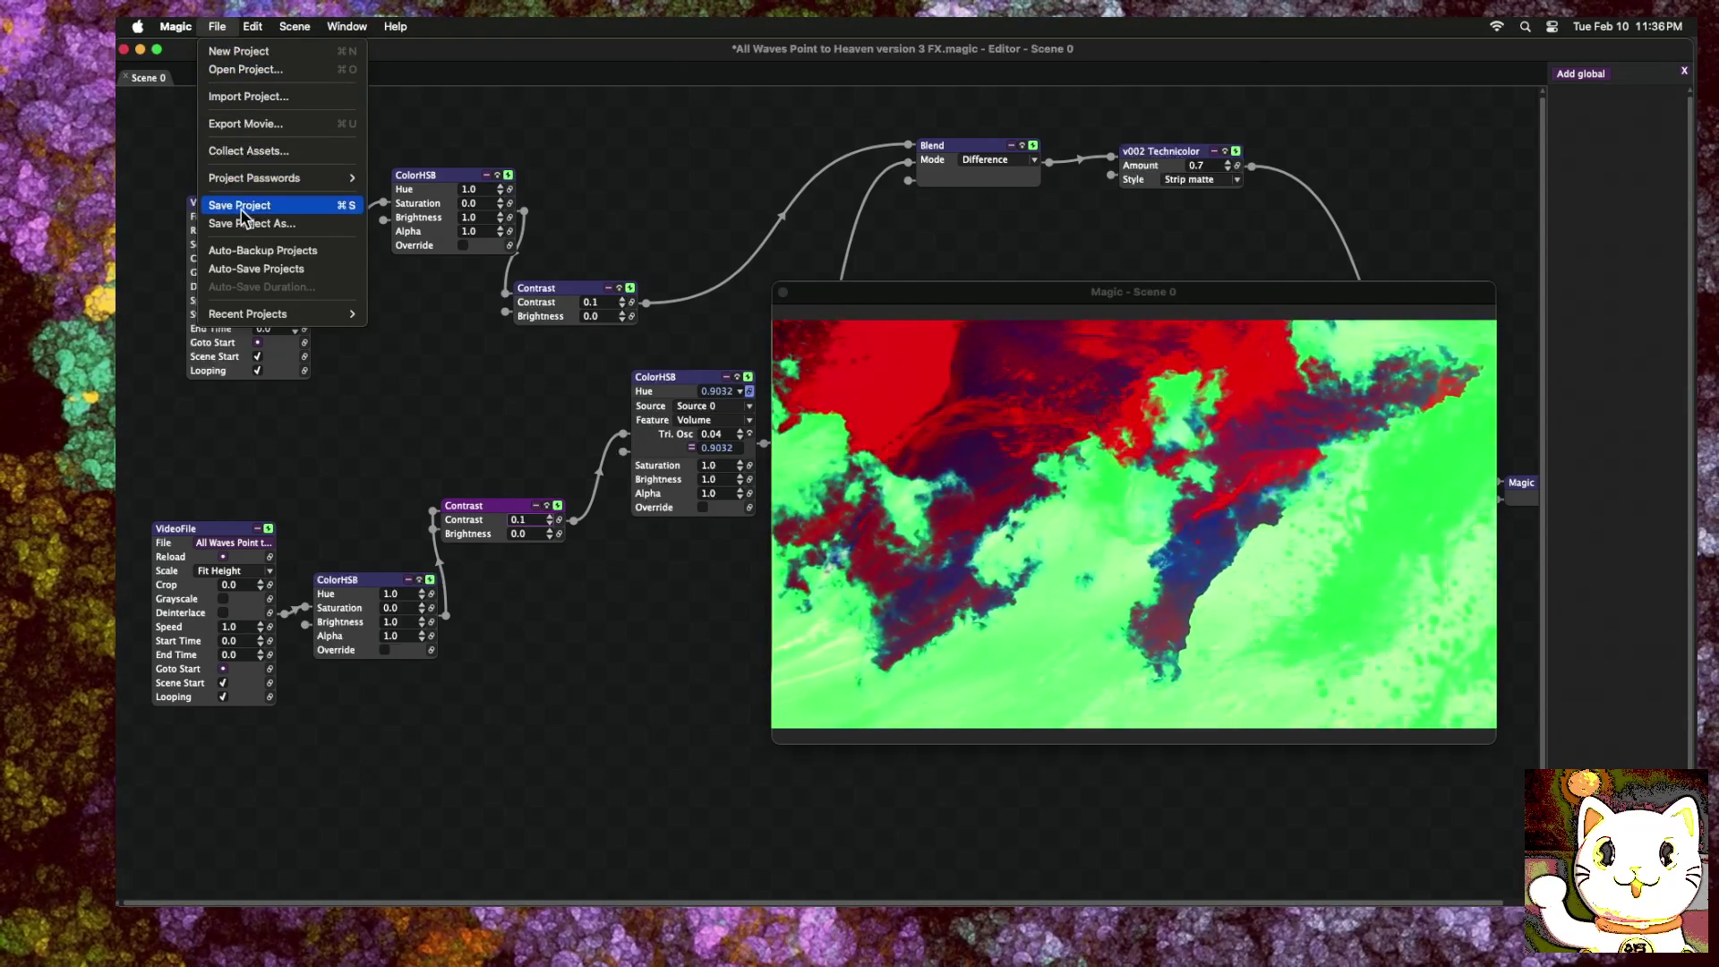
click(241, 205)
click(217, 25)
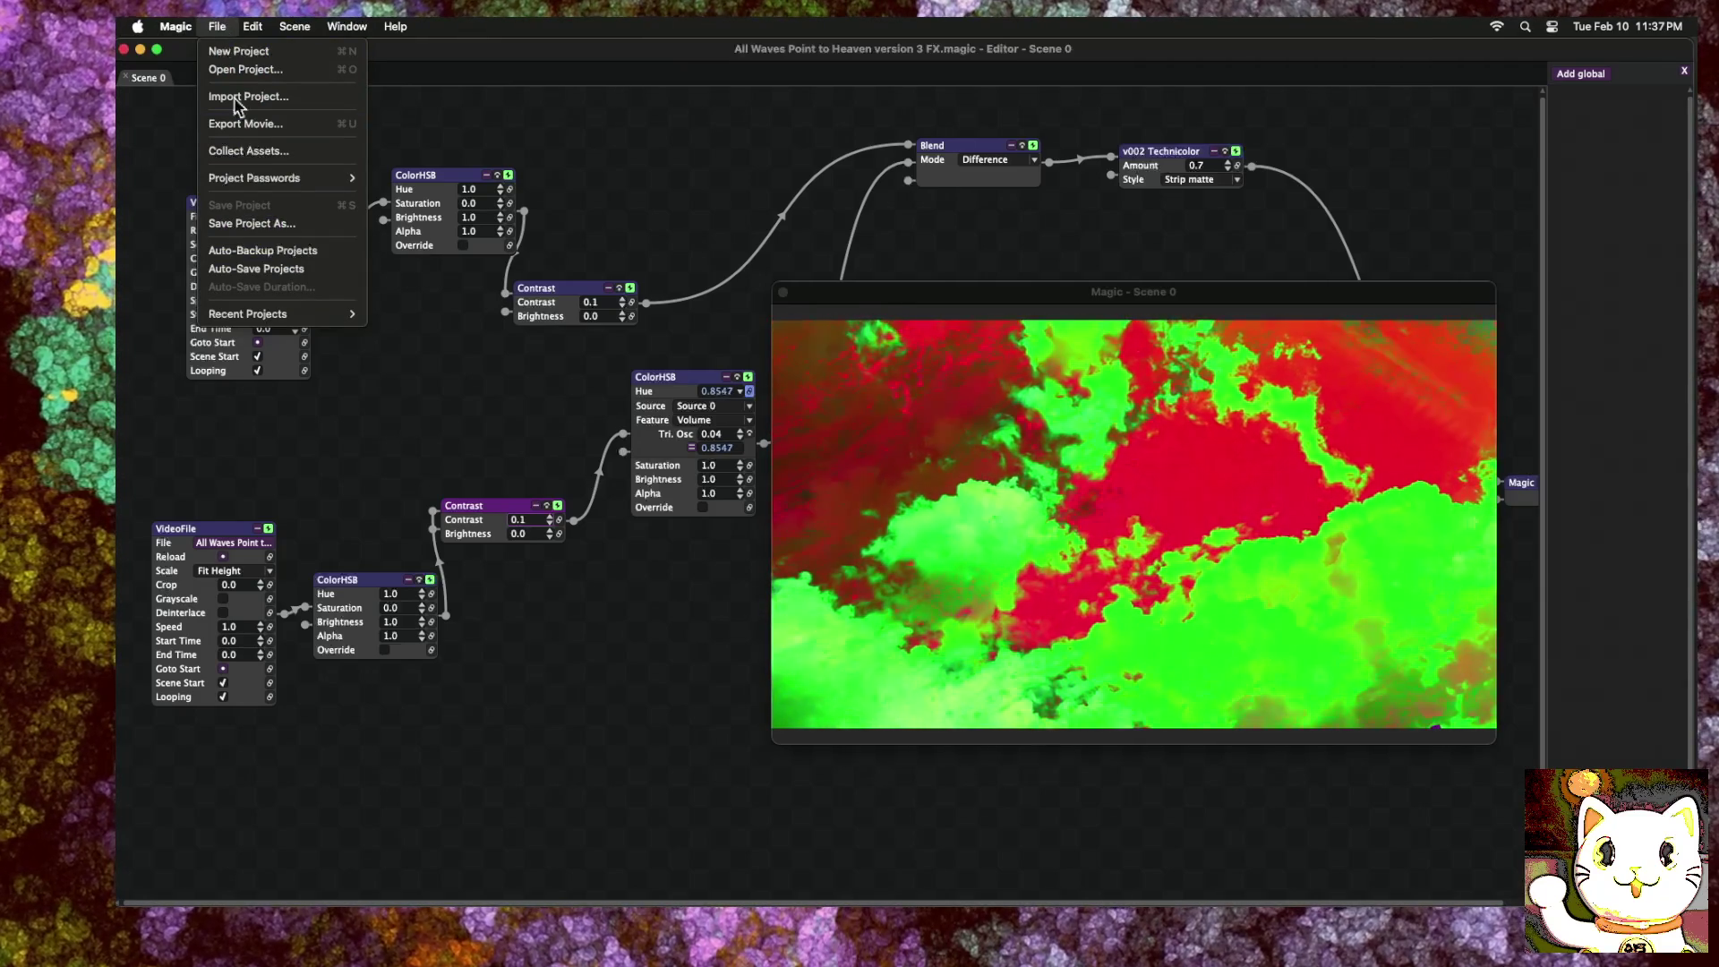
click(243, 124)
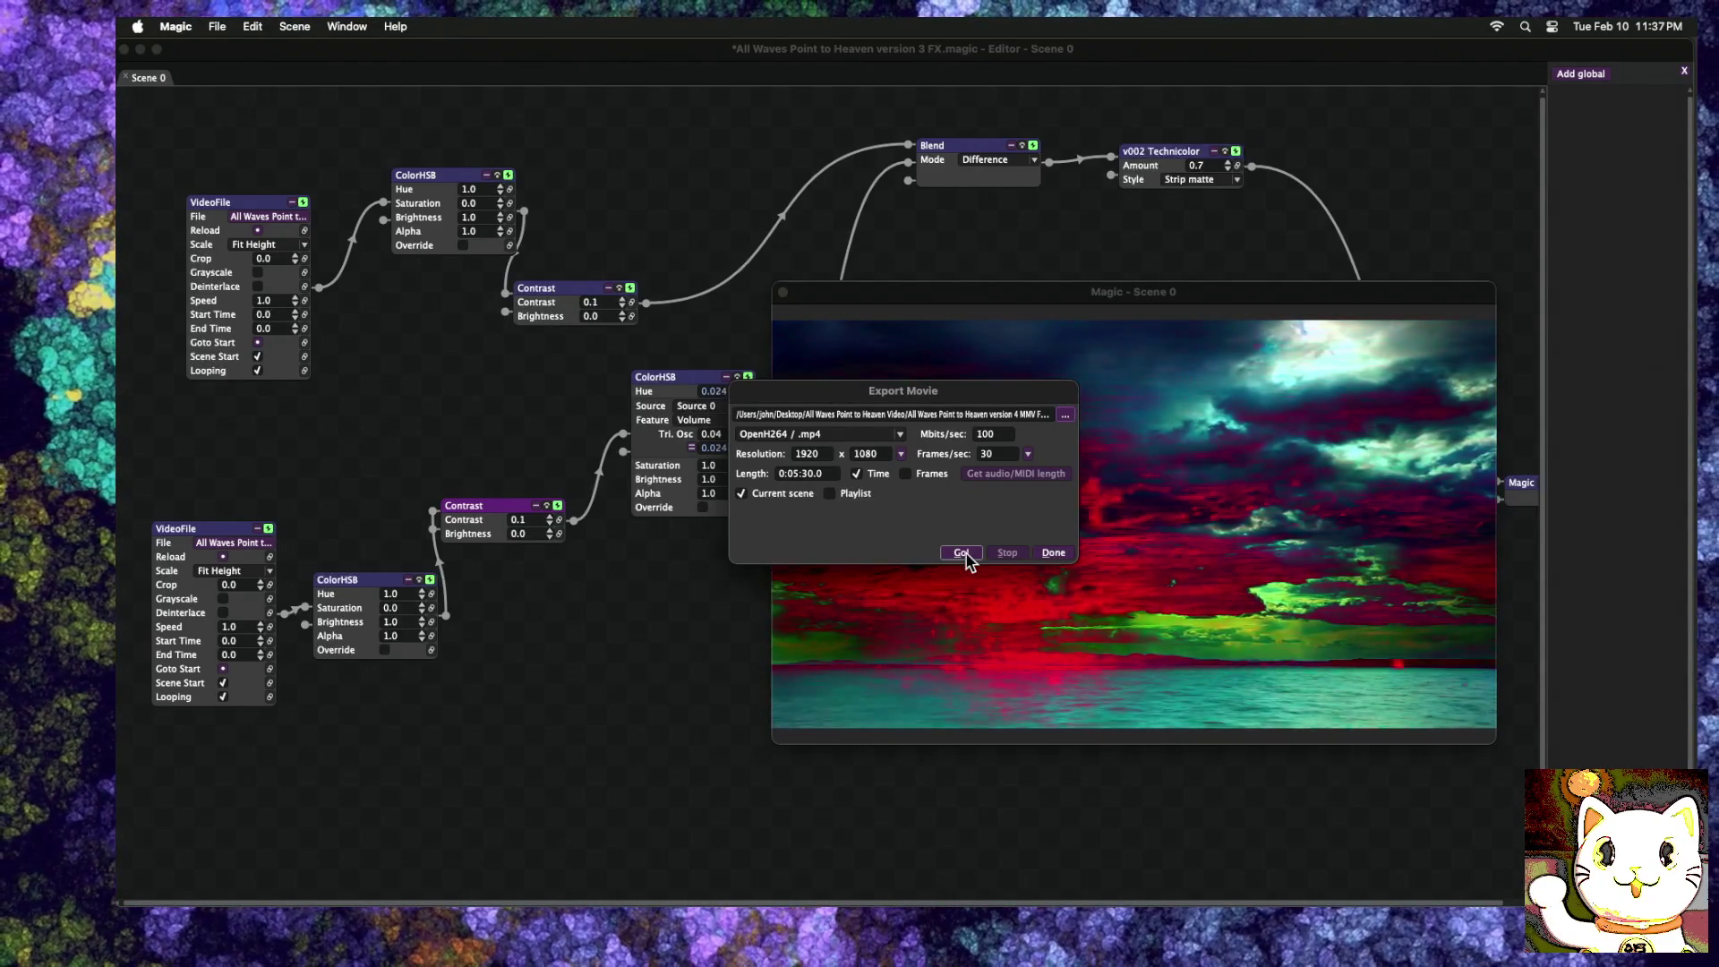
Step: Render the export, overwriting the existing 'All Waves Point to Heaven version 4 MMV FX.mp4'
click(961, 552)
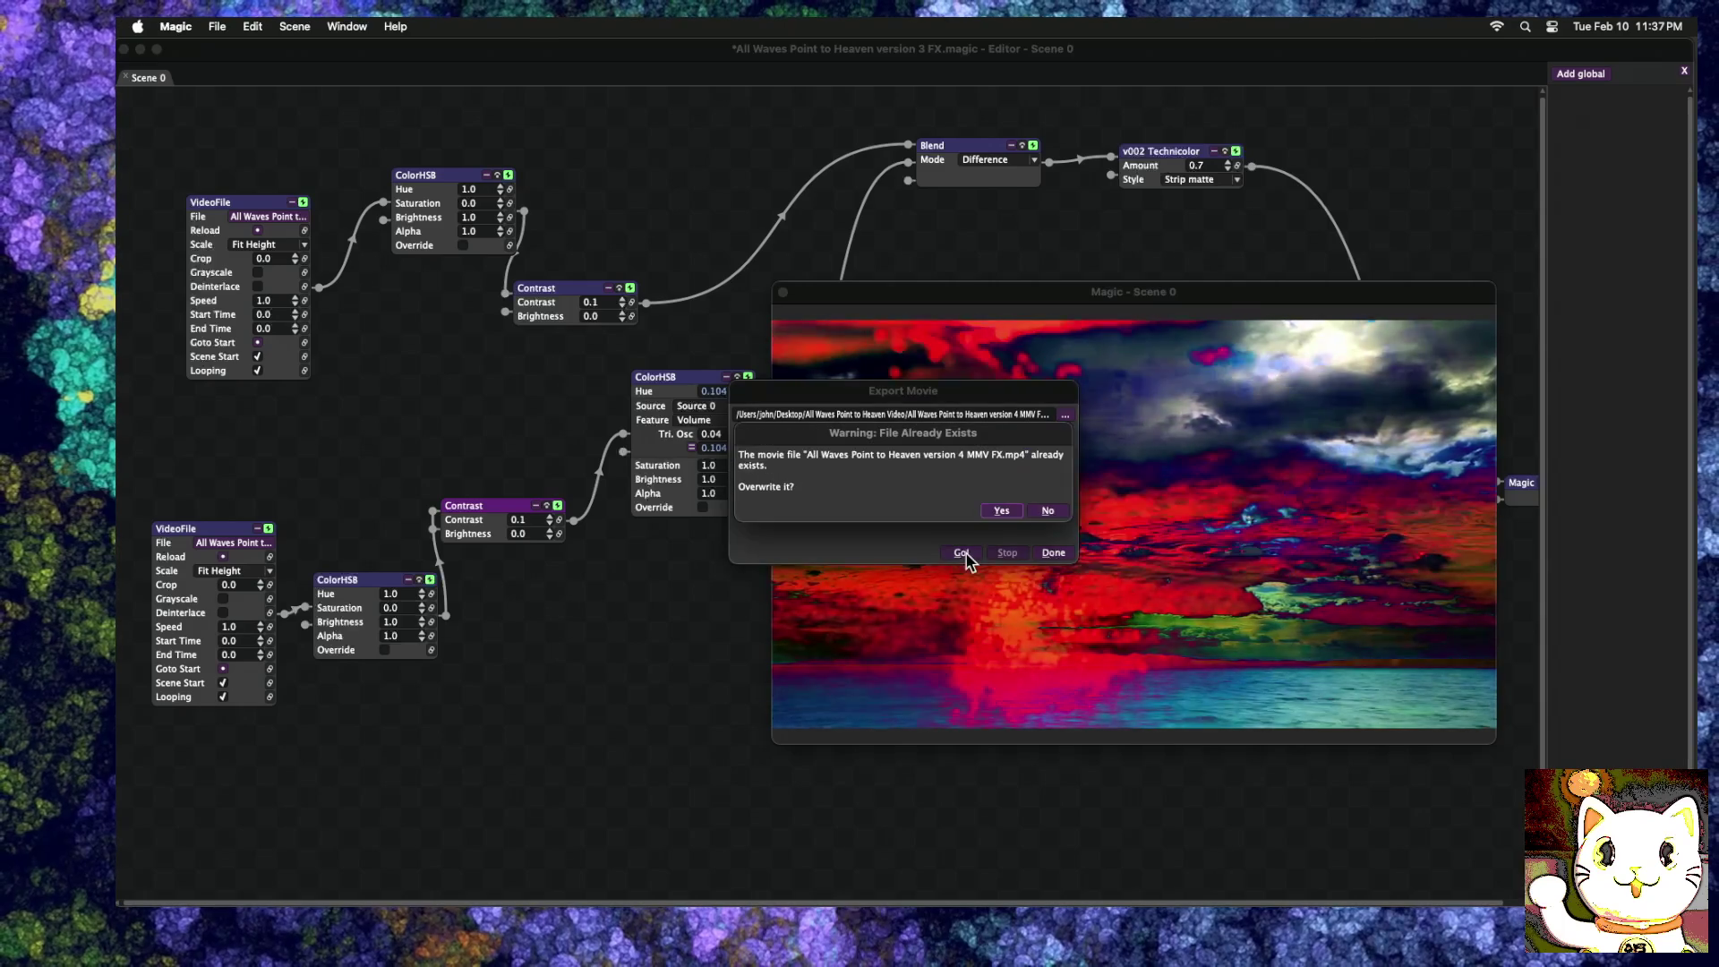
click(1002, 511)
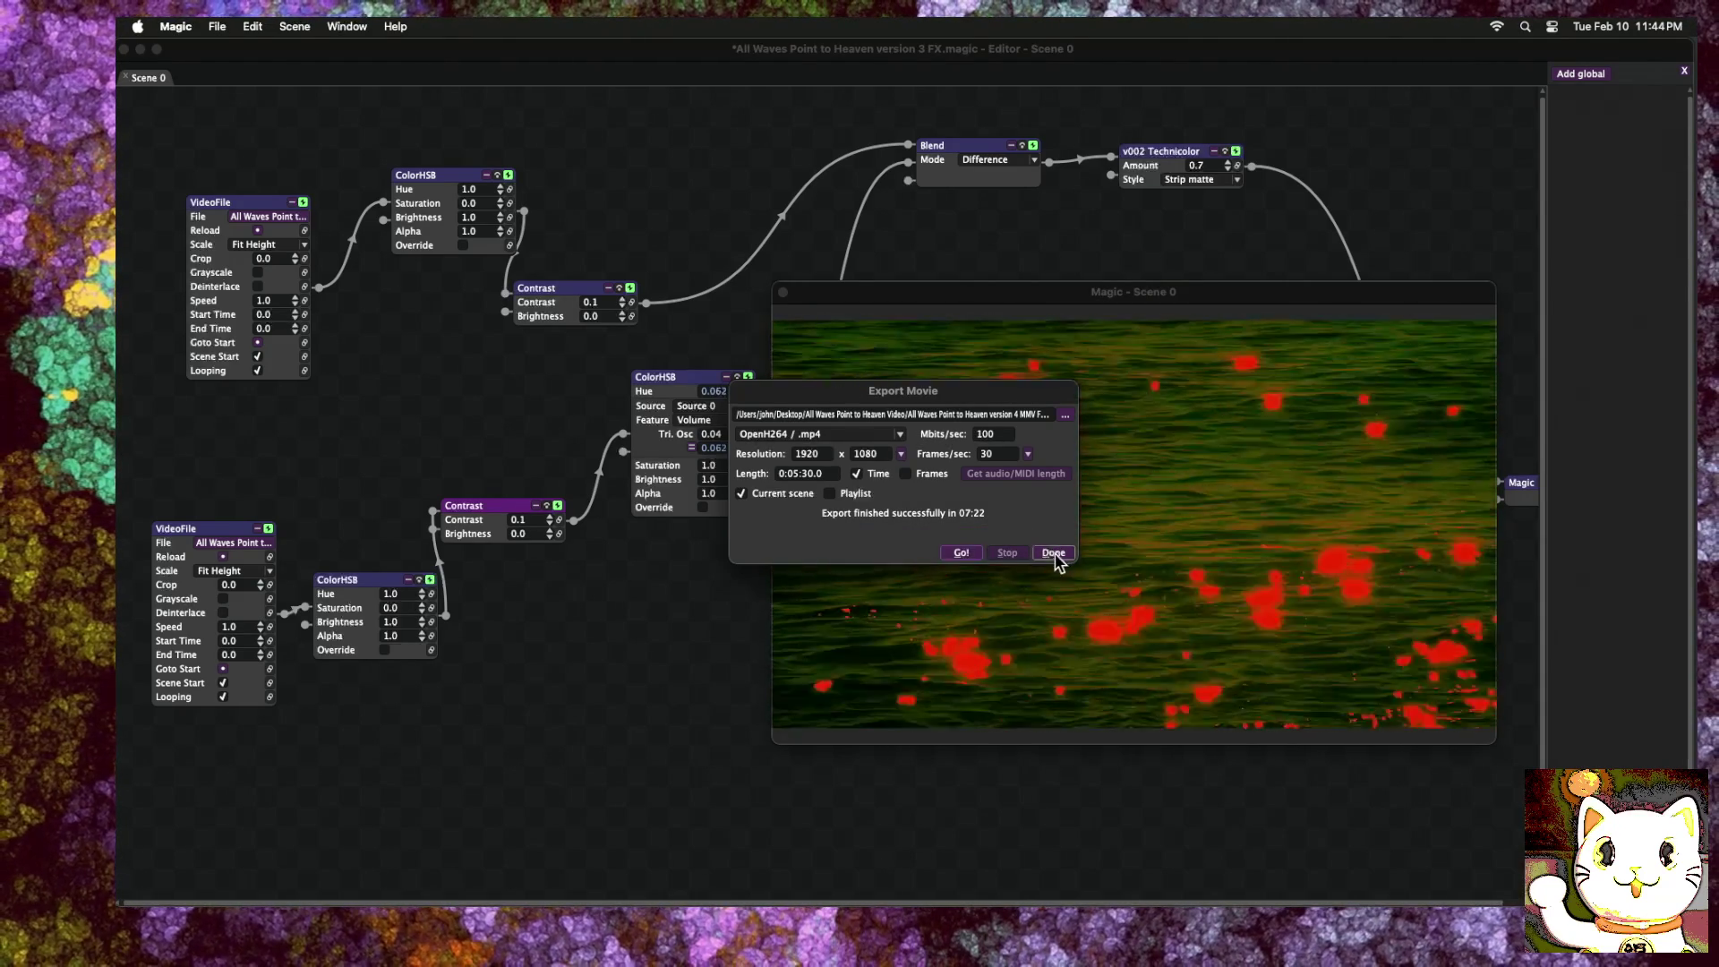
Step: Dismiss the completed export report and put the Magic editor window away
click(1054, 553)
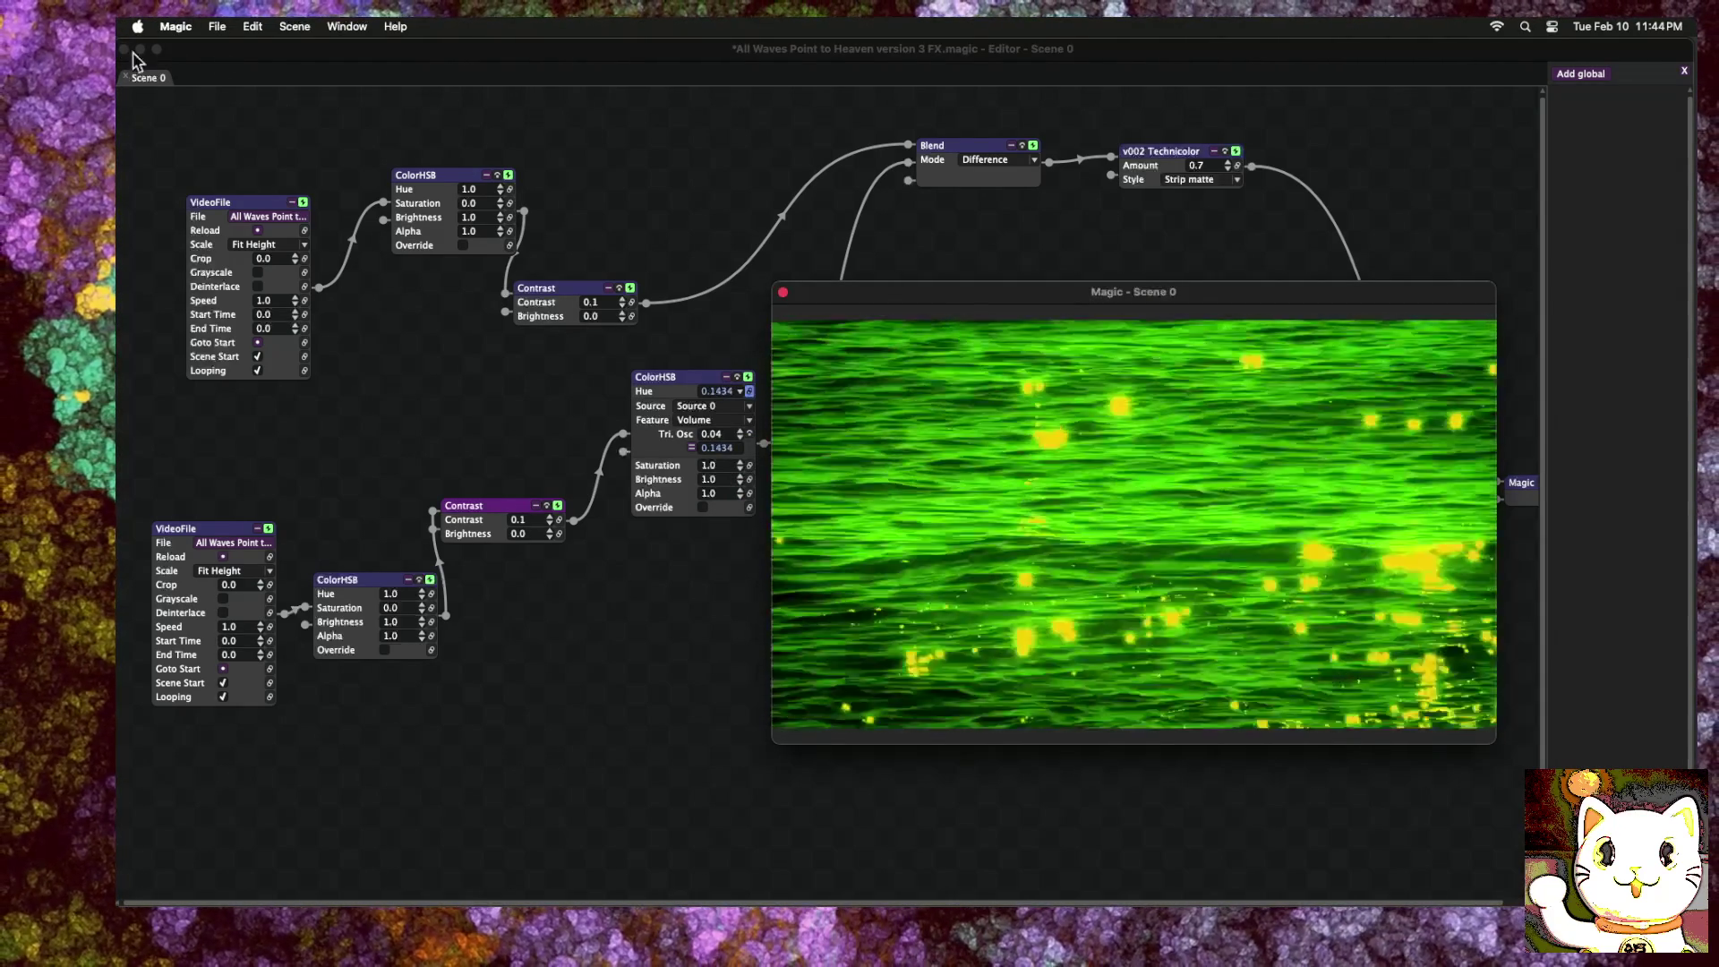
click(140, 49)
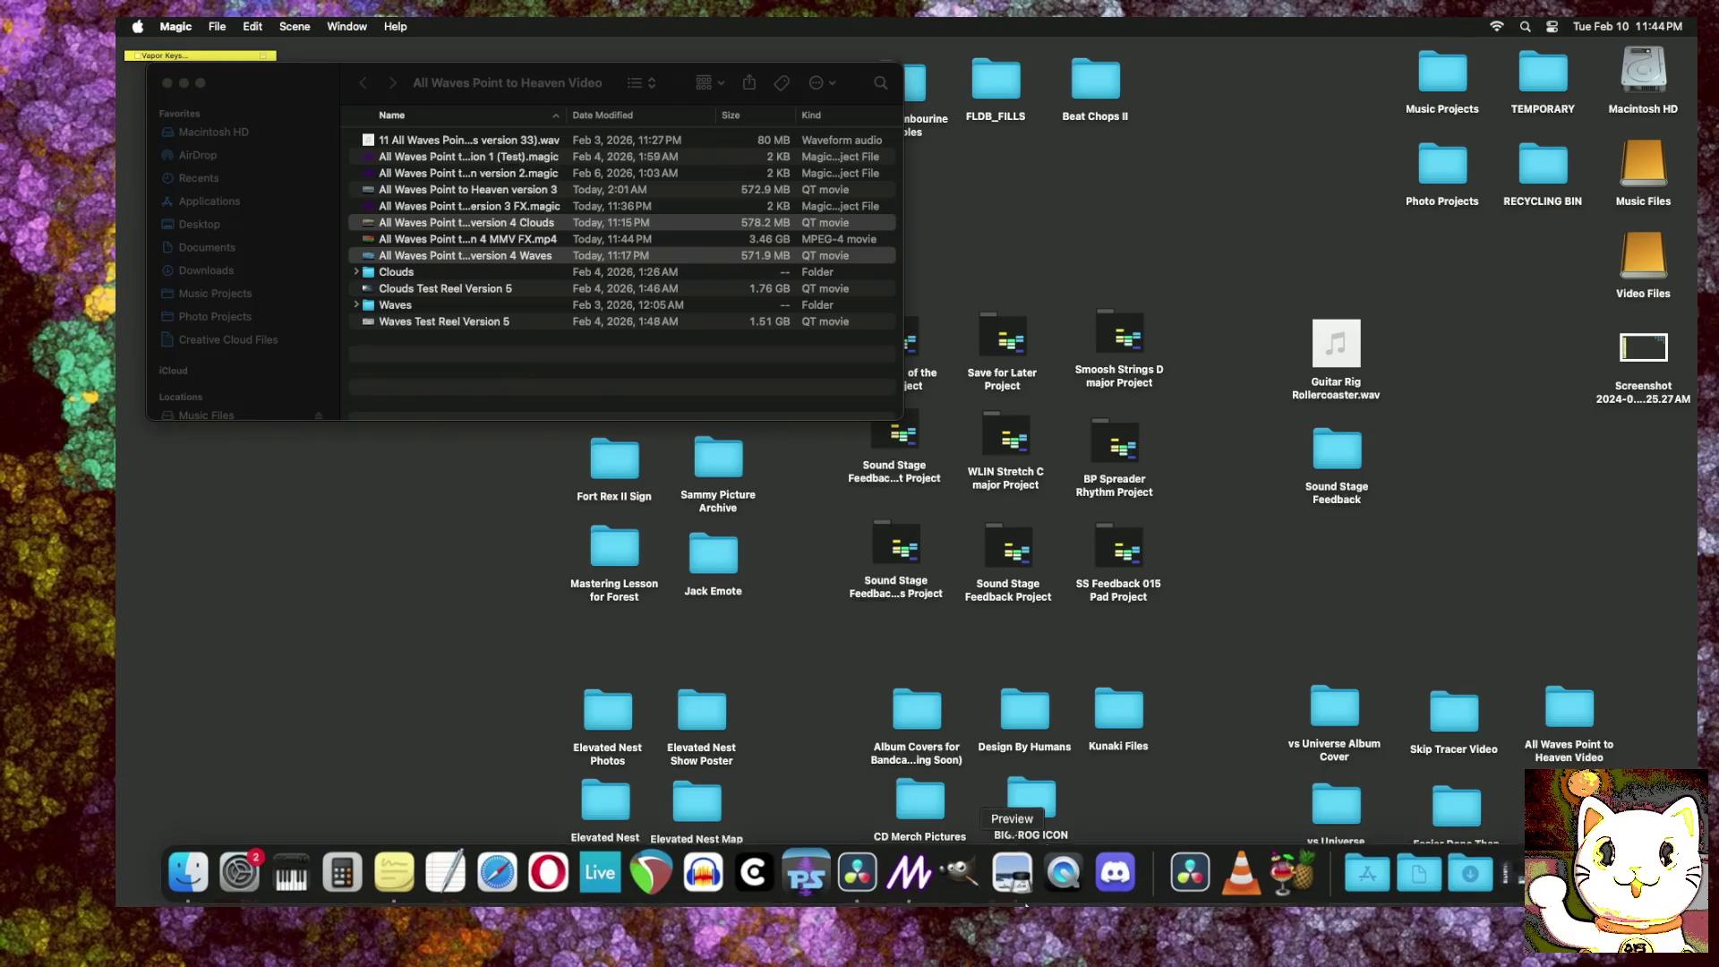
Step: Bring back the minimized Resolve project window, scroll up to V3, and move it beside Finder
click(1513, 879)
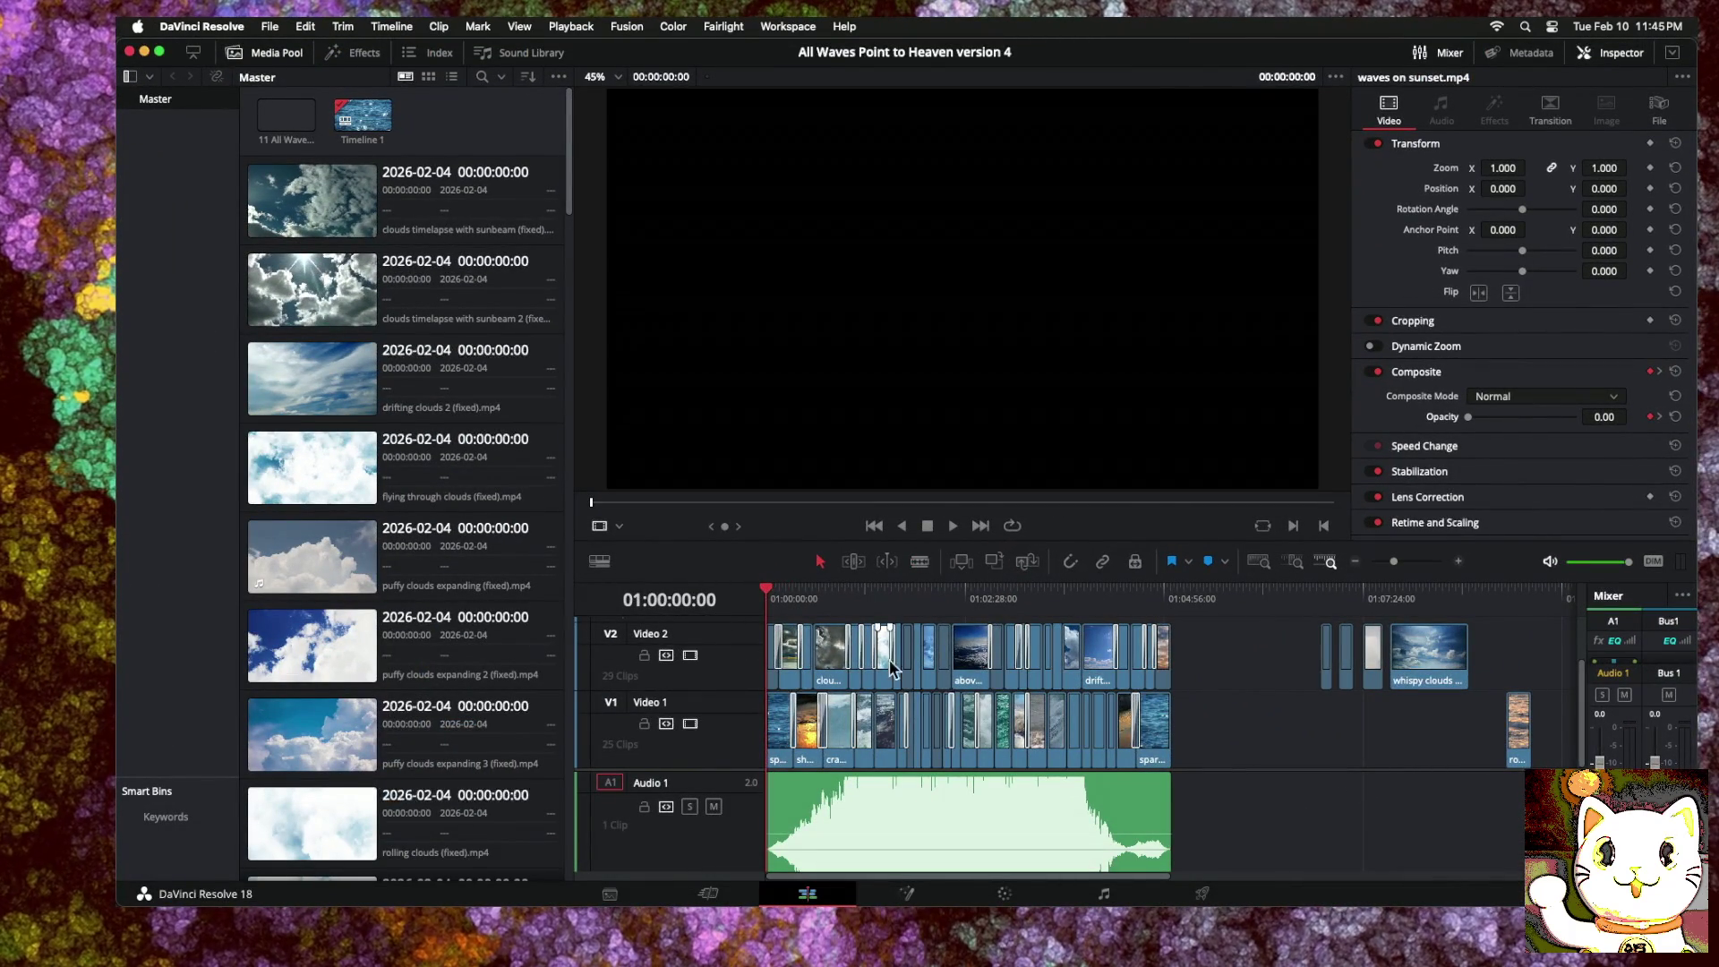
scroll(890, 661, up, 2)
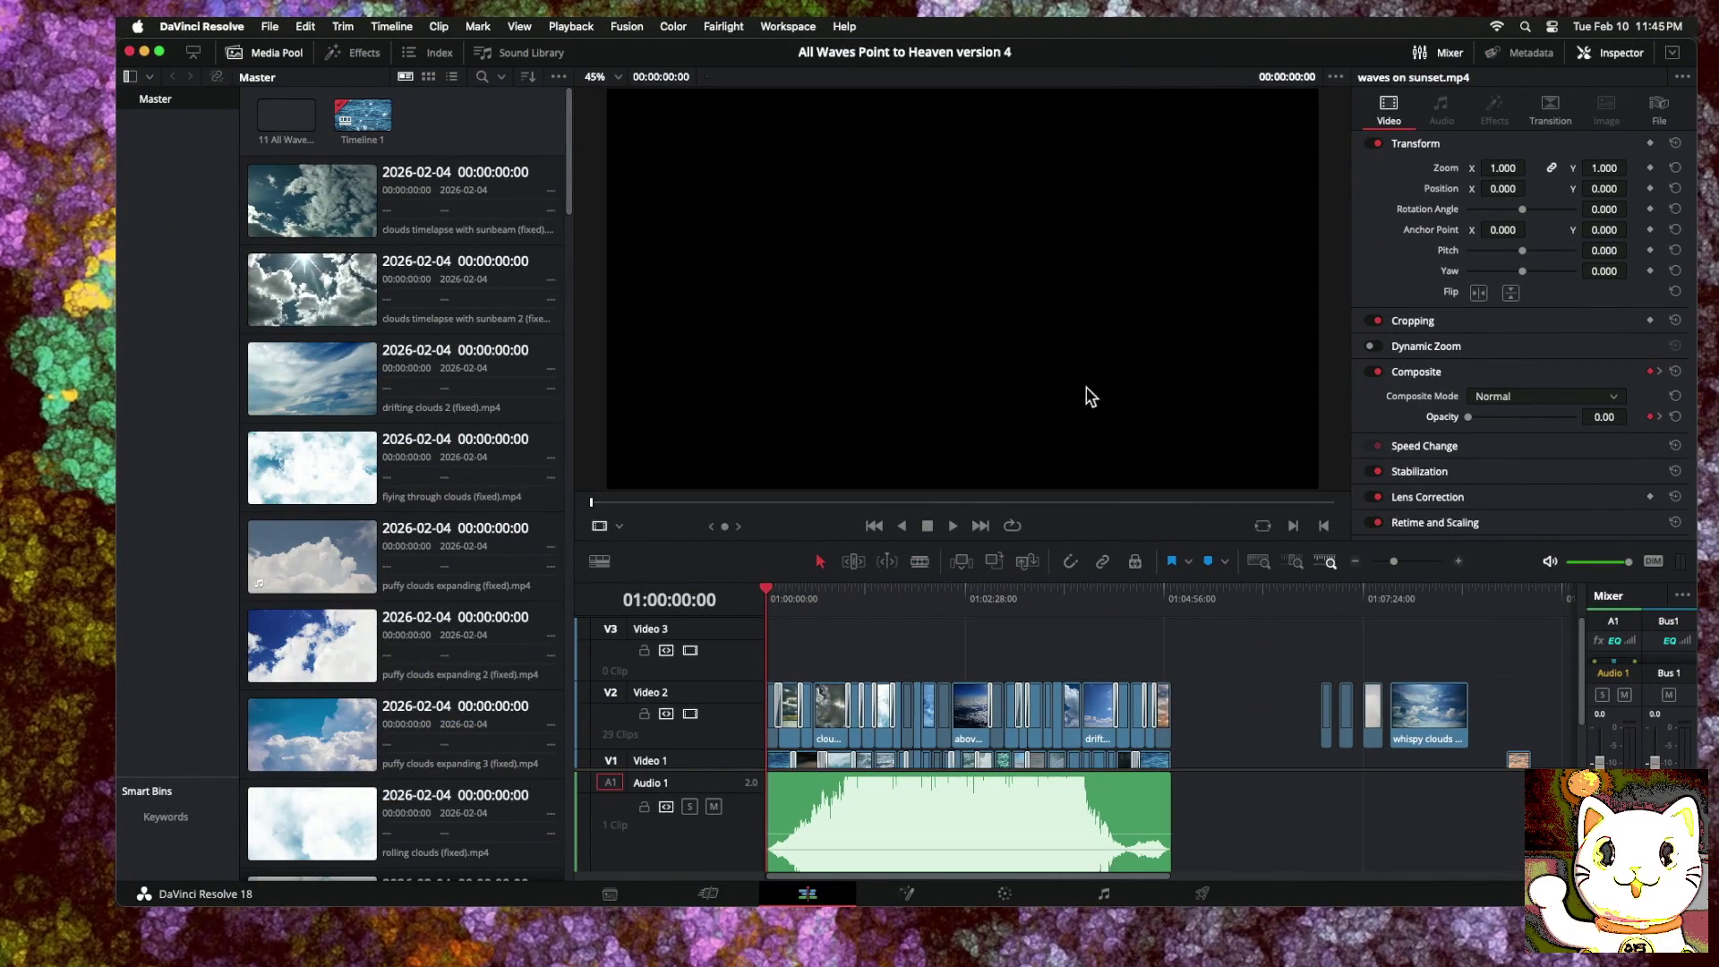
mouse_move(1175, 55)
mouse_down()
mouse_move(739, 60)
mouse_move(1104, 660)
mouse_move(1192, 436)
mouse_move(1208, 462)
mouse_up()
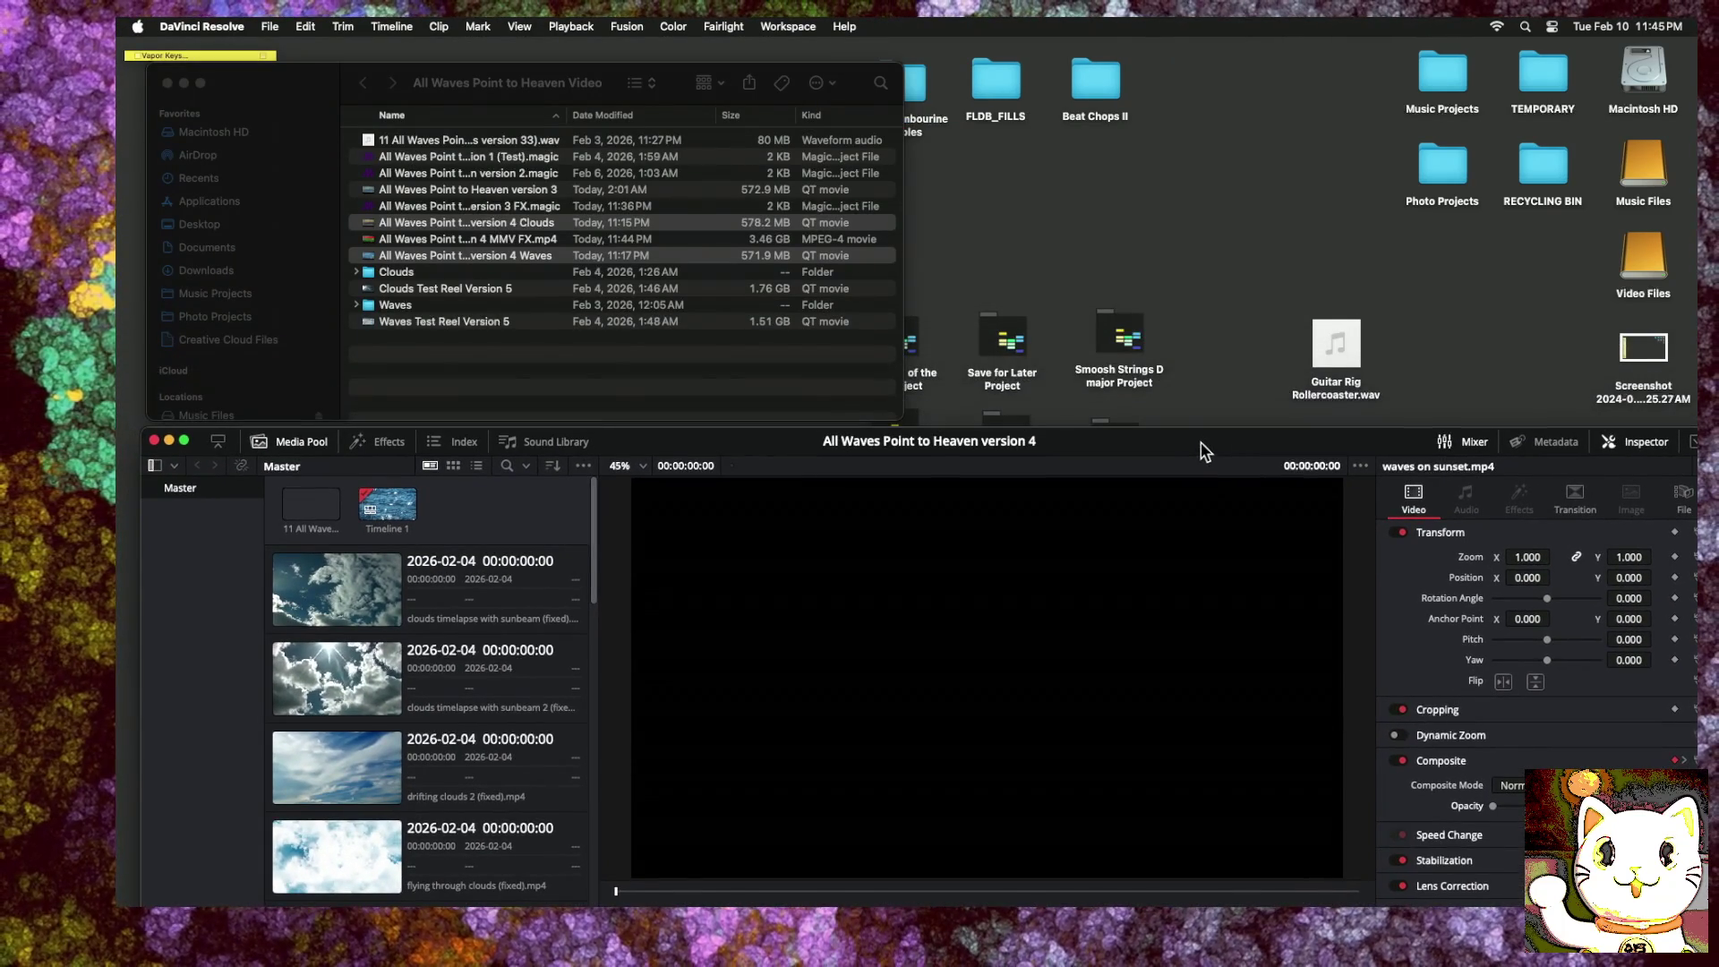
Step: Drag the newly exported 3.46 GB MMV FX MP4 from Finder onto the Resolve timeline
click(504, 362)
click(504, 362)
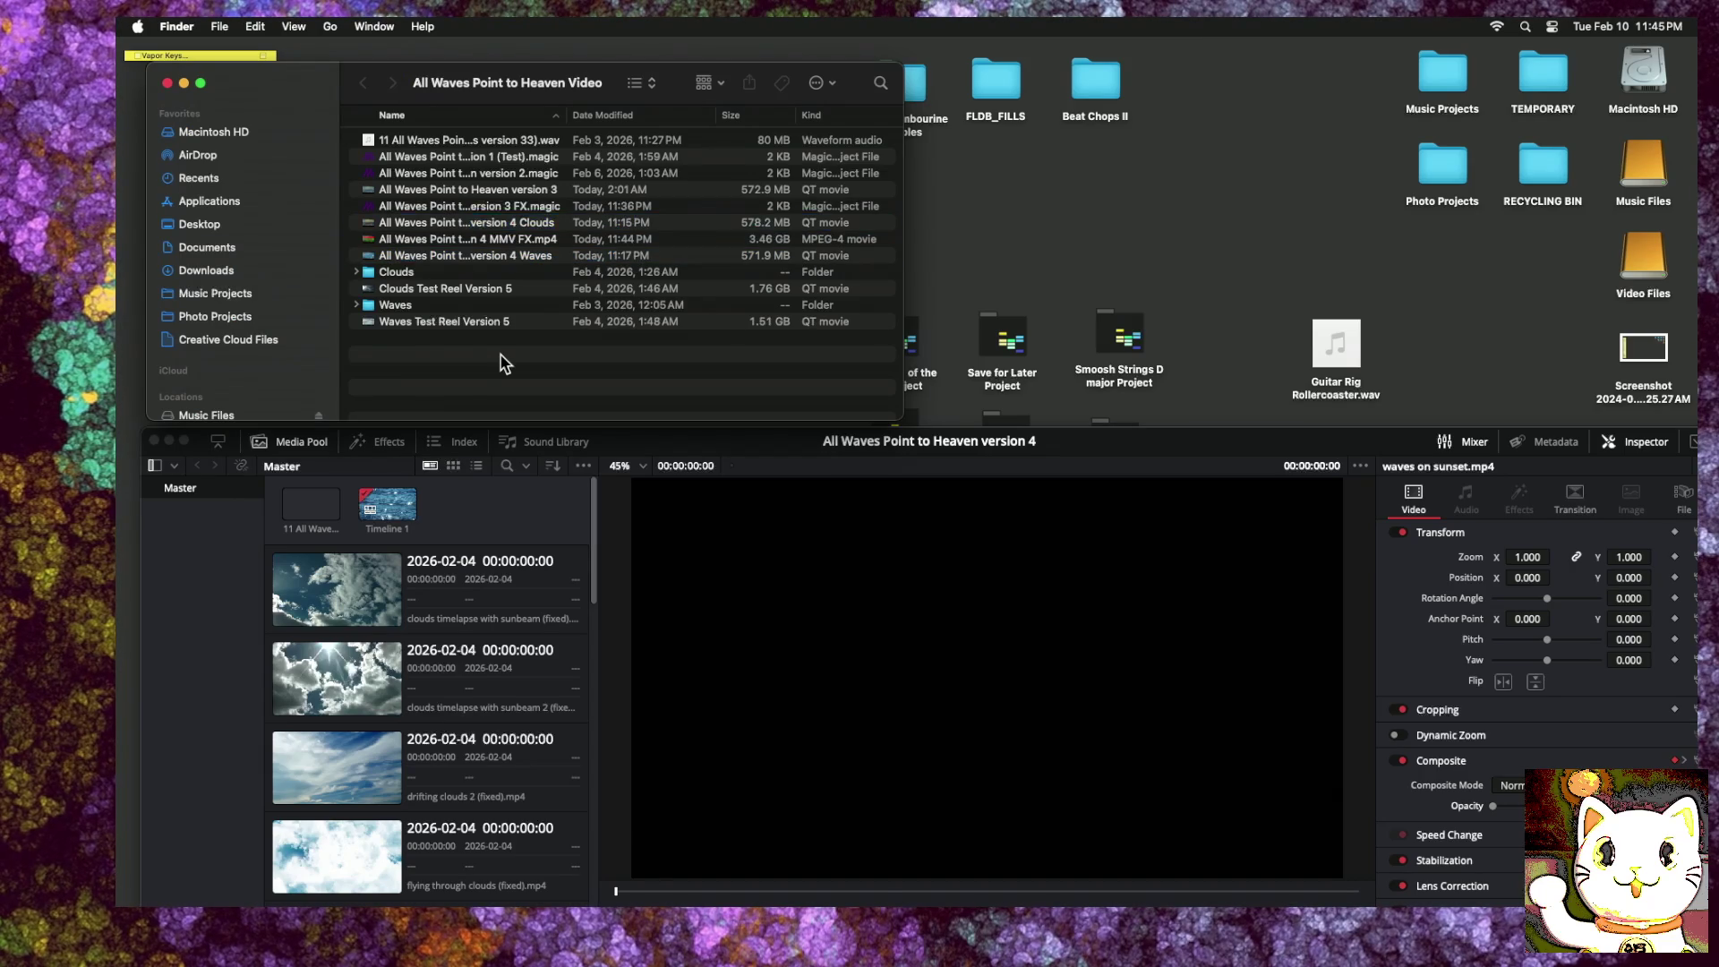
click(507, 241)
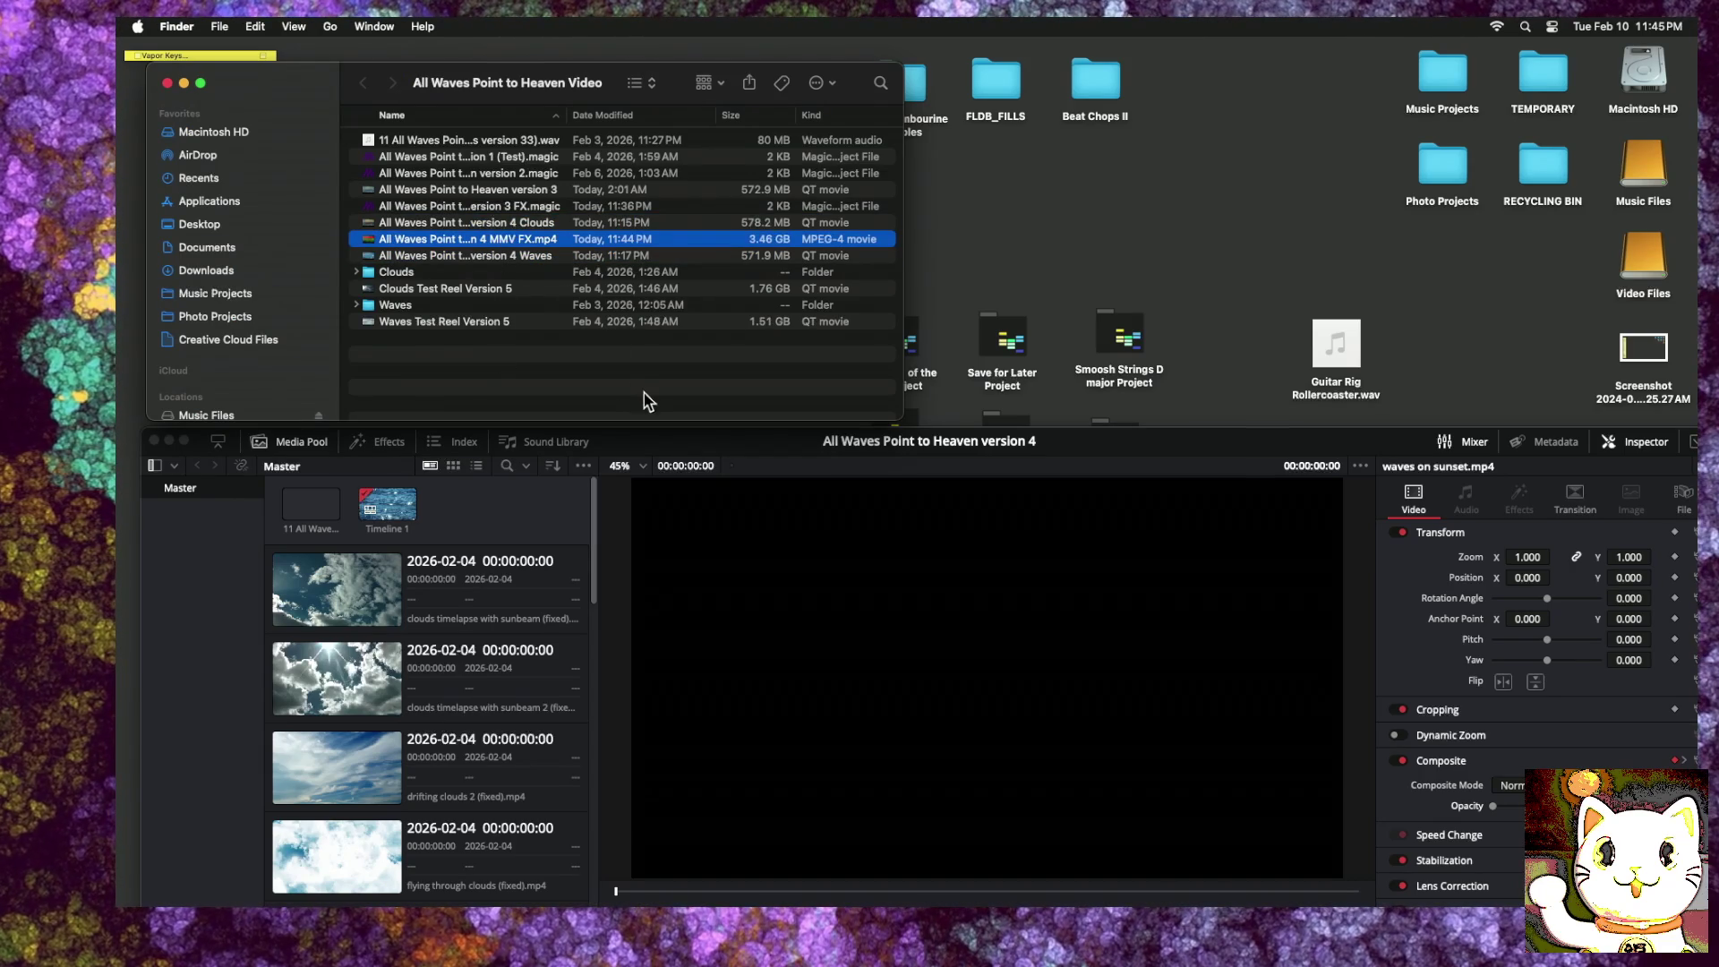
mouse_move(1001, 460)
mouse_down()
mouse_move(931, 374)
mouse_move(967, 310)
mouse_up()
mouse_move(530, 247)
mouse_down()
mouse_move(732, 886)
mouse_move(698, 890)
mouse_up()
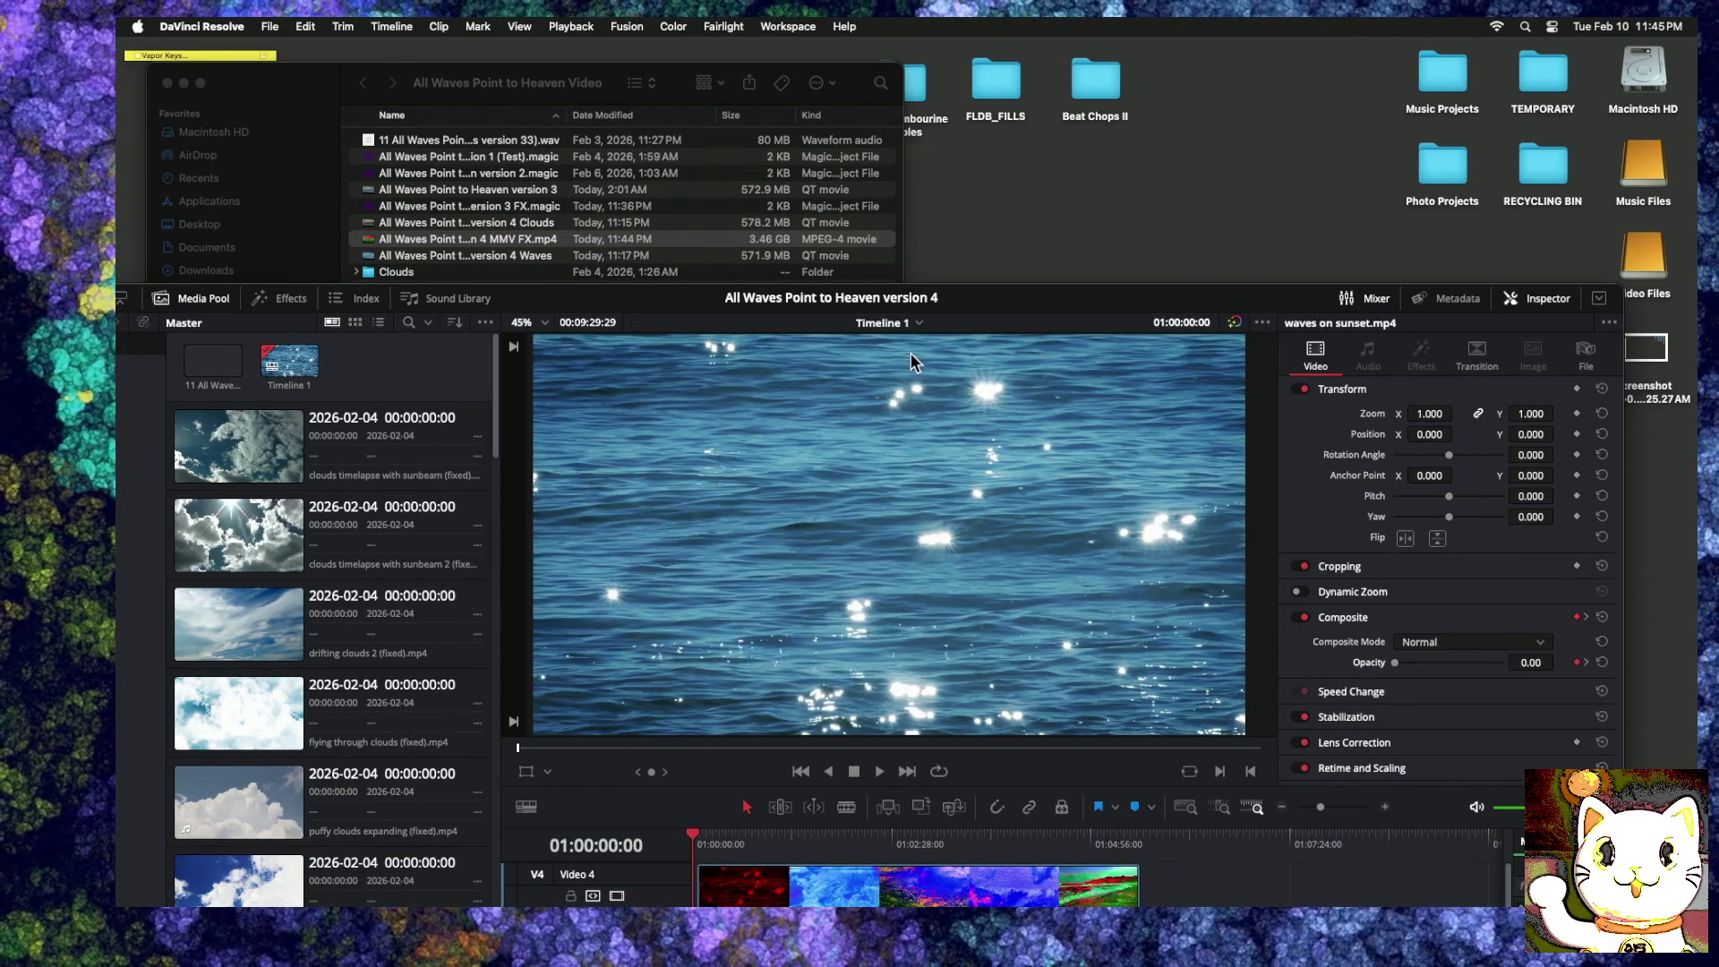
Step: Move the MMV FX clip down to Video 3, delete the empty Video 4 track, and shorten its end
double_click(968, 305)
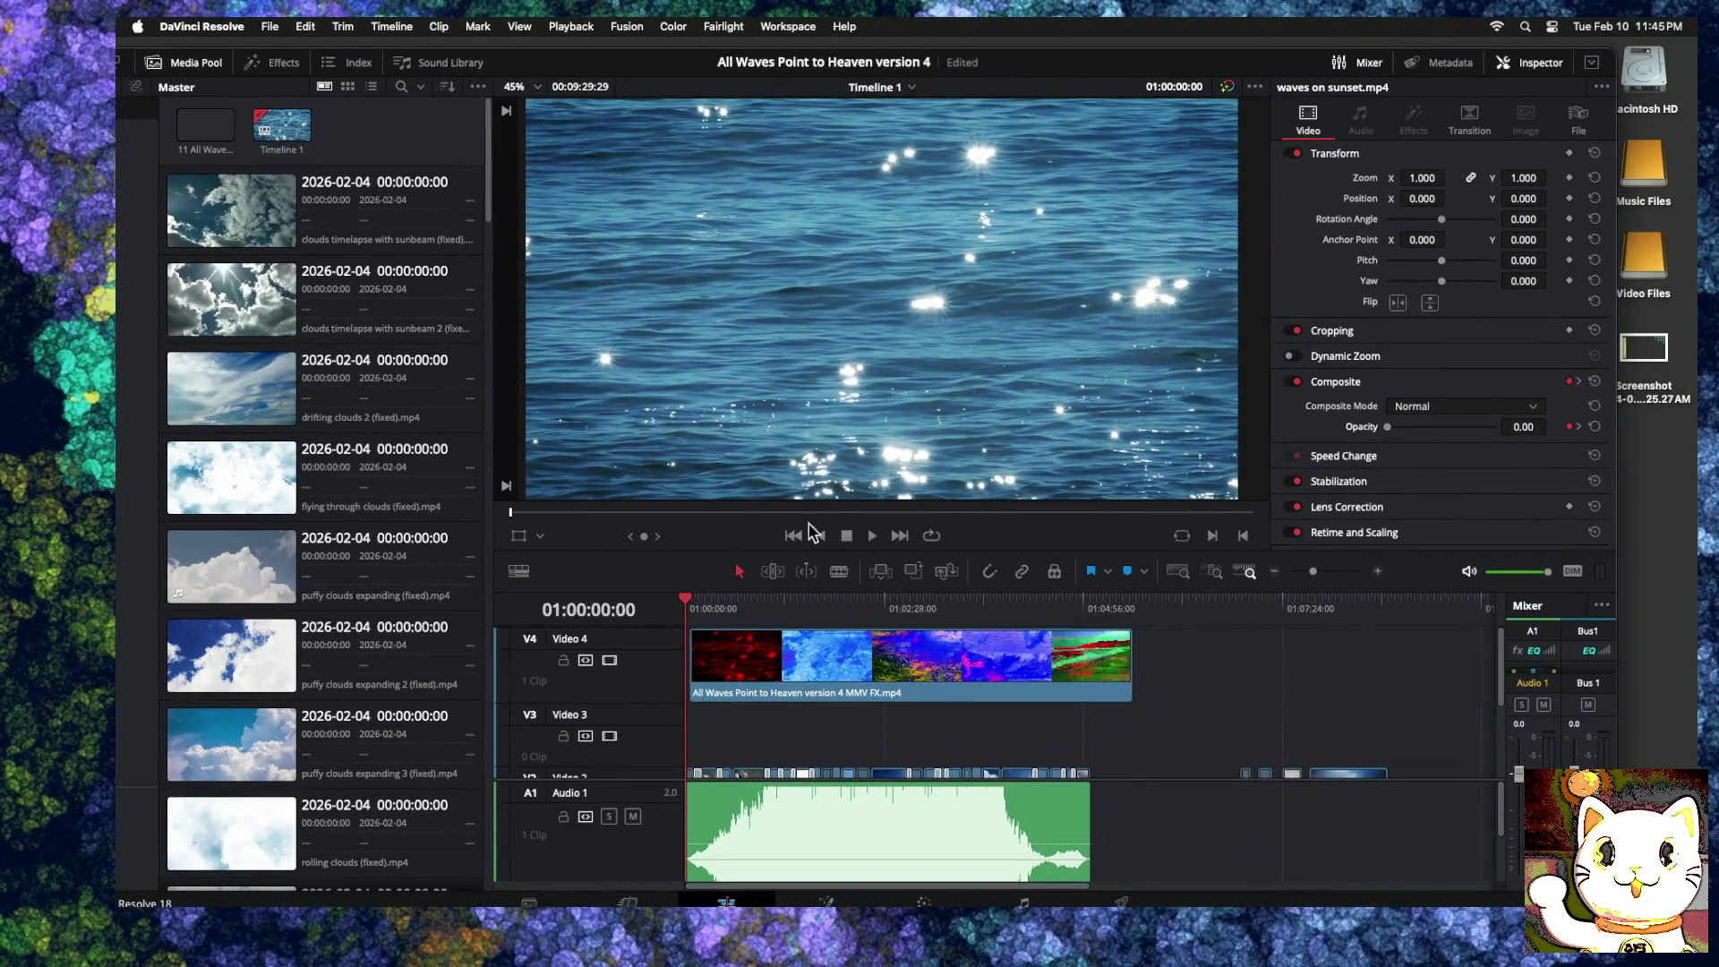
drag(770, 667, 722, 733)
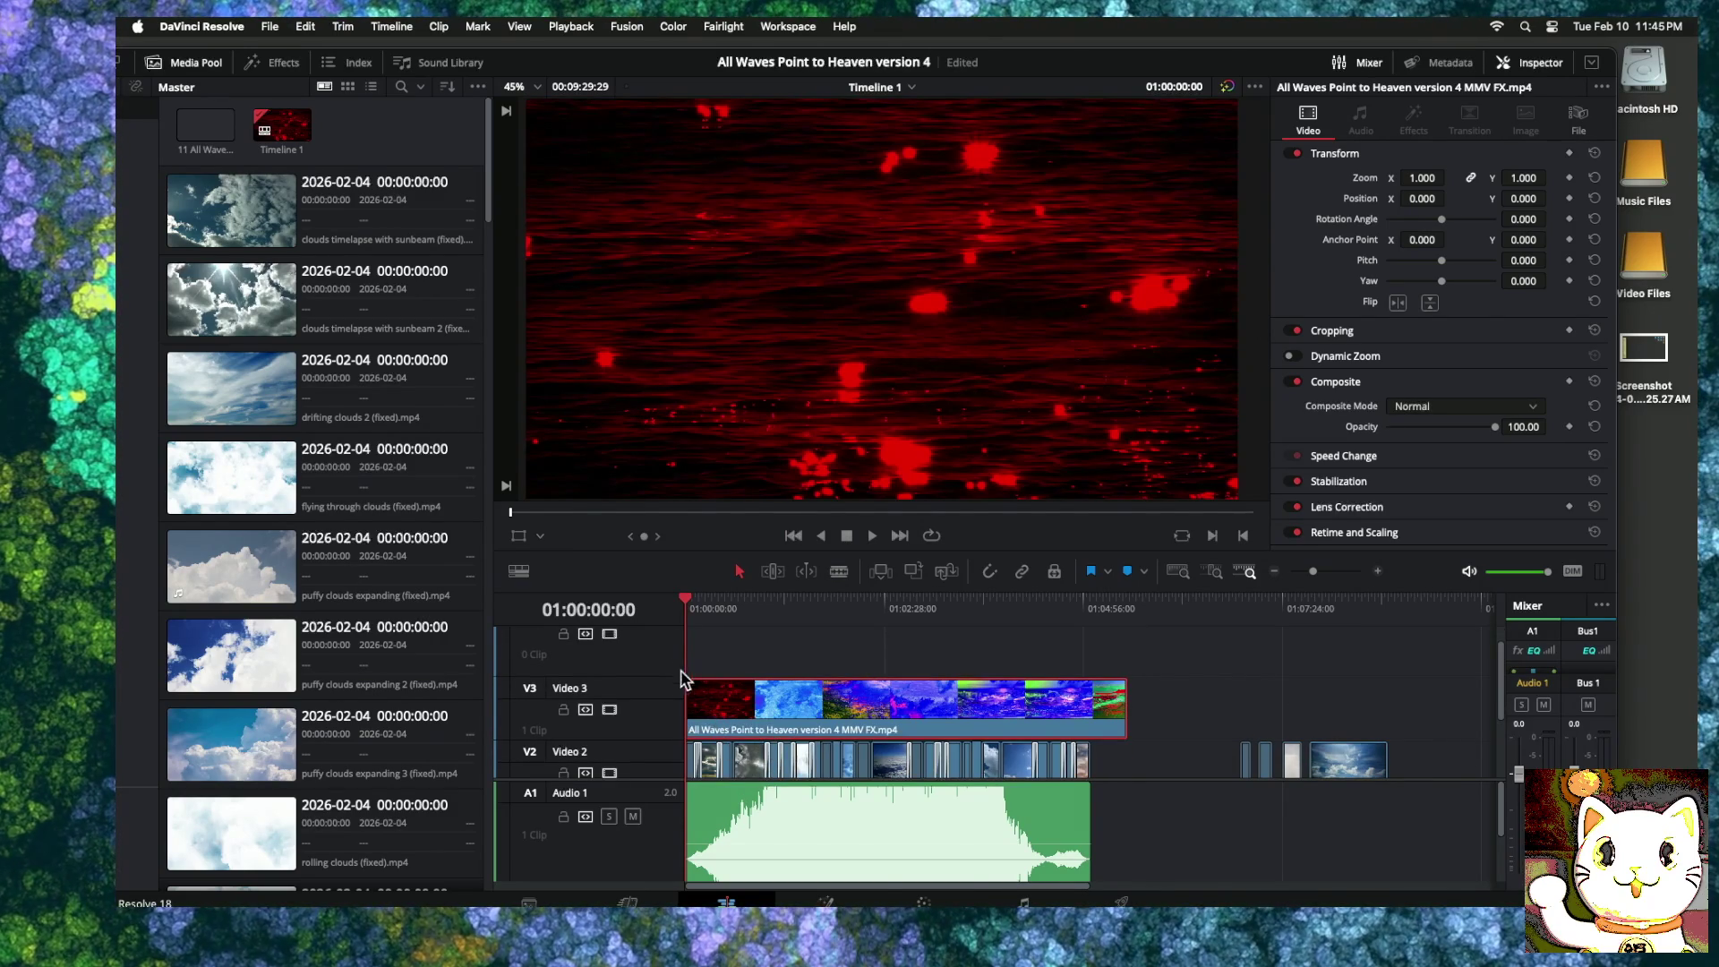
scroll(657, 667, up, 1)
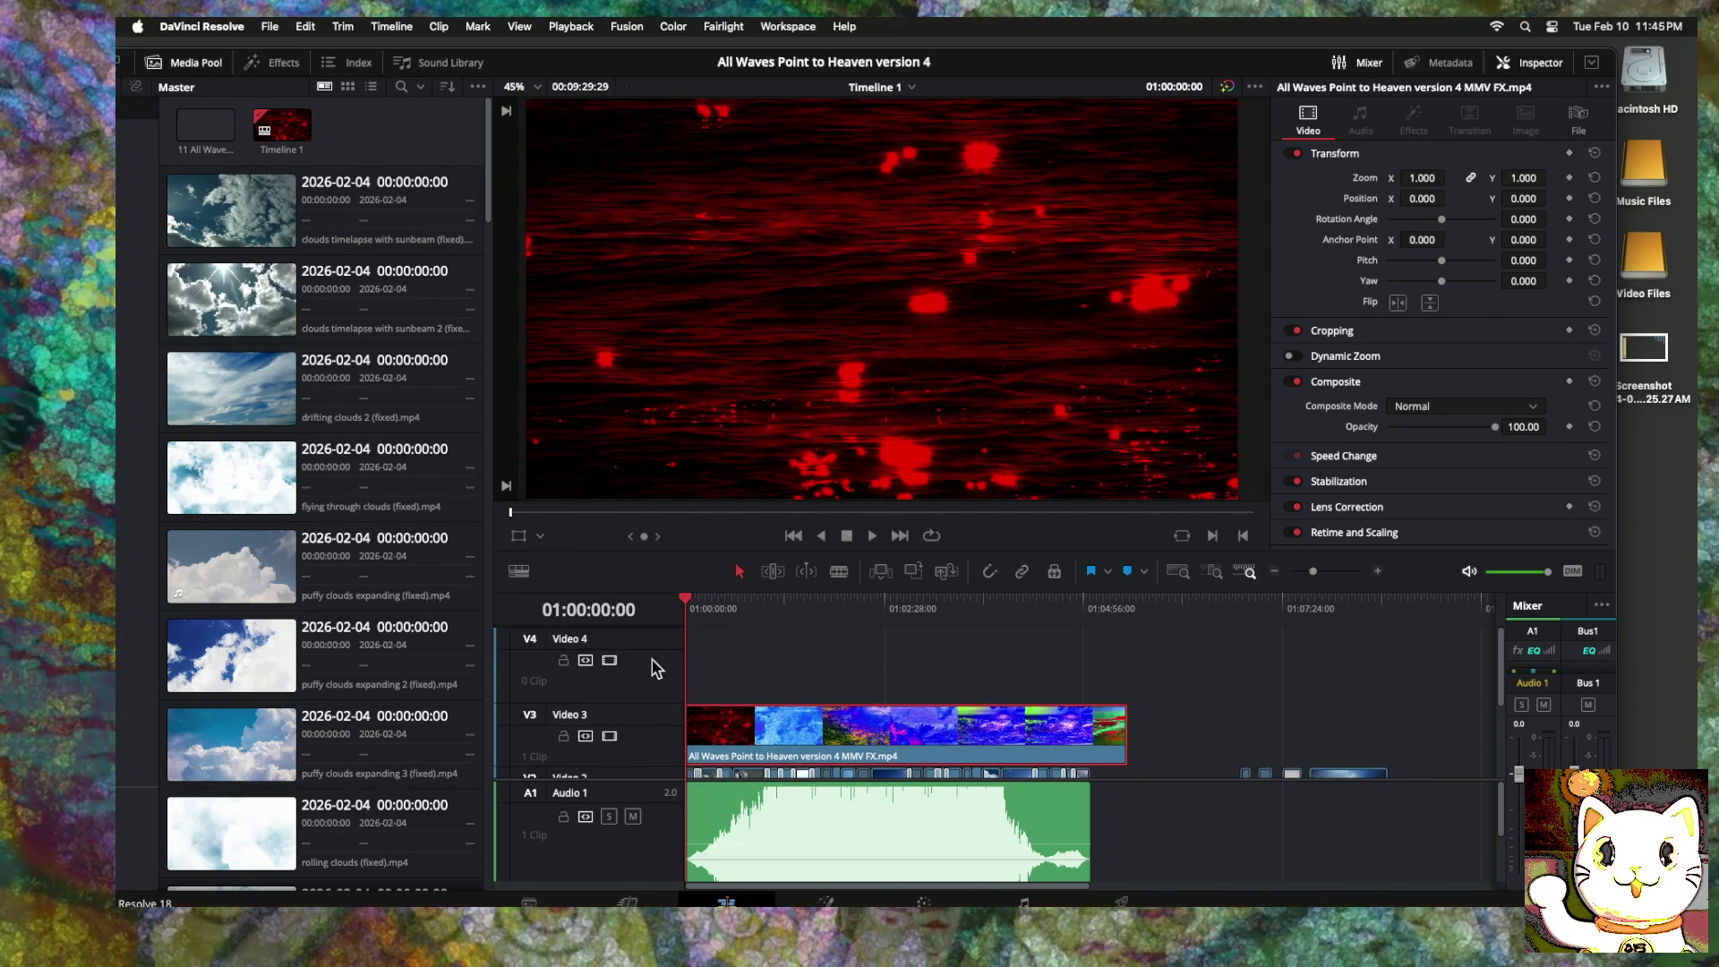
right_click(654, 659)
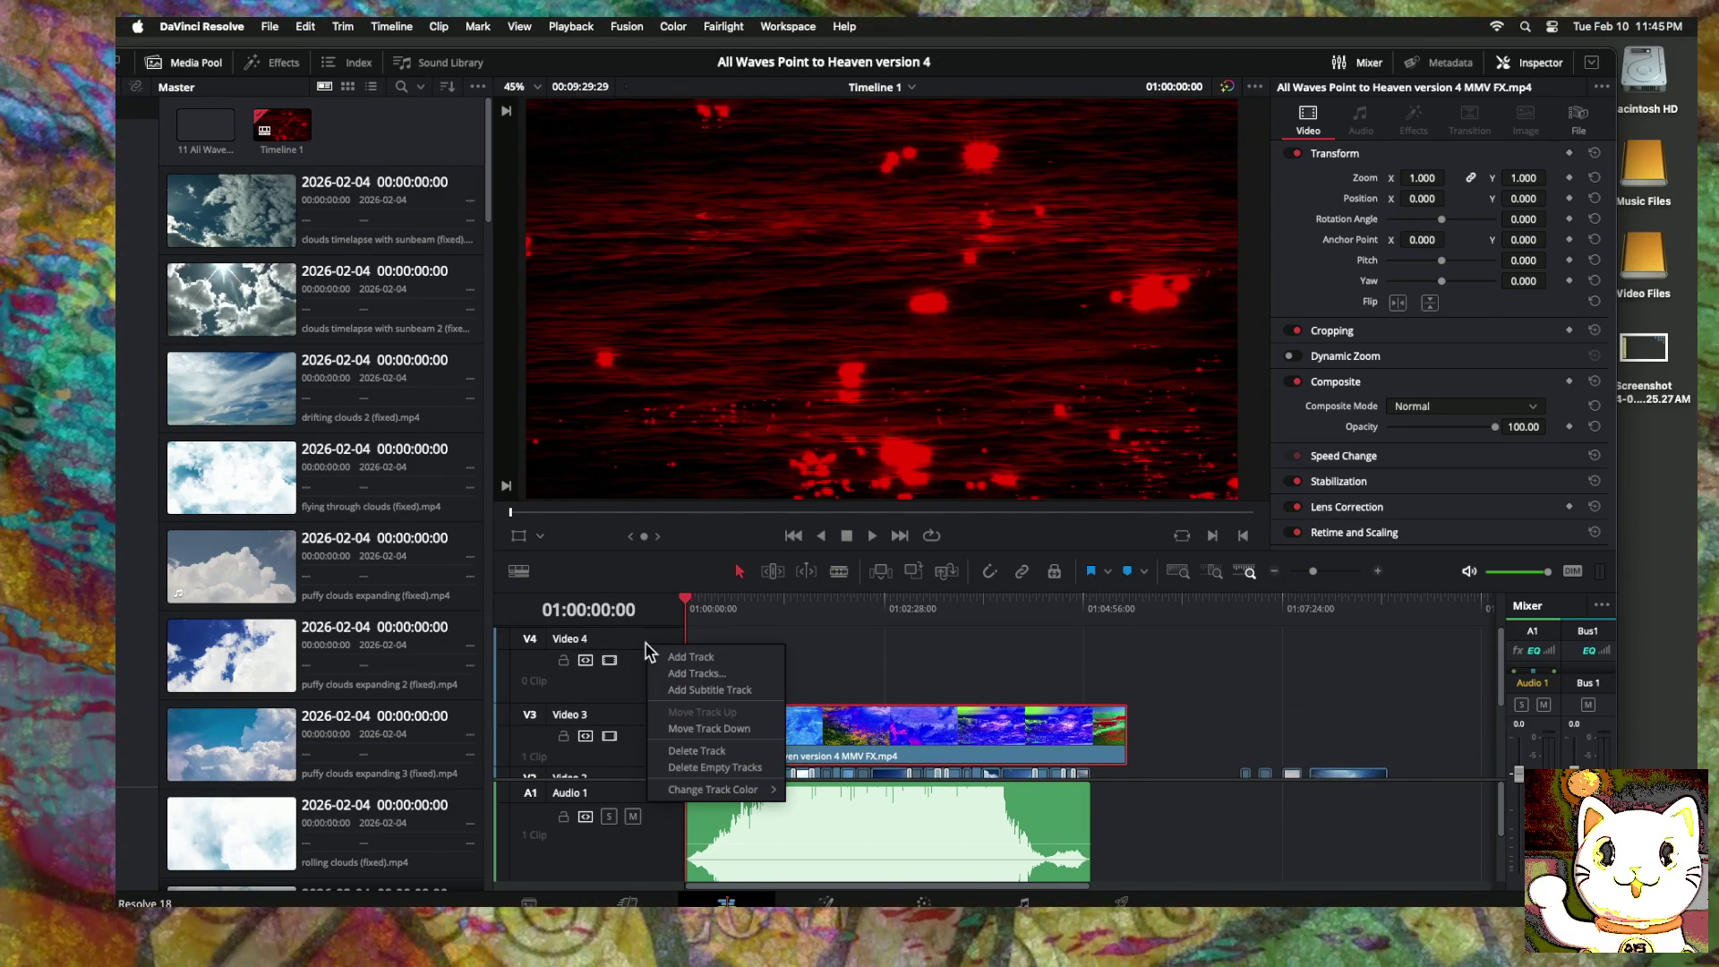
click(689, 752)
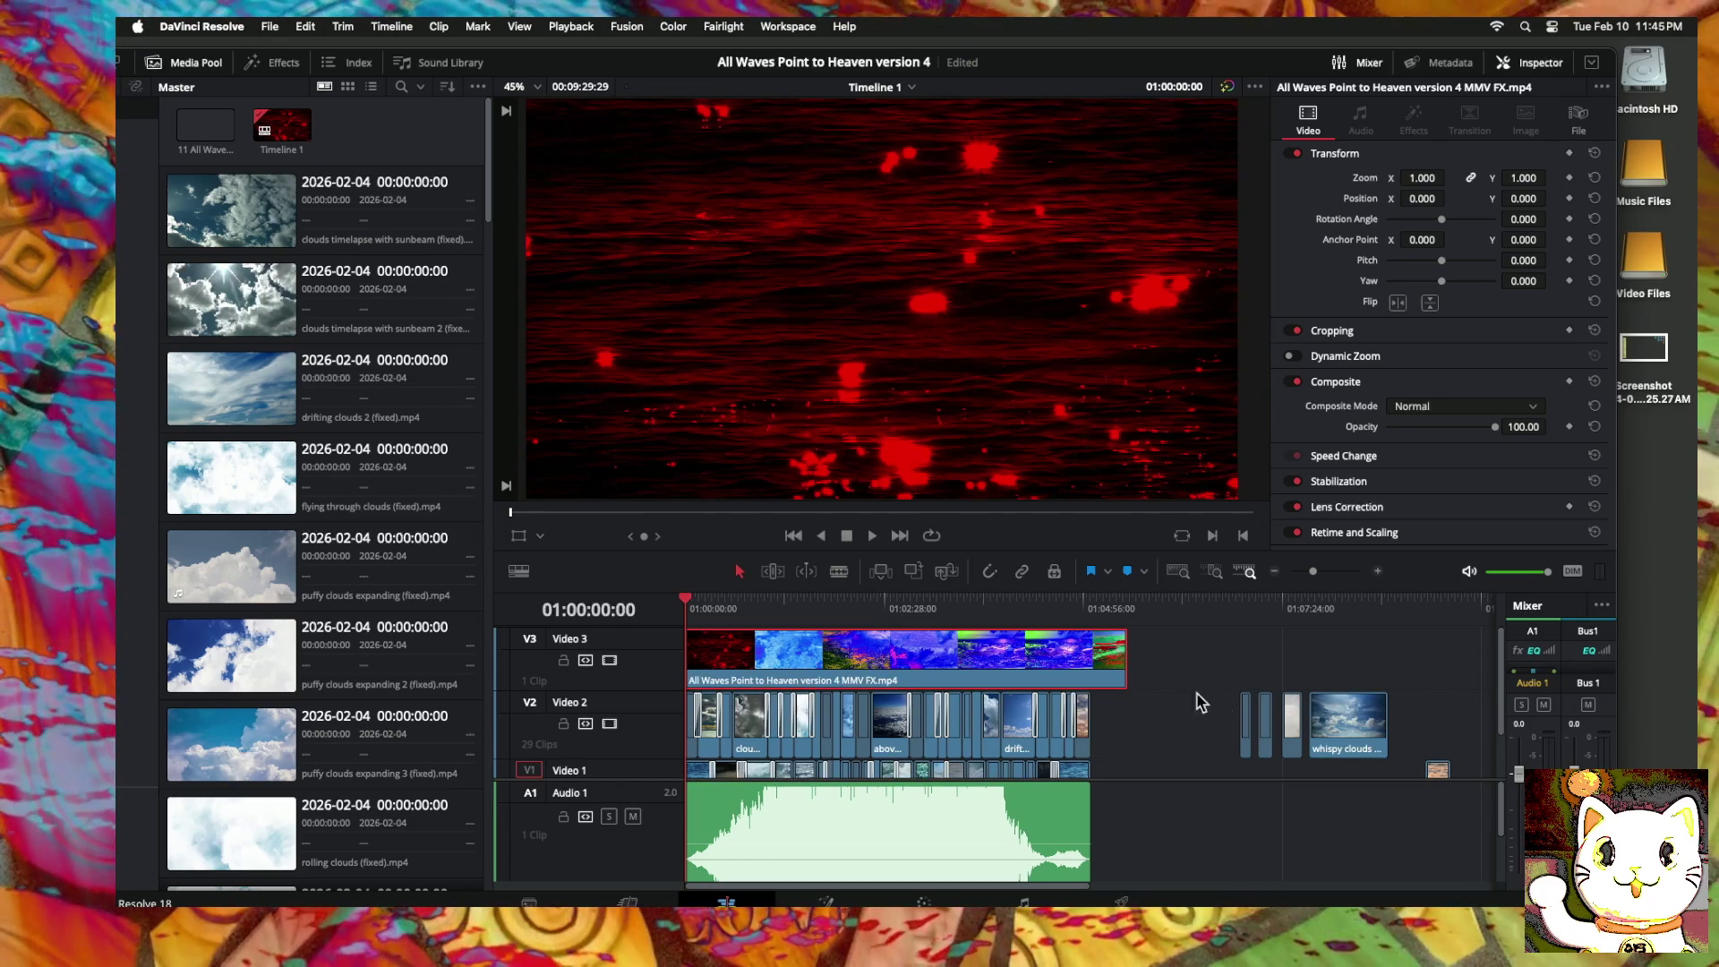
drag(1132, 669, 1089, 670)
Step: Zoom in at the clip end and extend the MMV FX clip to 01:05:02:01, matching Video 2 and Audio 1
click(1090, 607)
click(1379, 572)
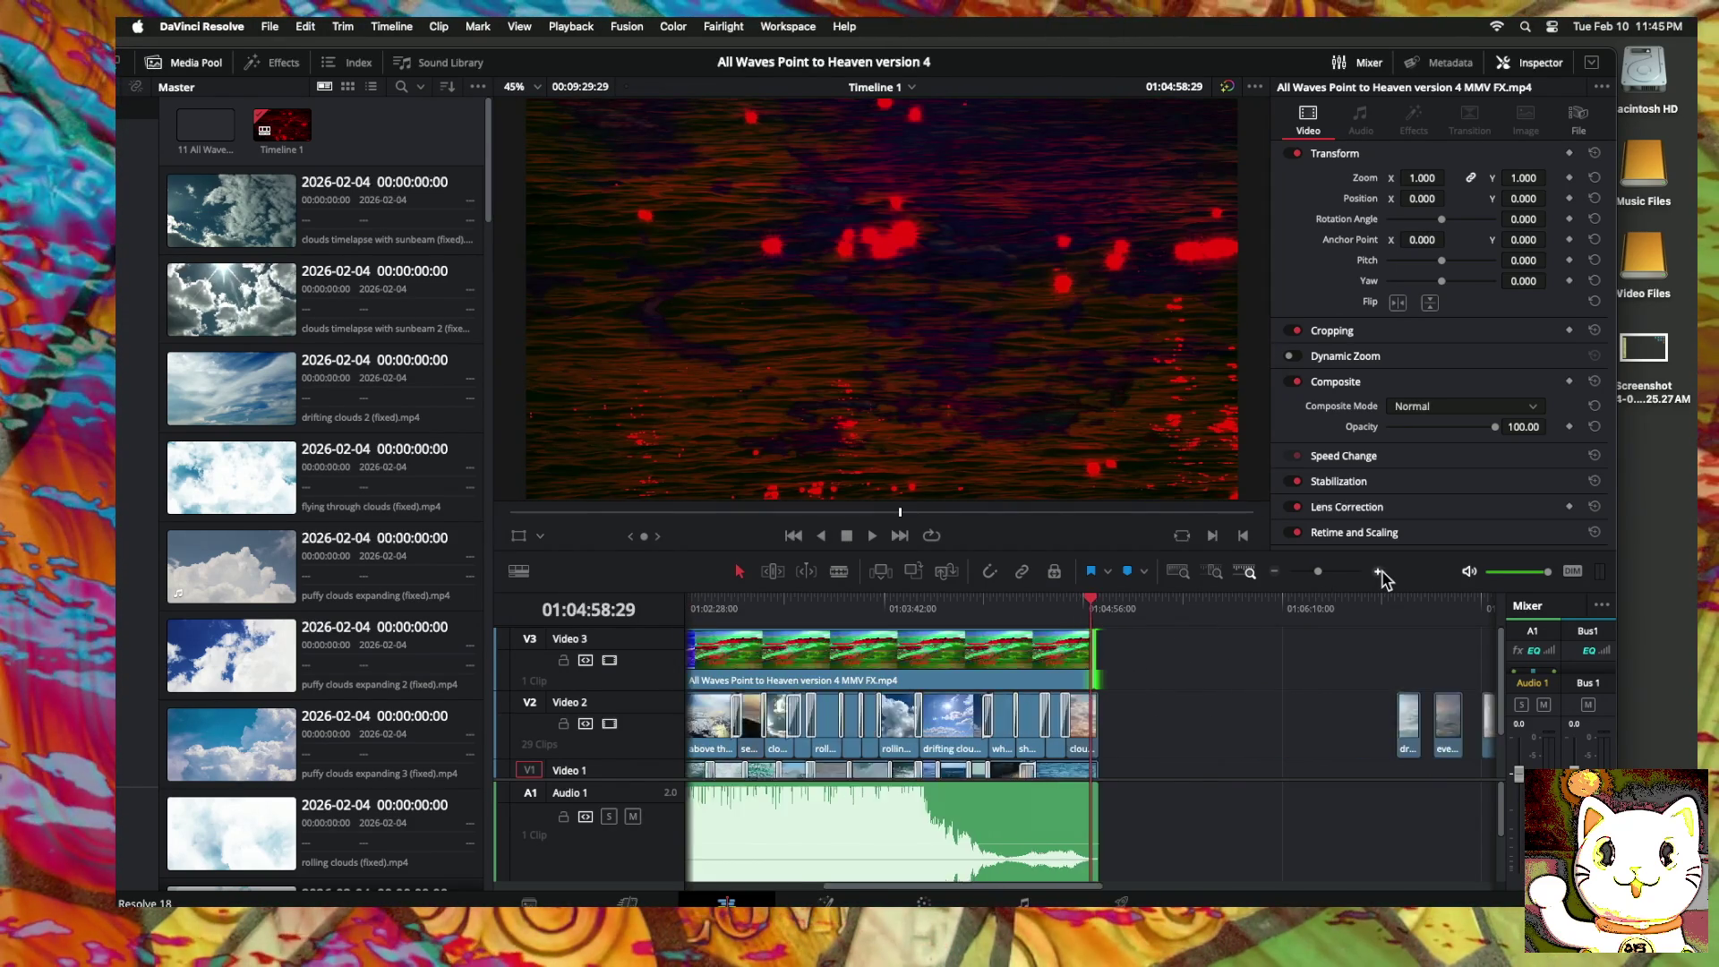
click(1379, 572)
drag(1202, 662, 1358, 663)
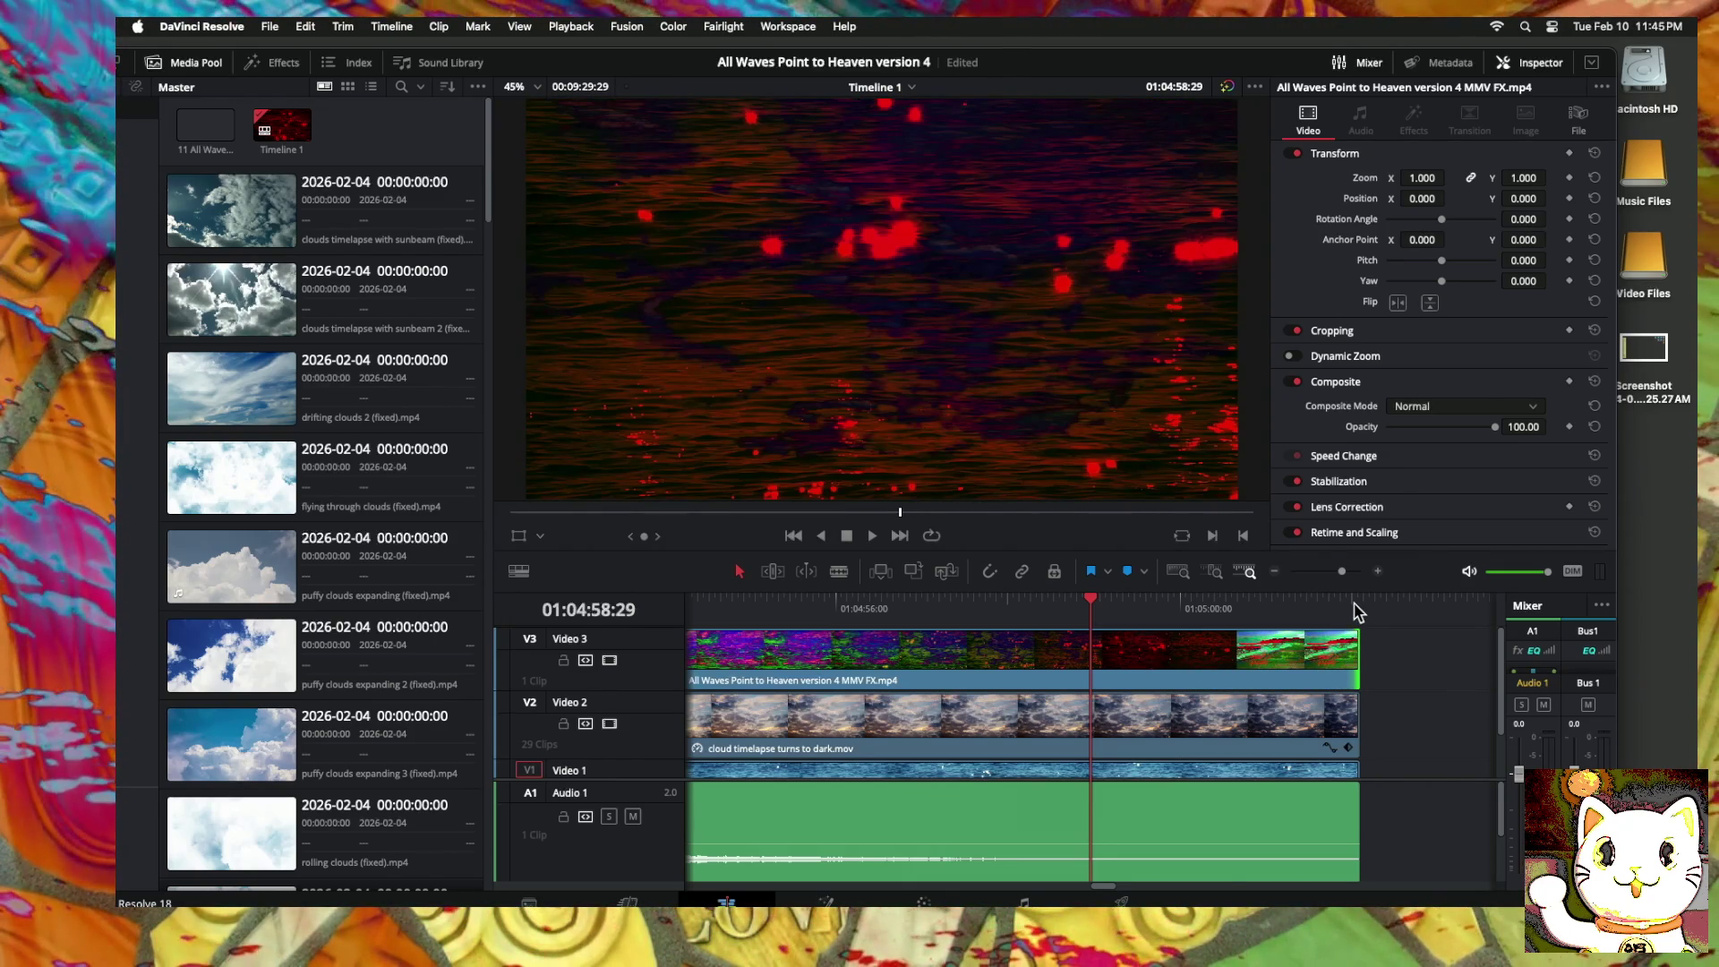
click(1355, 610)
click(1378, 573)
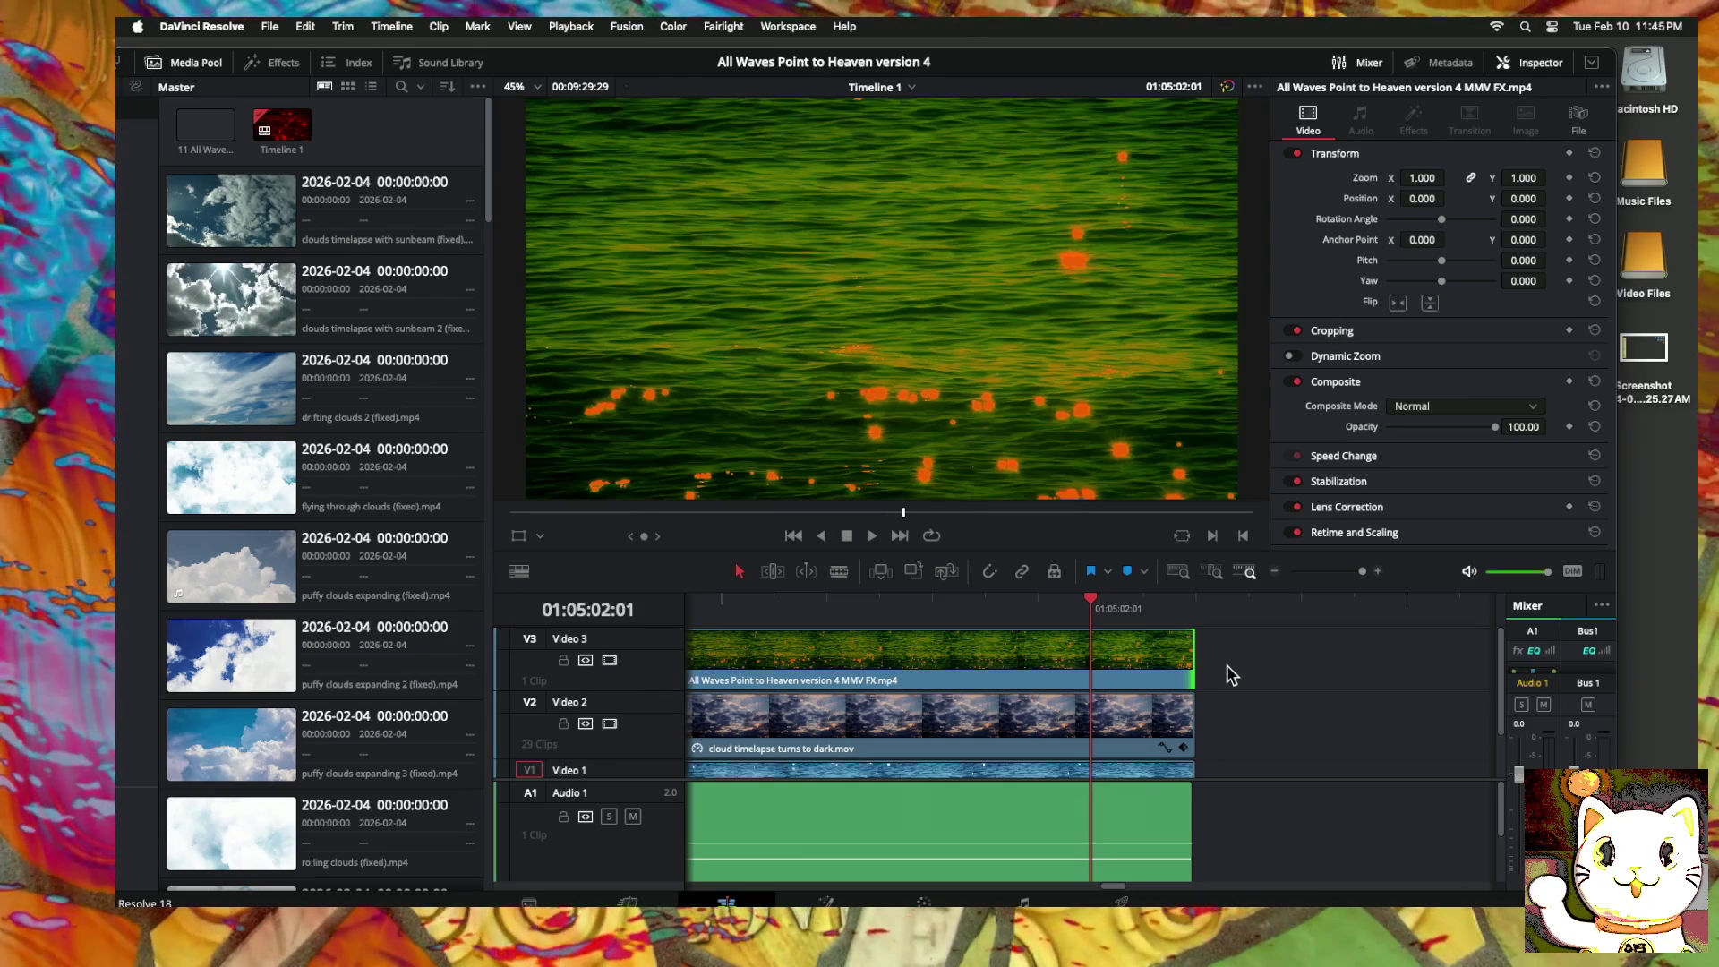
click(1275, 572)
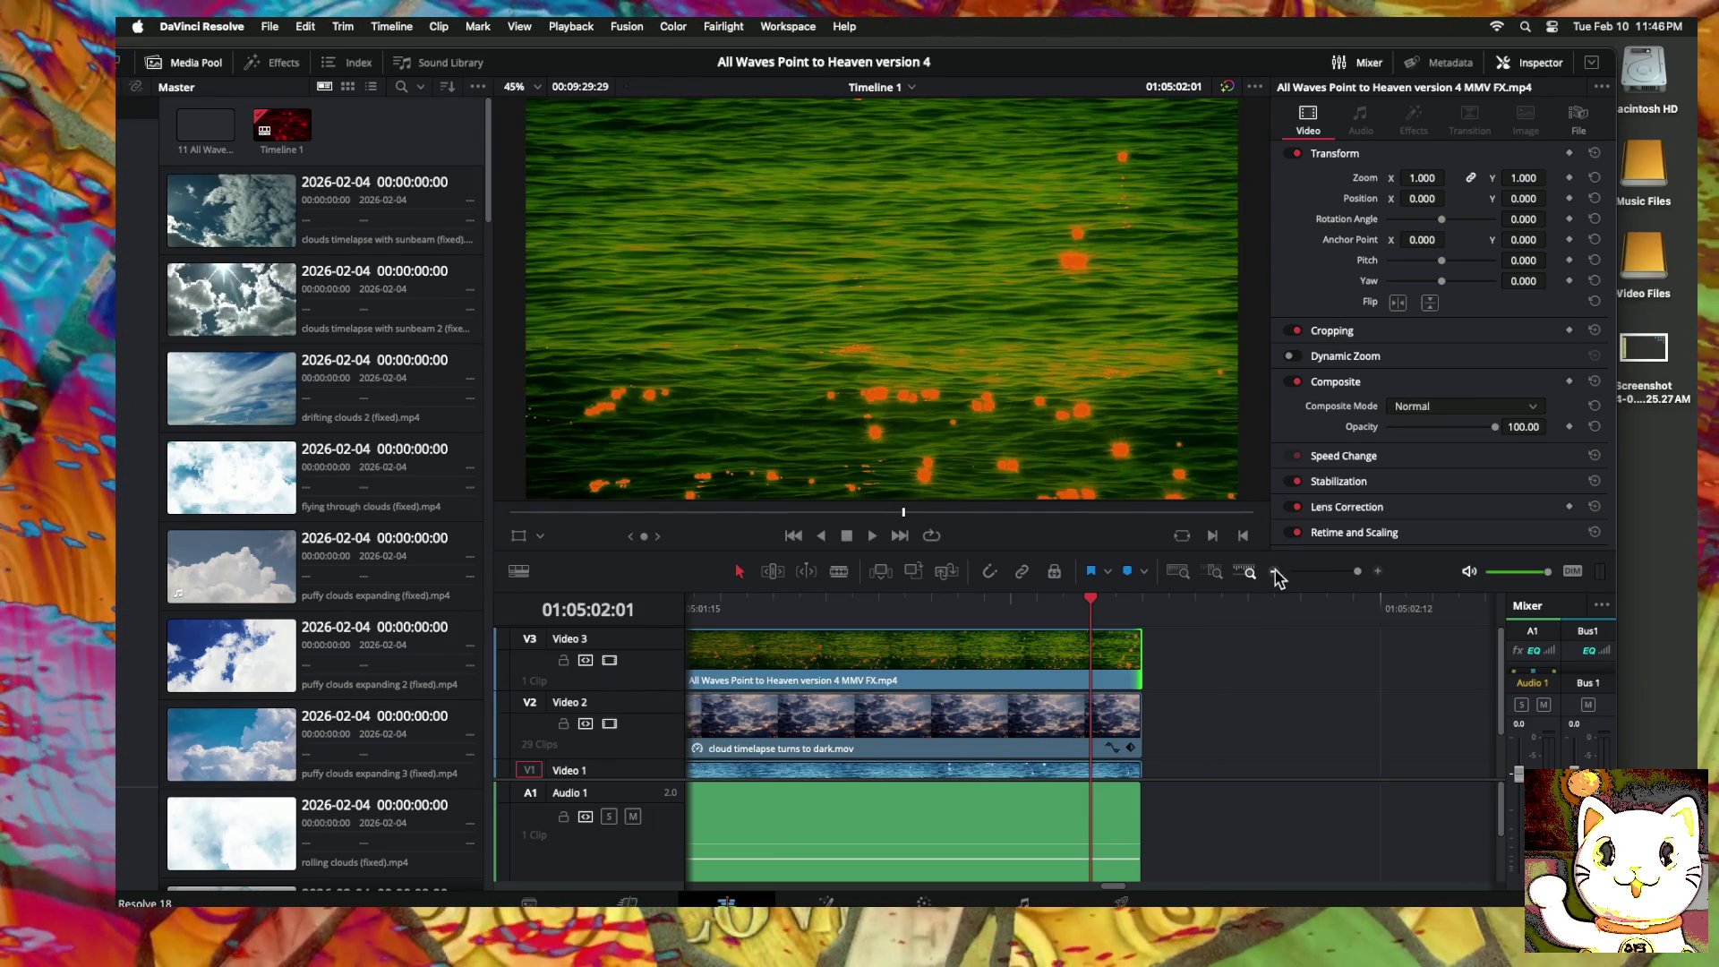
click(1276, 572)
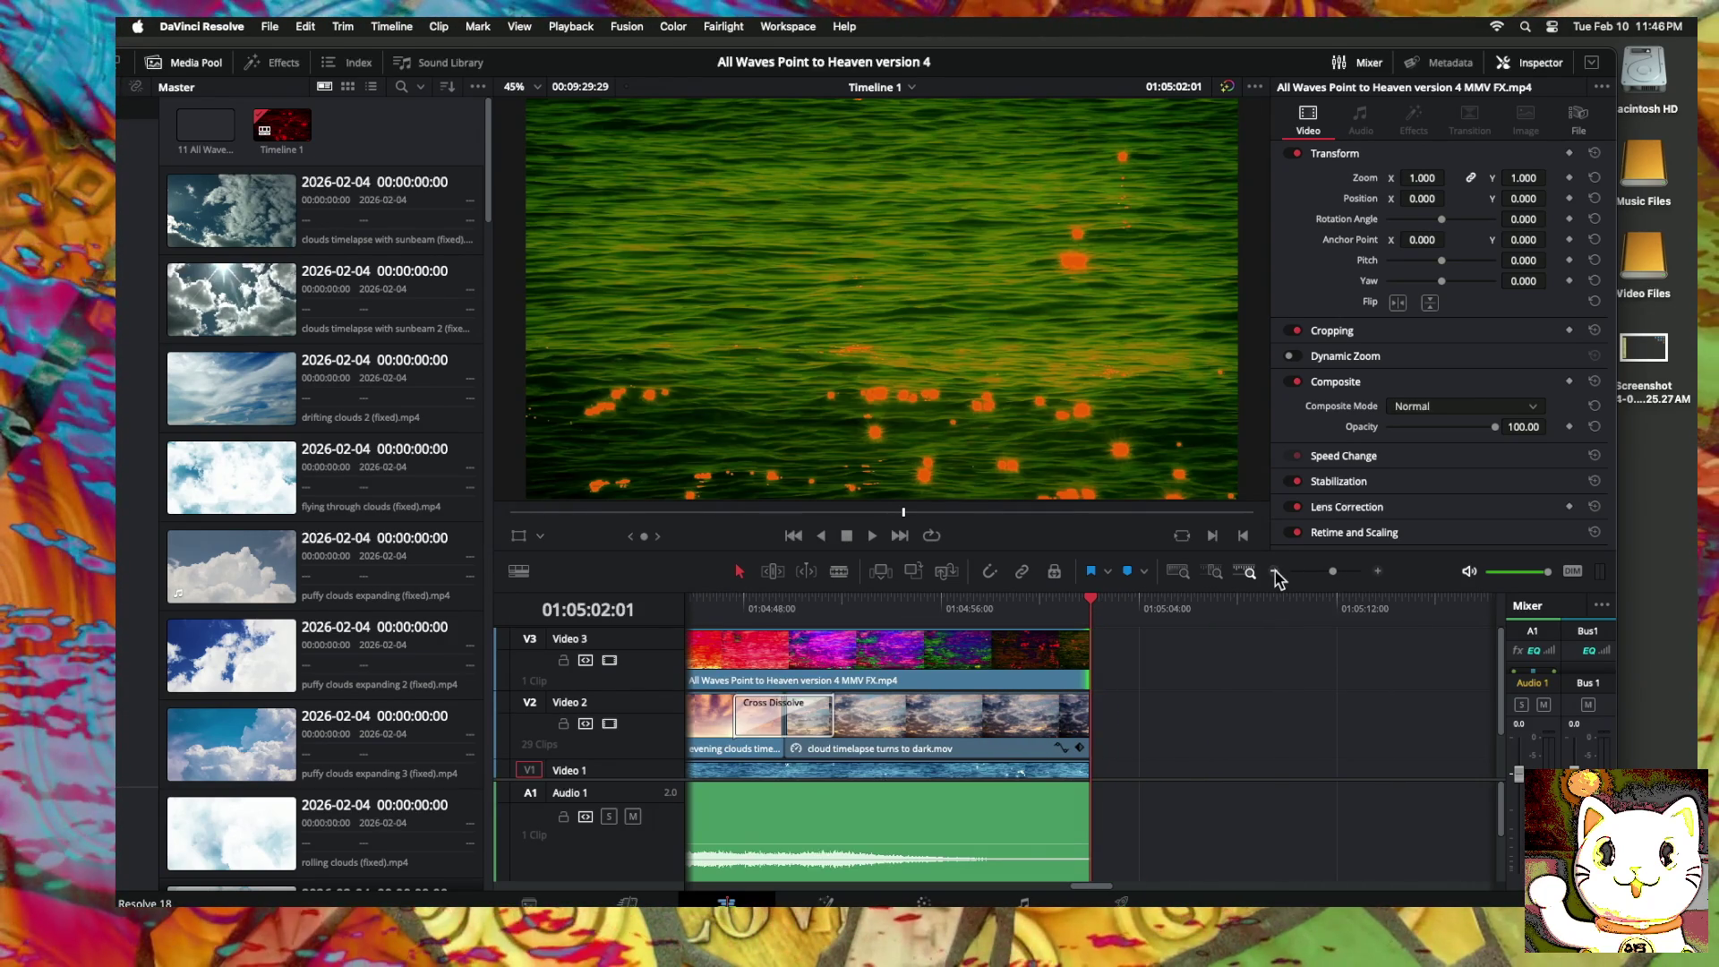
Step: Return to the timeline start, preview the opening seconds, and zoom out to the whole edit
scroll(867, 662, left, 5)
scroll(867, 663, left, 5)
scroll(868, 663, left, 5)
scroll(868, 663, left, 5)
scroll(867, 662, left, 5)
scroll(868, 663, left, 5)
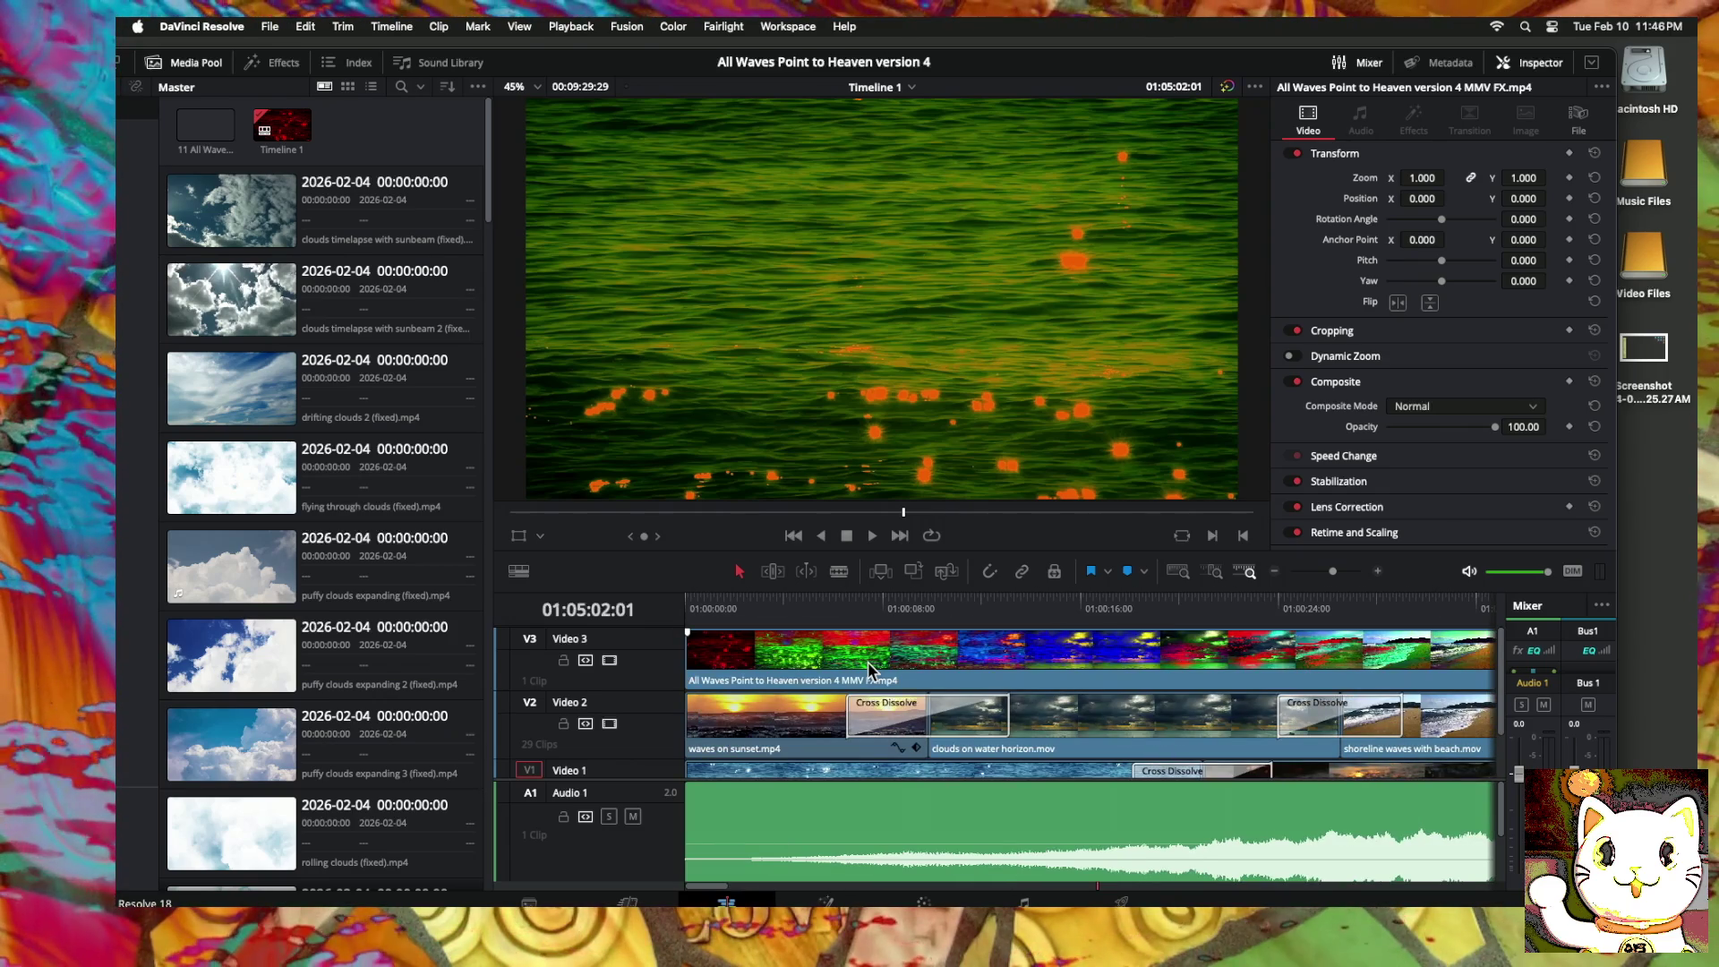
click(688, 609)
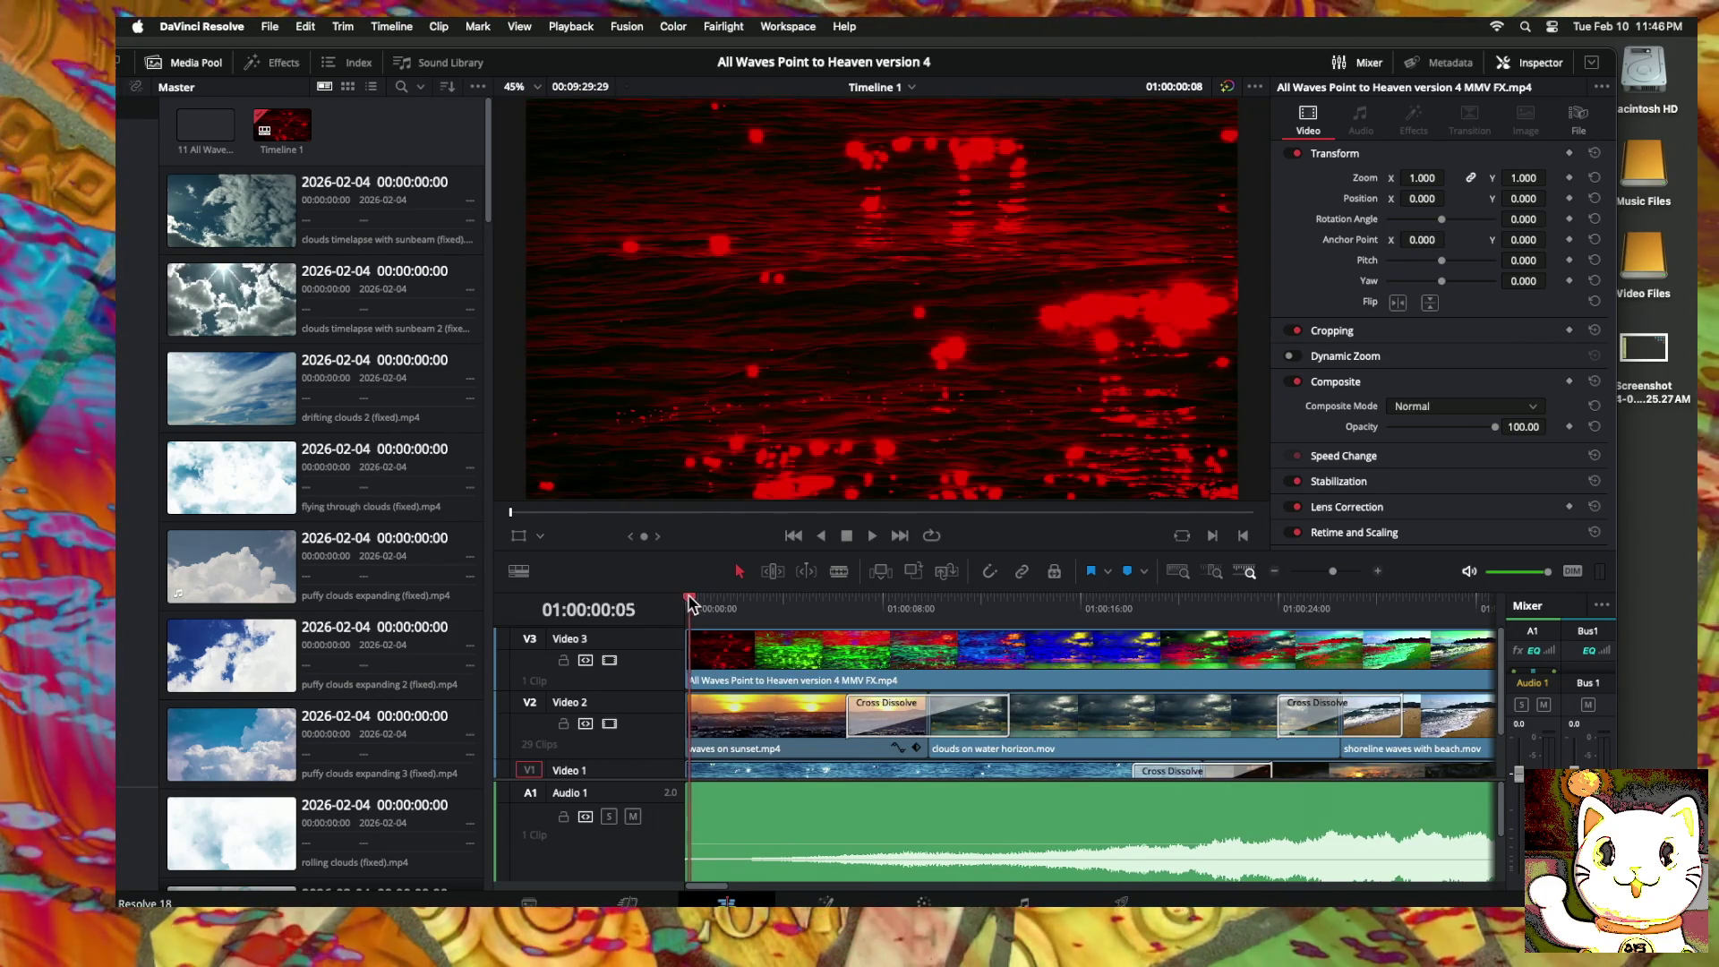
mouse_move(681, 600)
mouse_down()
mouse_move(739, 601)
mouse_move(621, 593)
mouse_up()
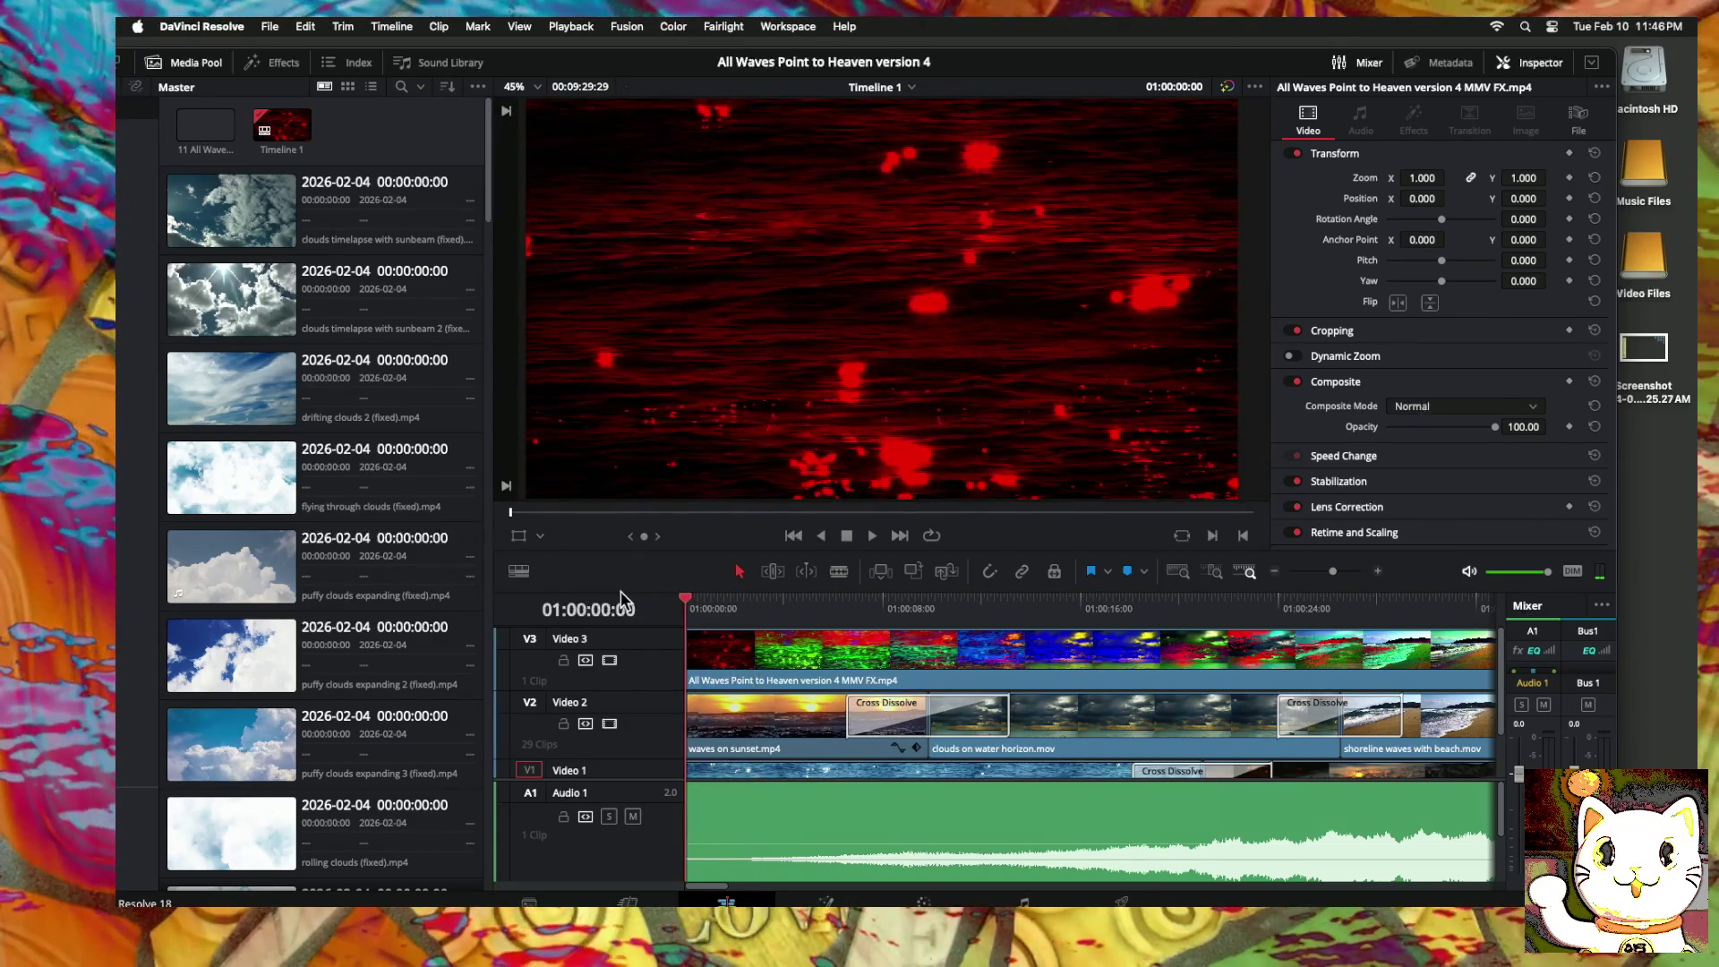
click(1275, 571)
click(1275, 571)
click(1275, 571)
click(1275, 571)
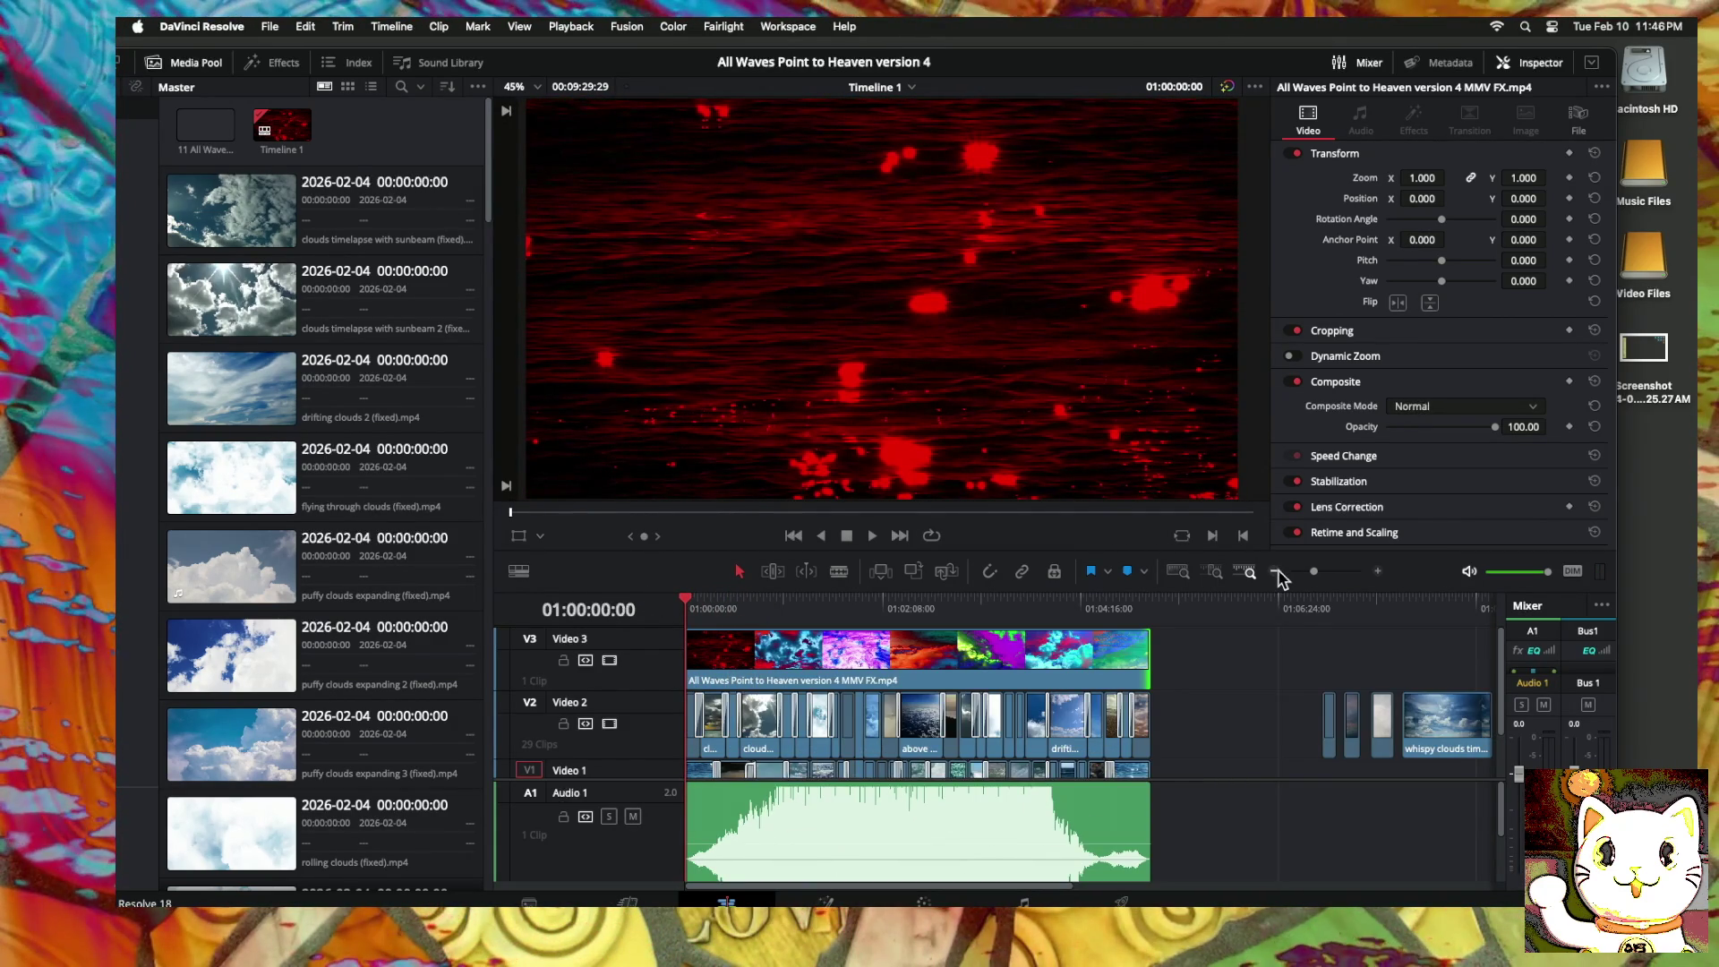
click(1275, 571)
scroll(1088, 658, down, 2)
scroll(1088, 658, up, 2)
scroll(1088, 658, down, 1)
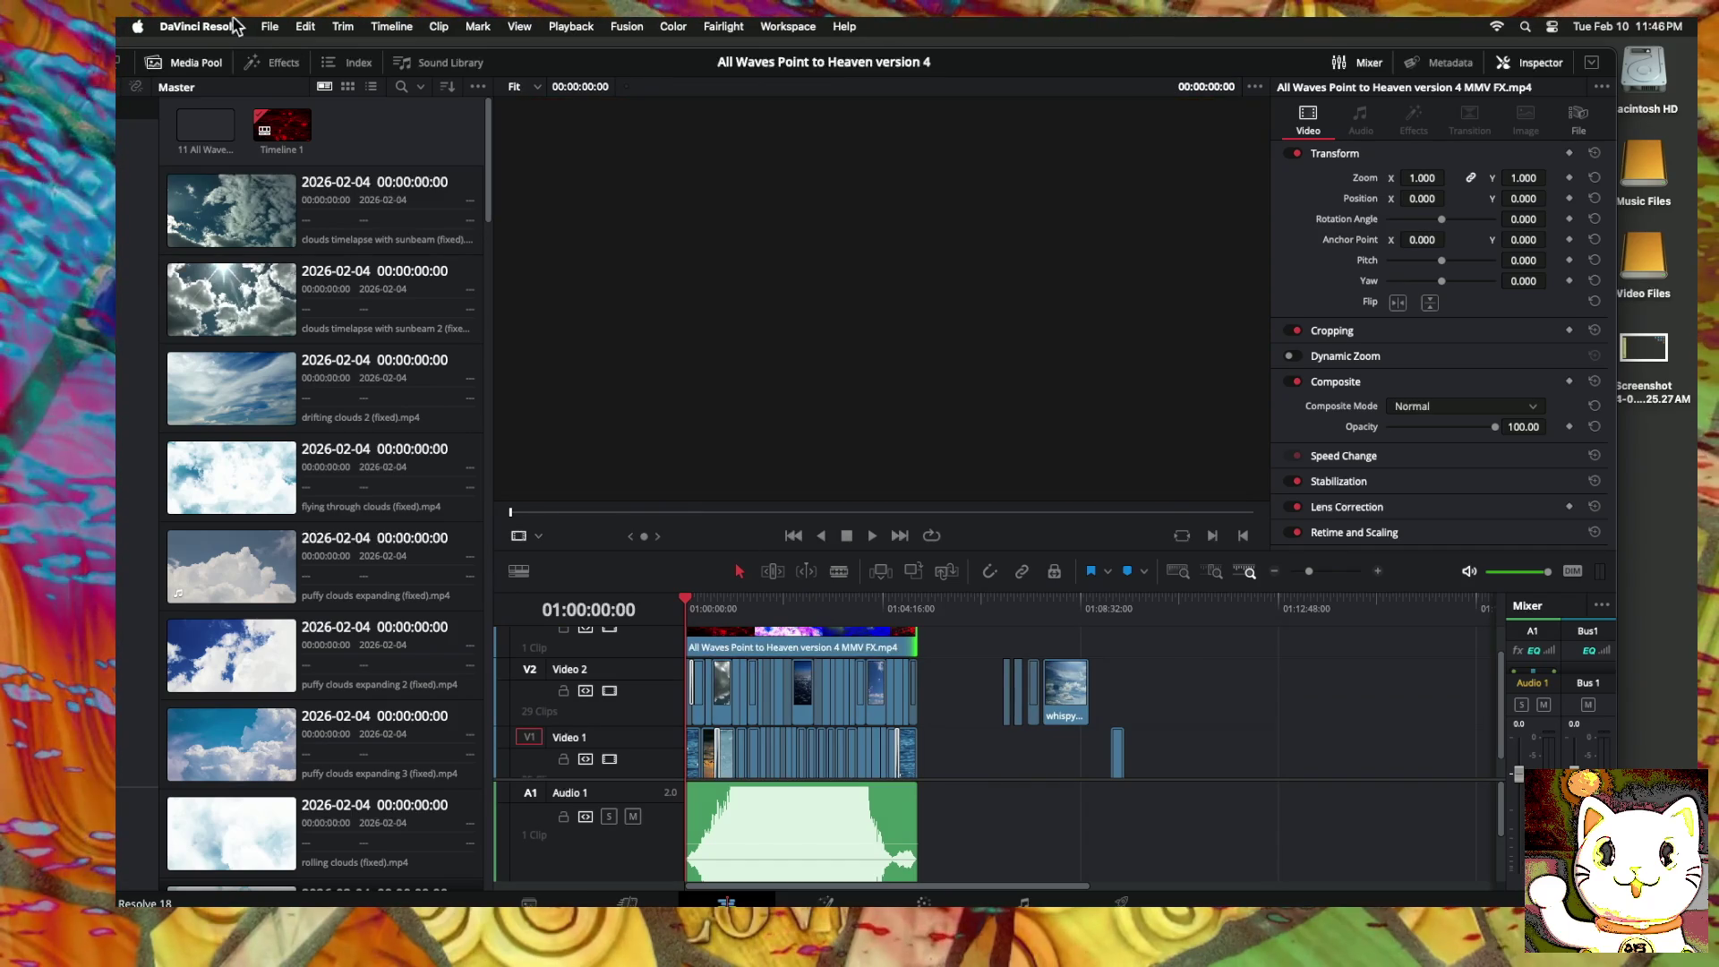
Step: Begin saving the project under a new name, then cancel the dialog
click(268, 26)
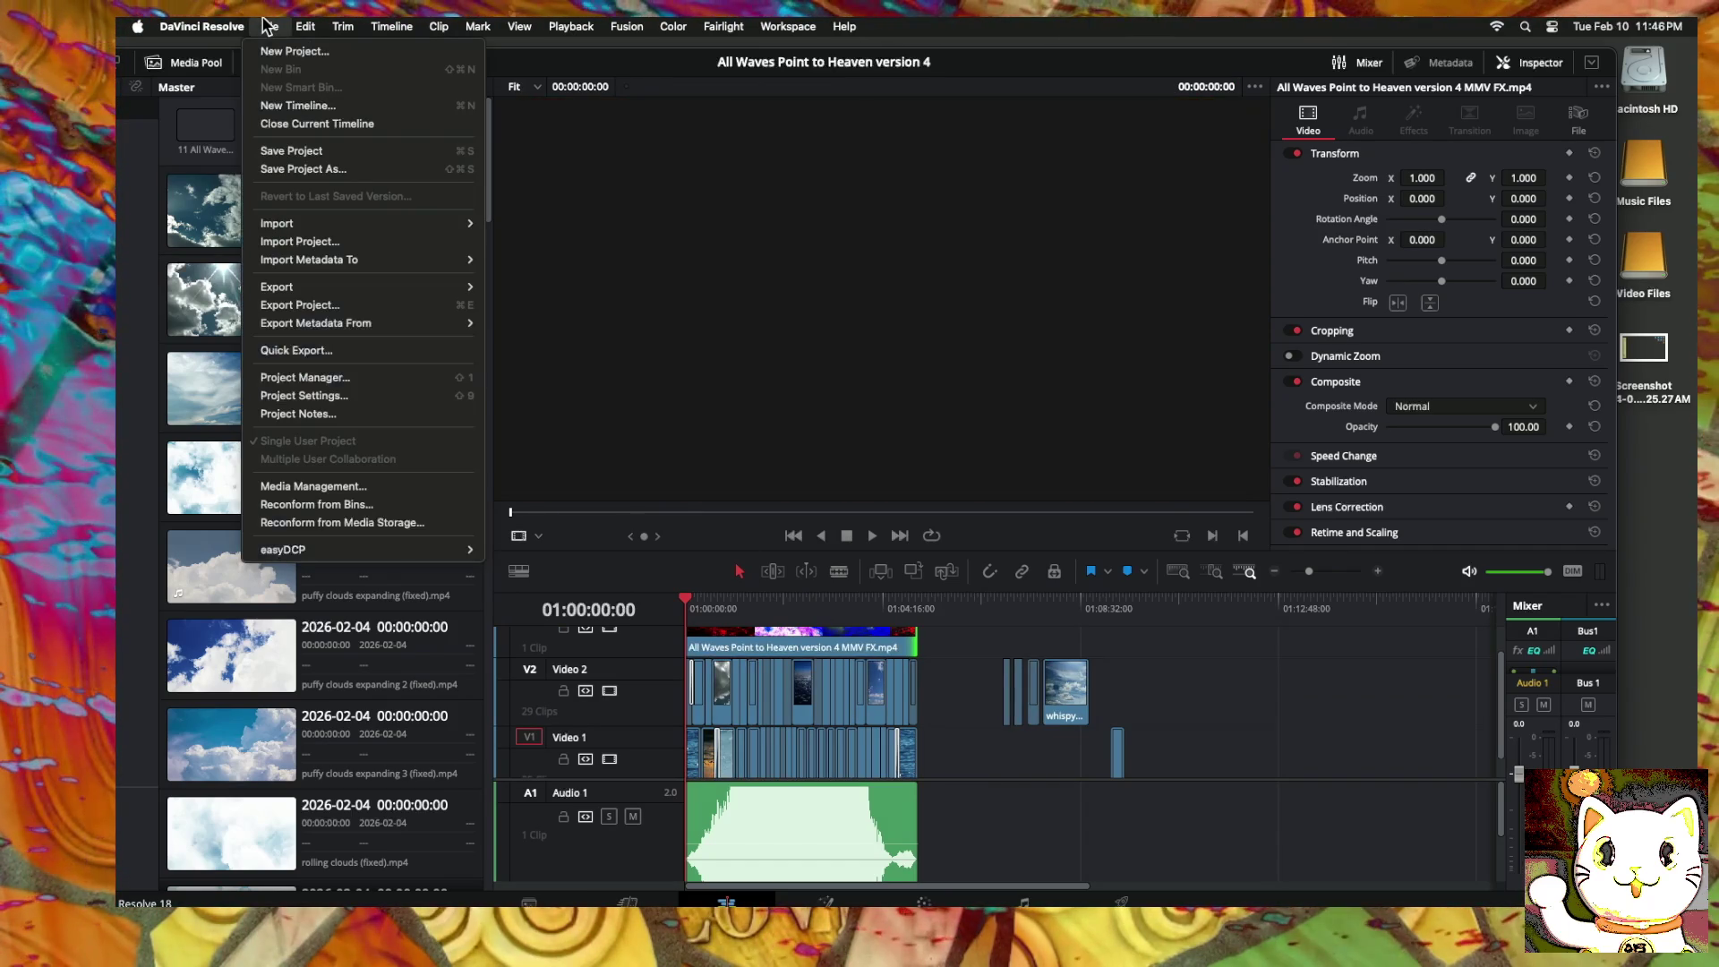
click(305, 170)
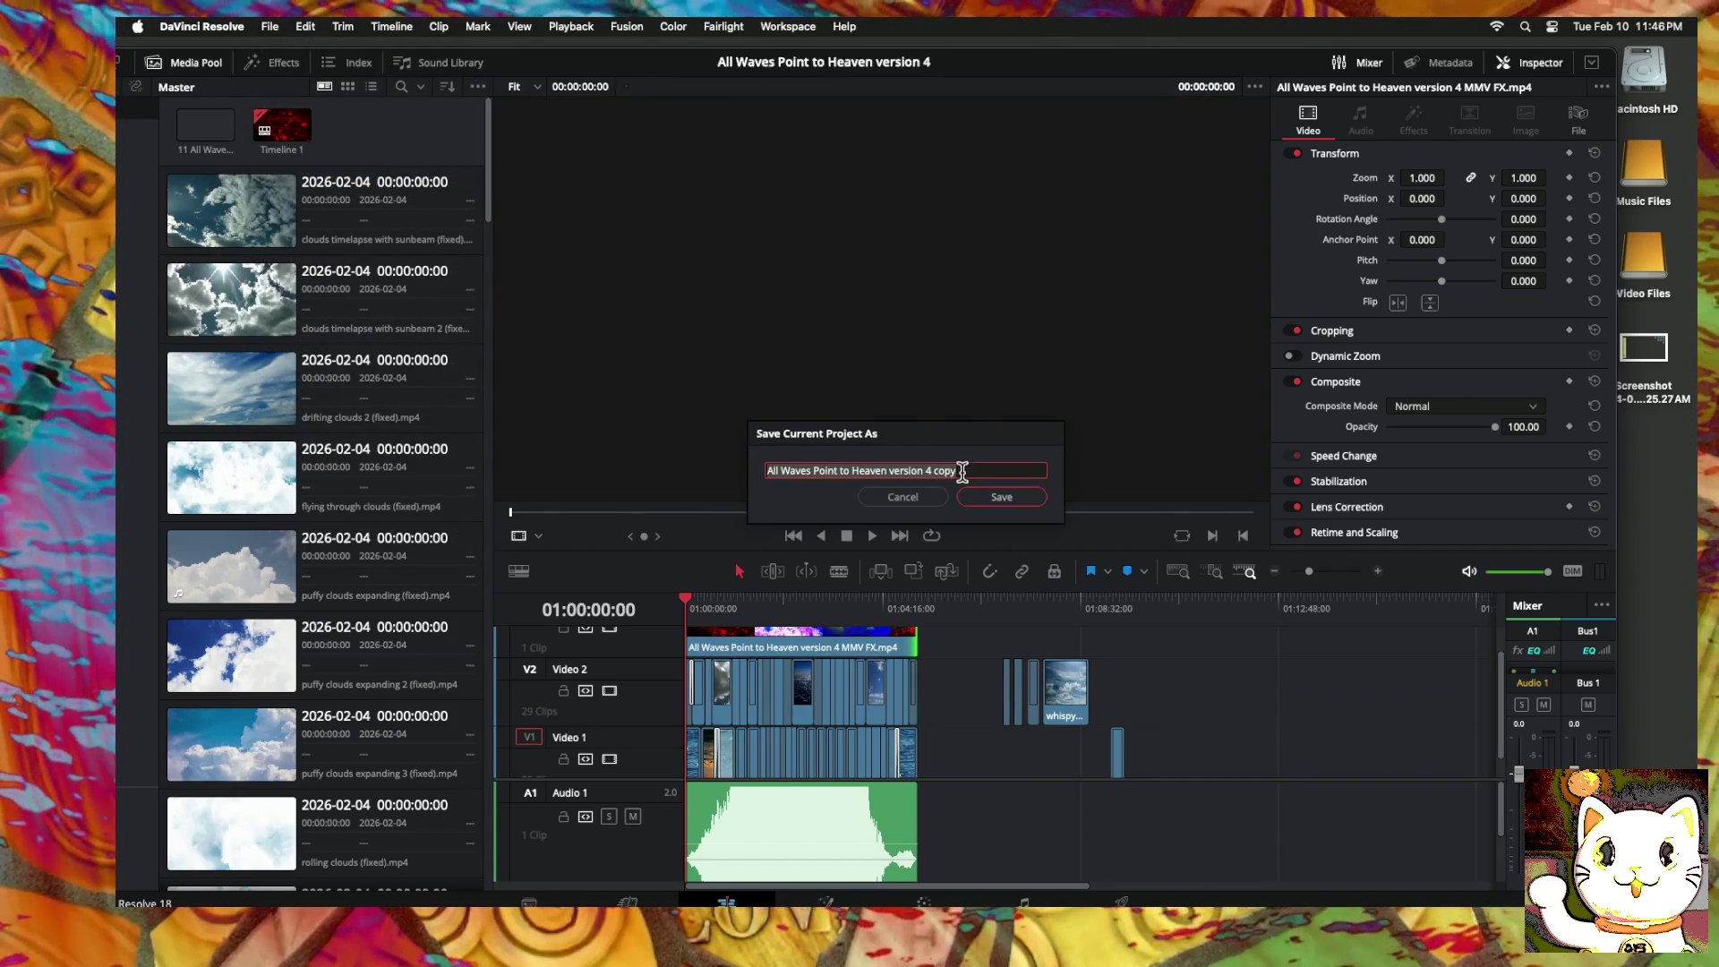
drag(956, 470, 927, 472)
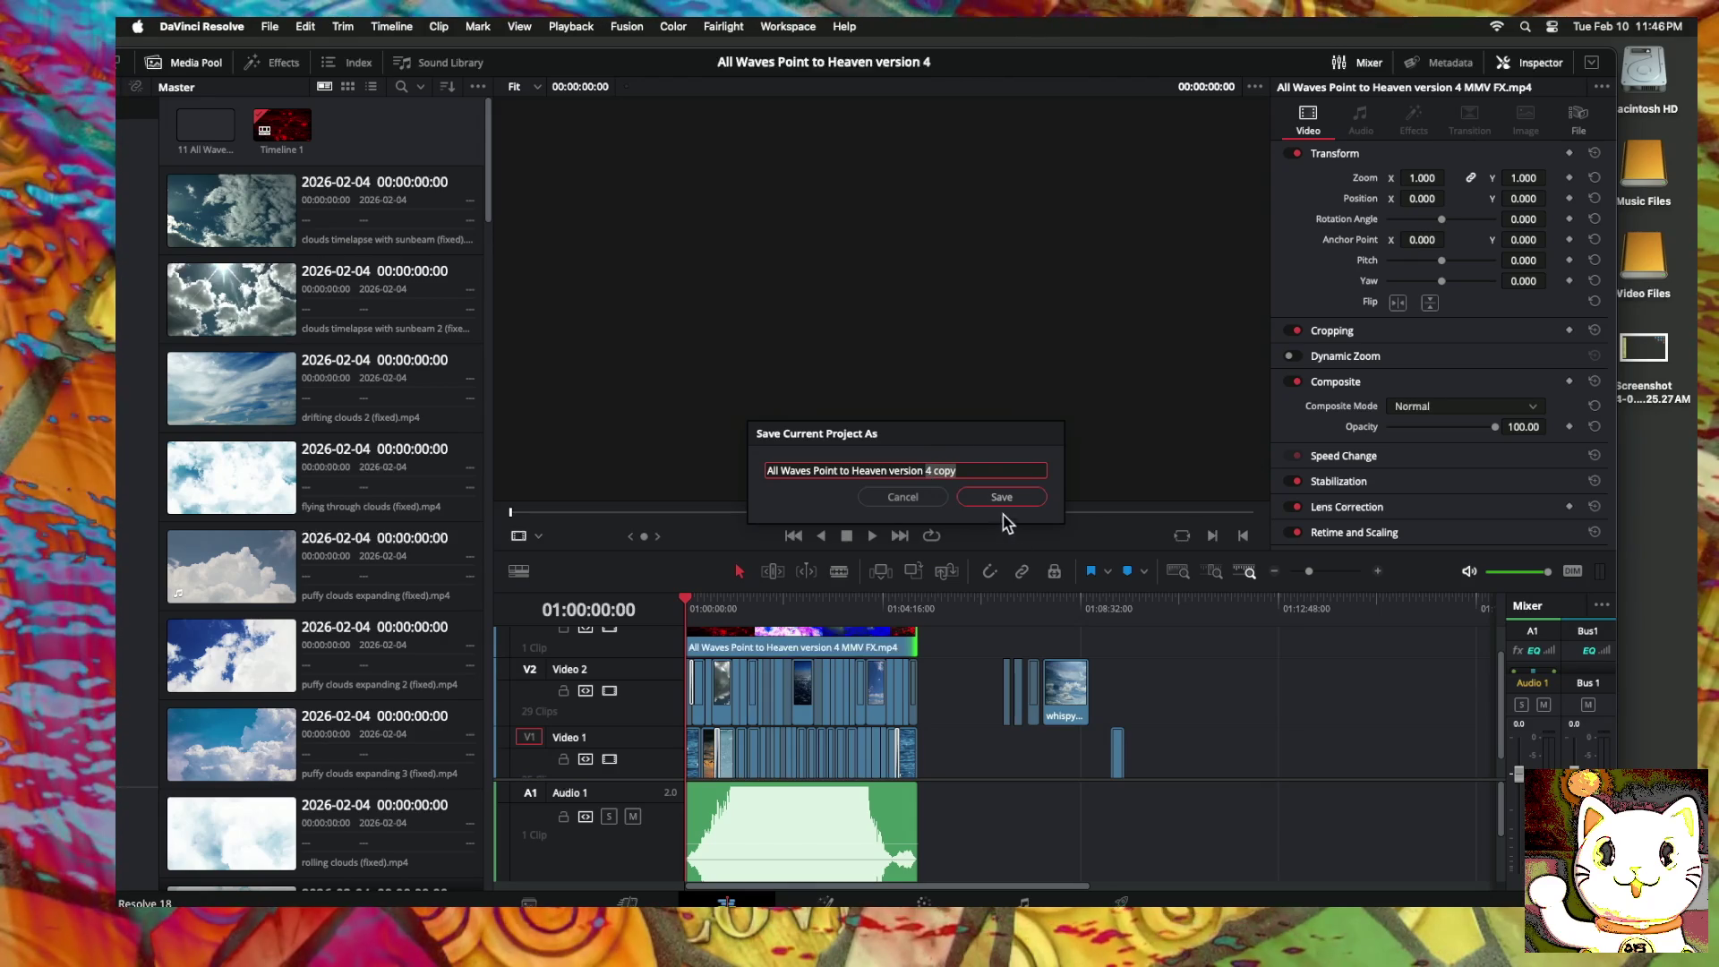
click(922, 498)
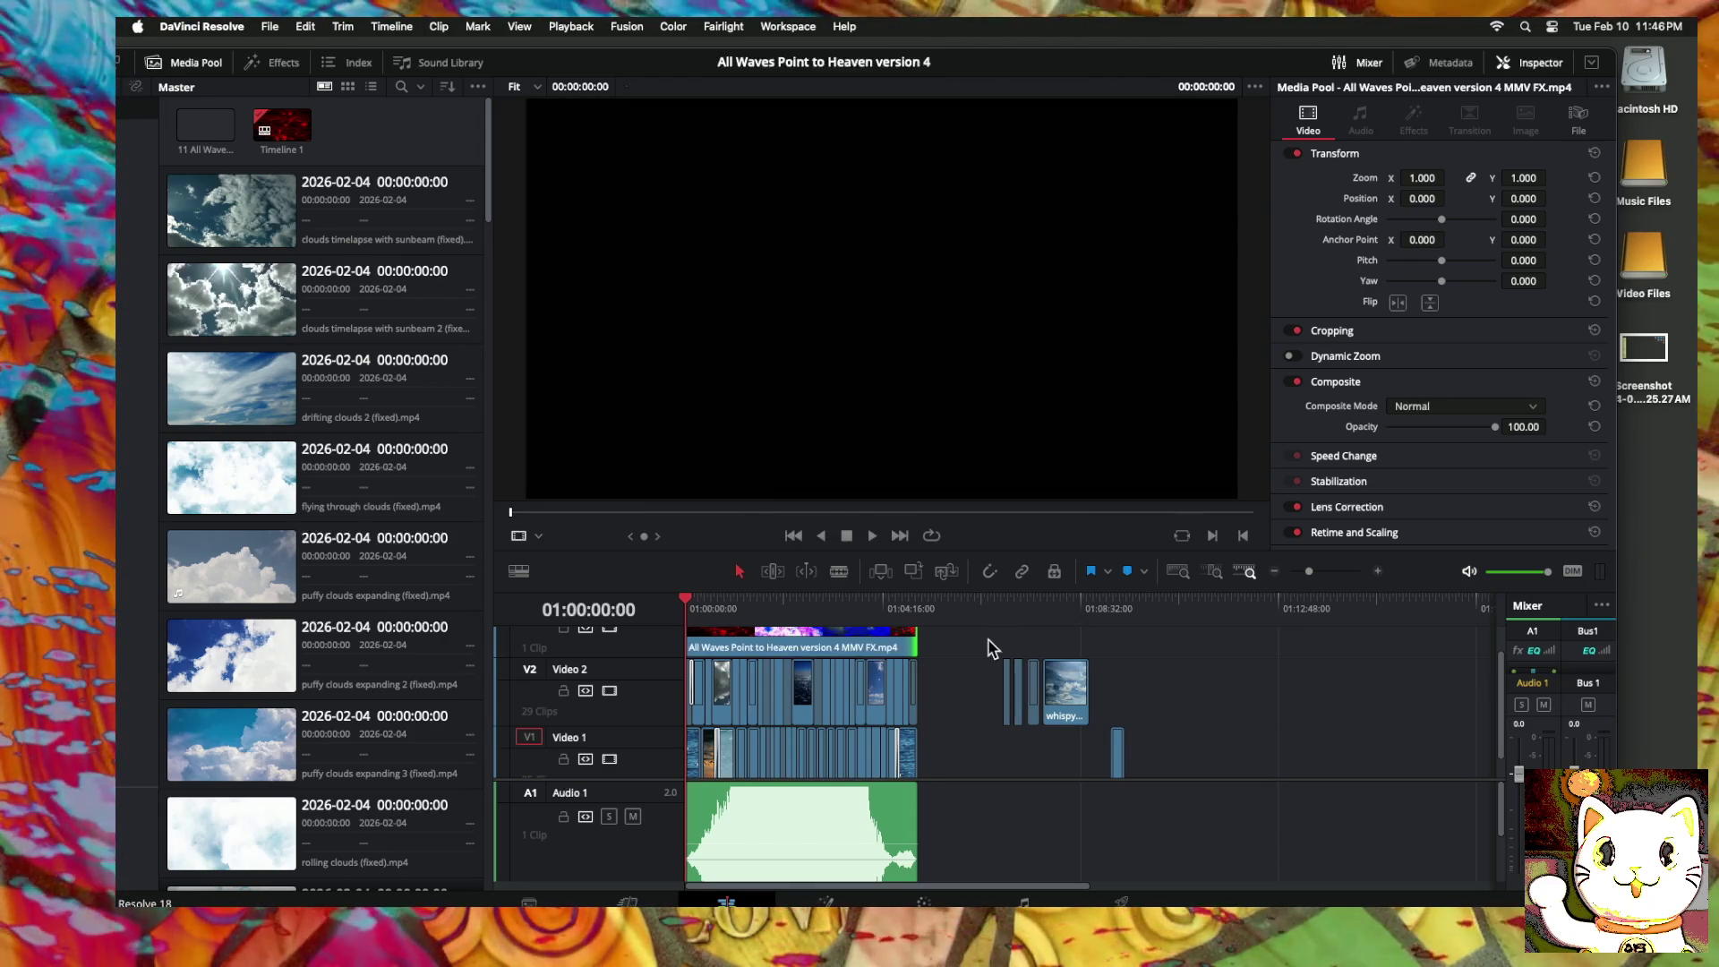
Step: Undo the recent timeline edits until the All Waves effect clip is gone from Video 3
click(305, 26)
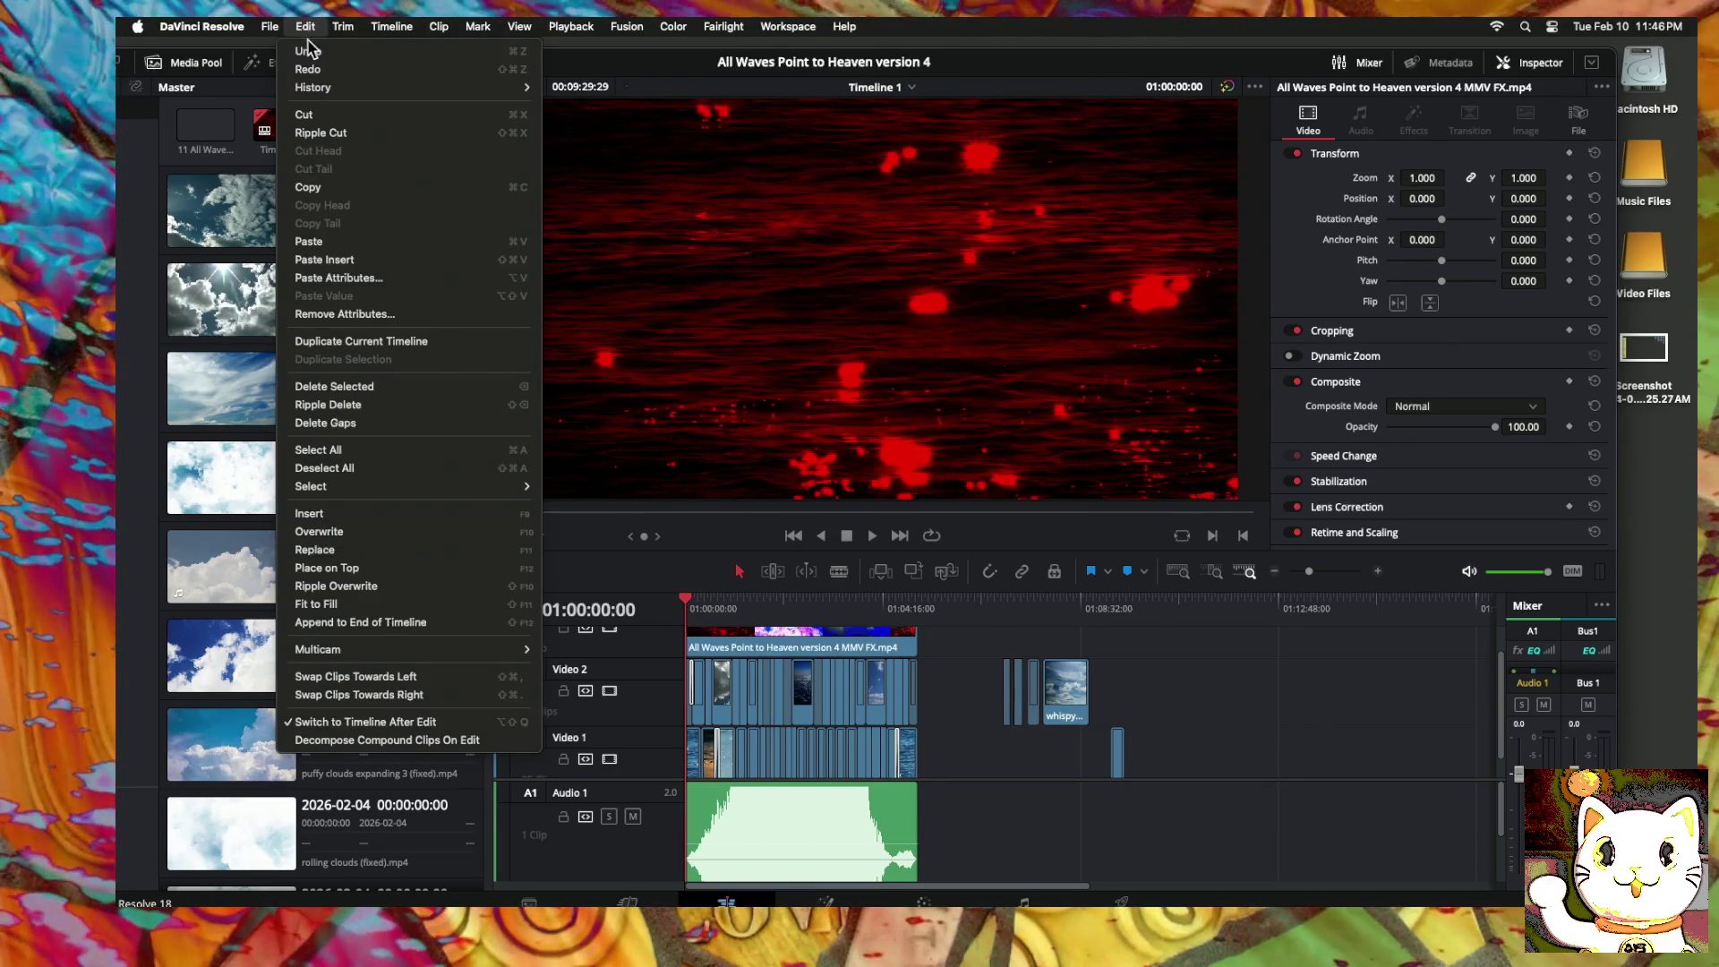
click(308, 50)
click(303, 27)
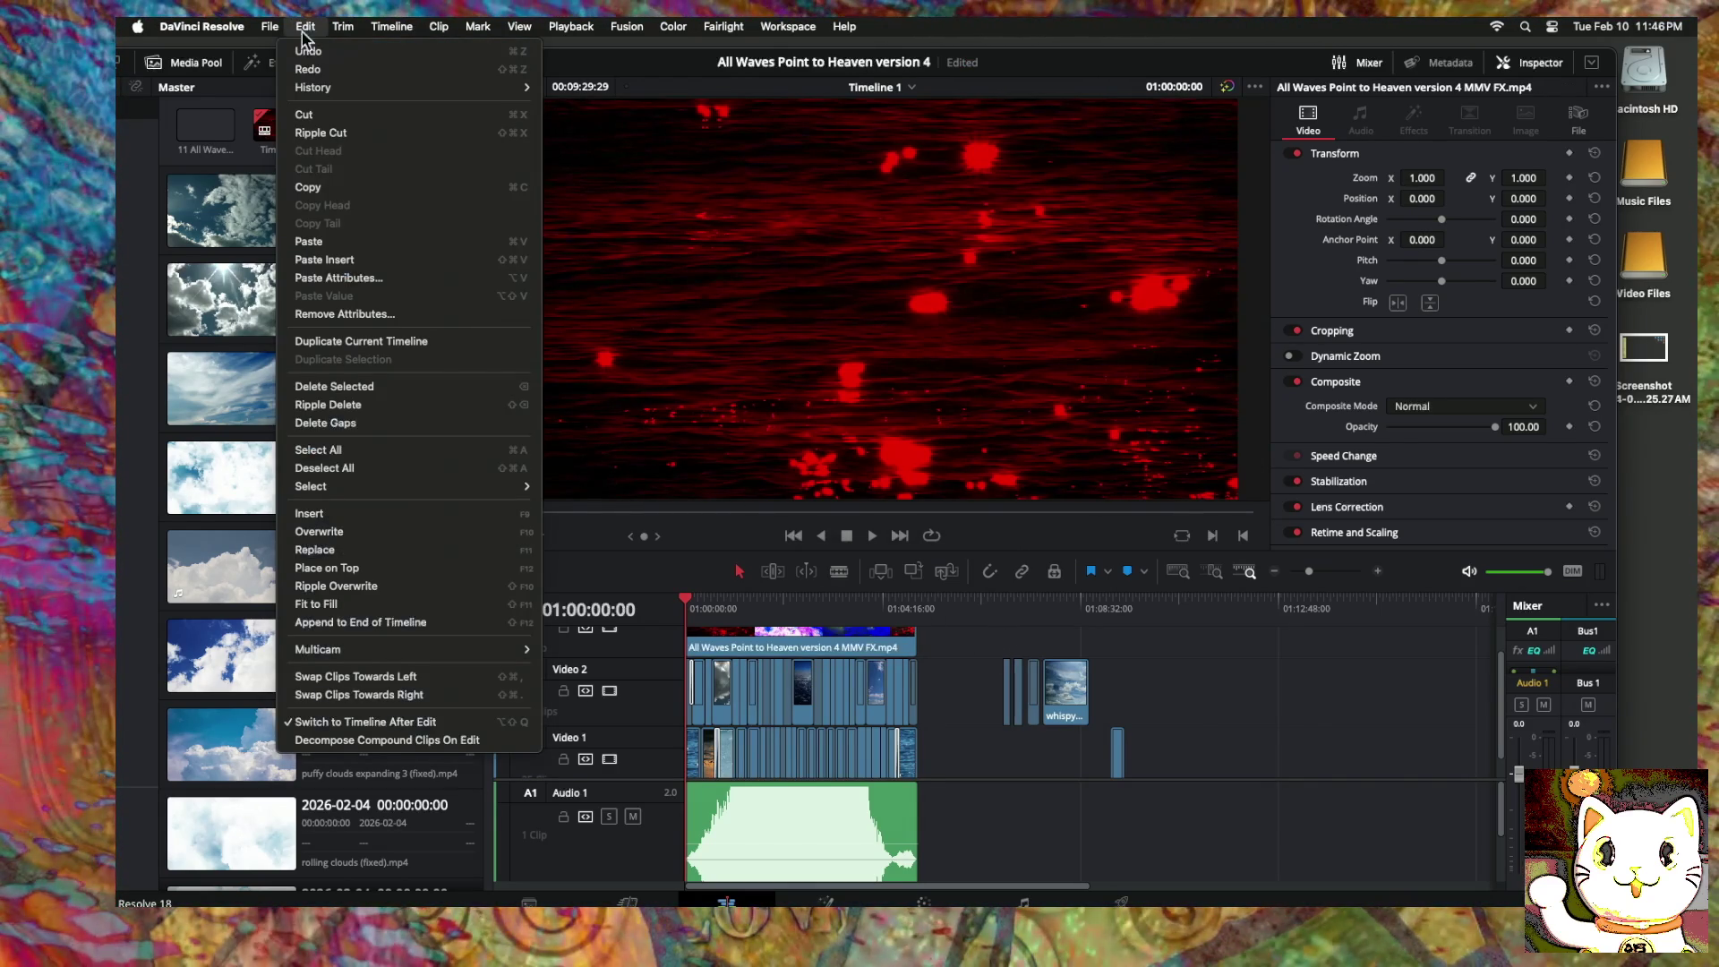
click(308, 50)
click(305, 26)
click(315, 61)
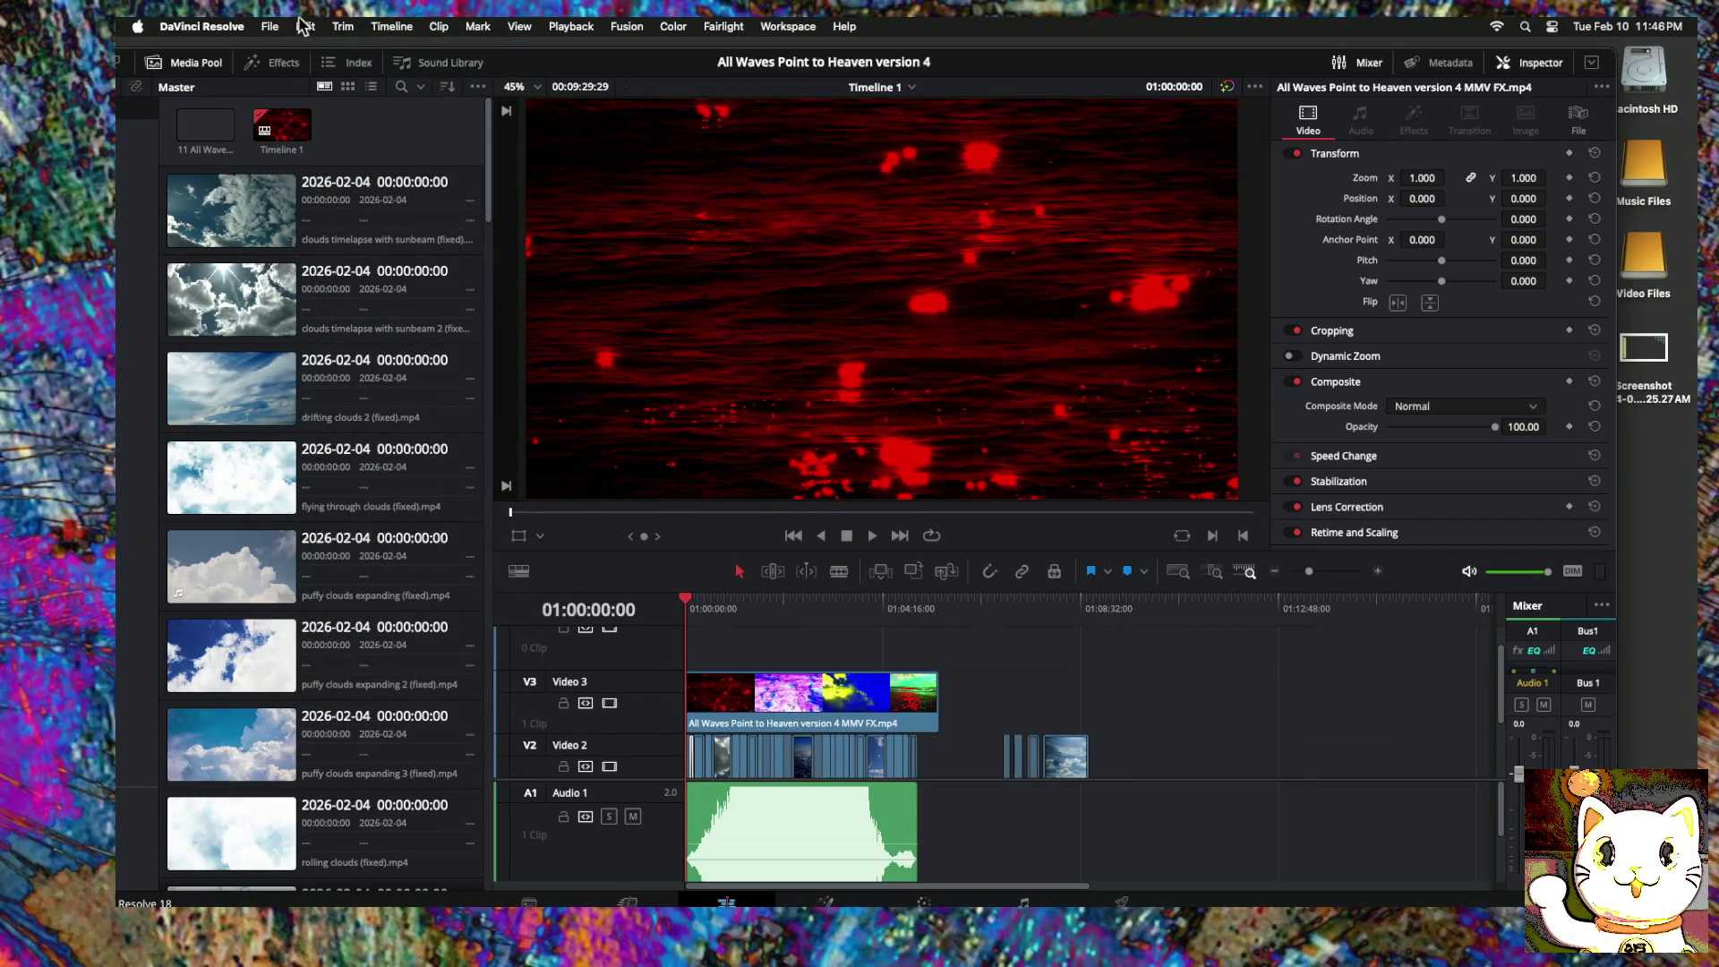
click(305, 26)
click(316, 61)
click(306, 26)
click(316, 59)
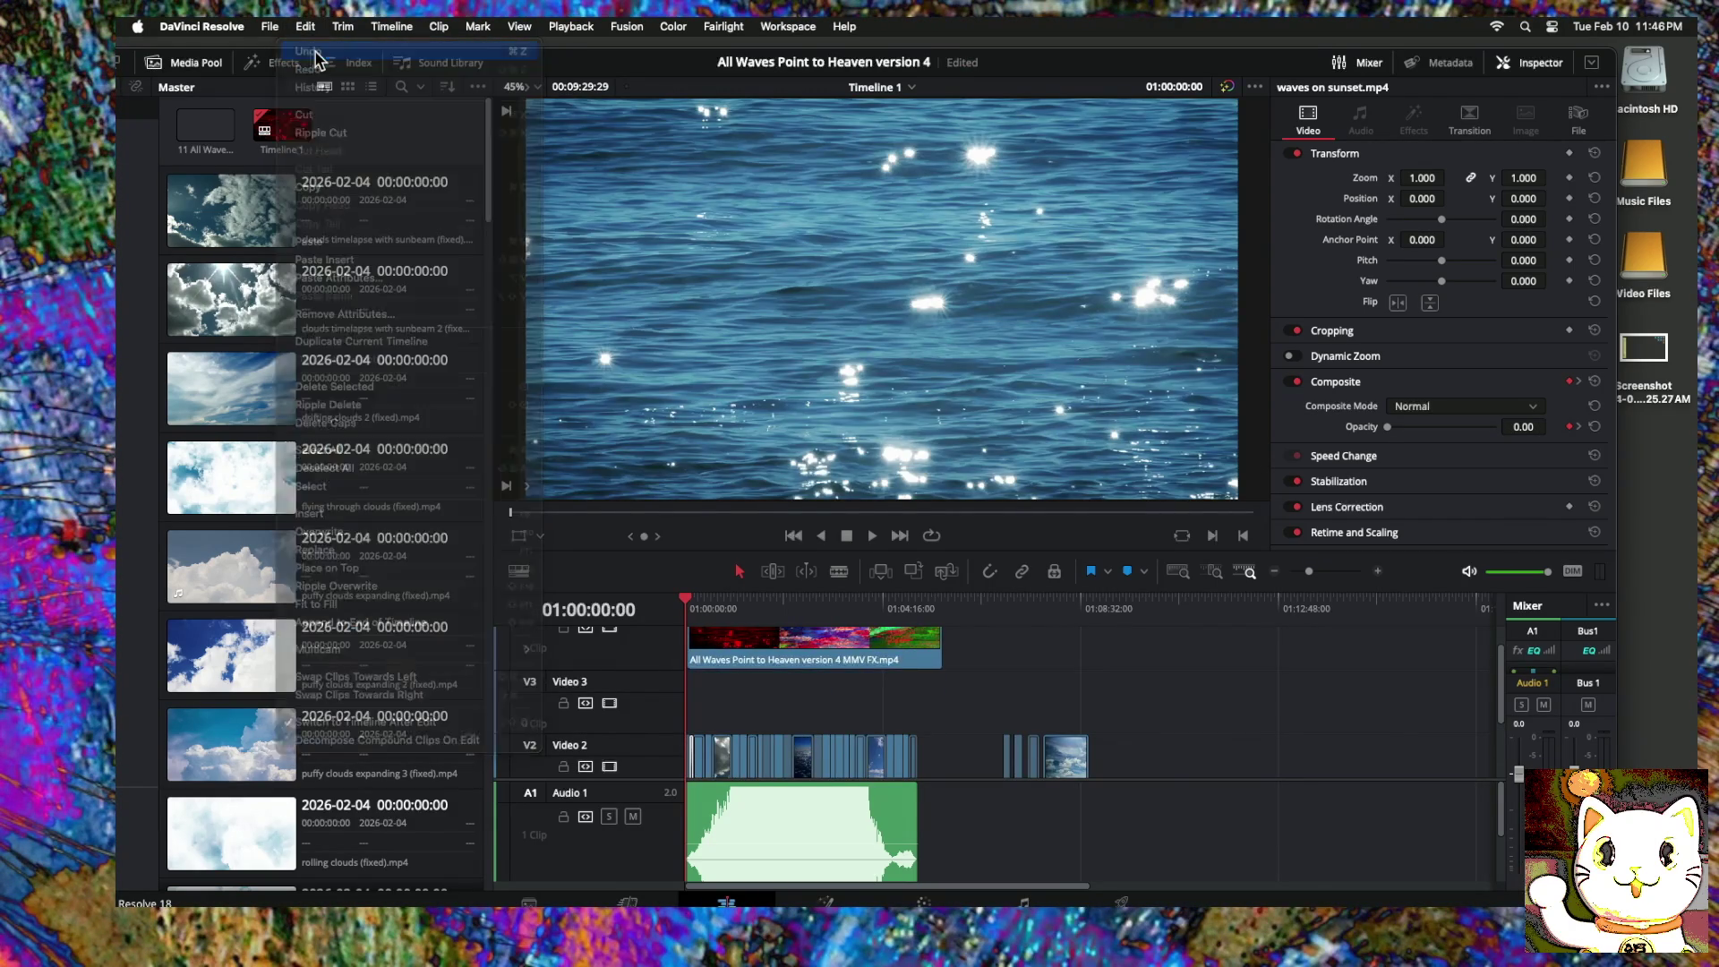
Step: Save the project as 'All Waves Point to Heaven version 5 FX'
click(224, 25)
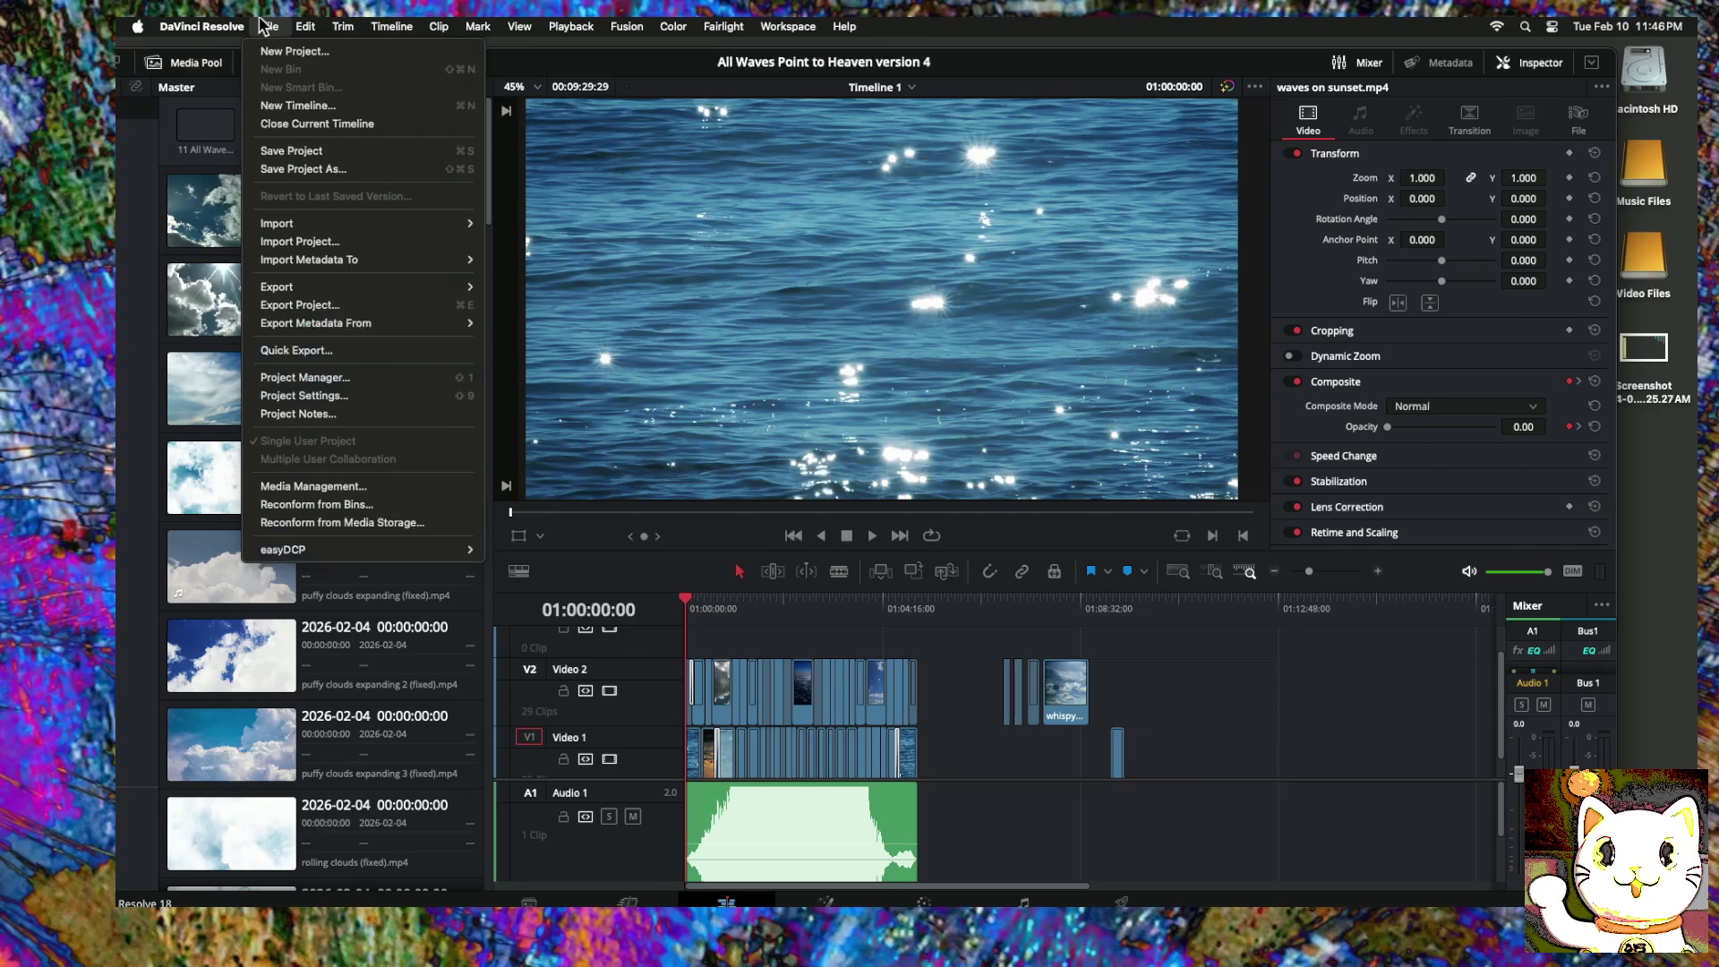
click(296, 170)
text(All Waves Point to Heaven version 5 FX)
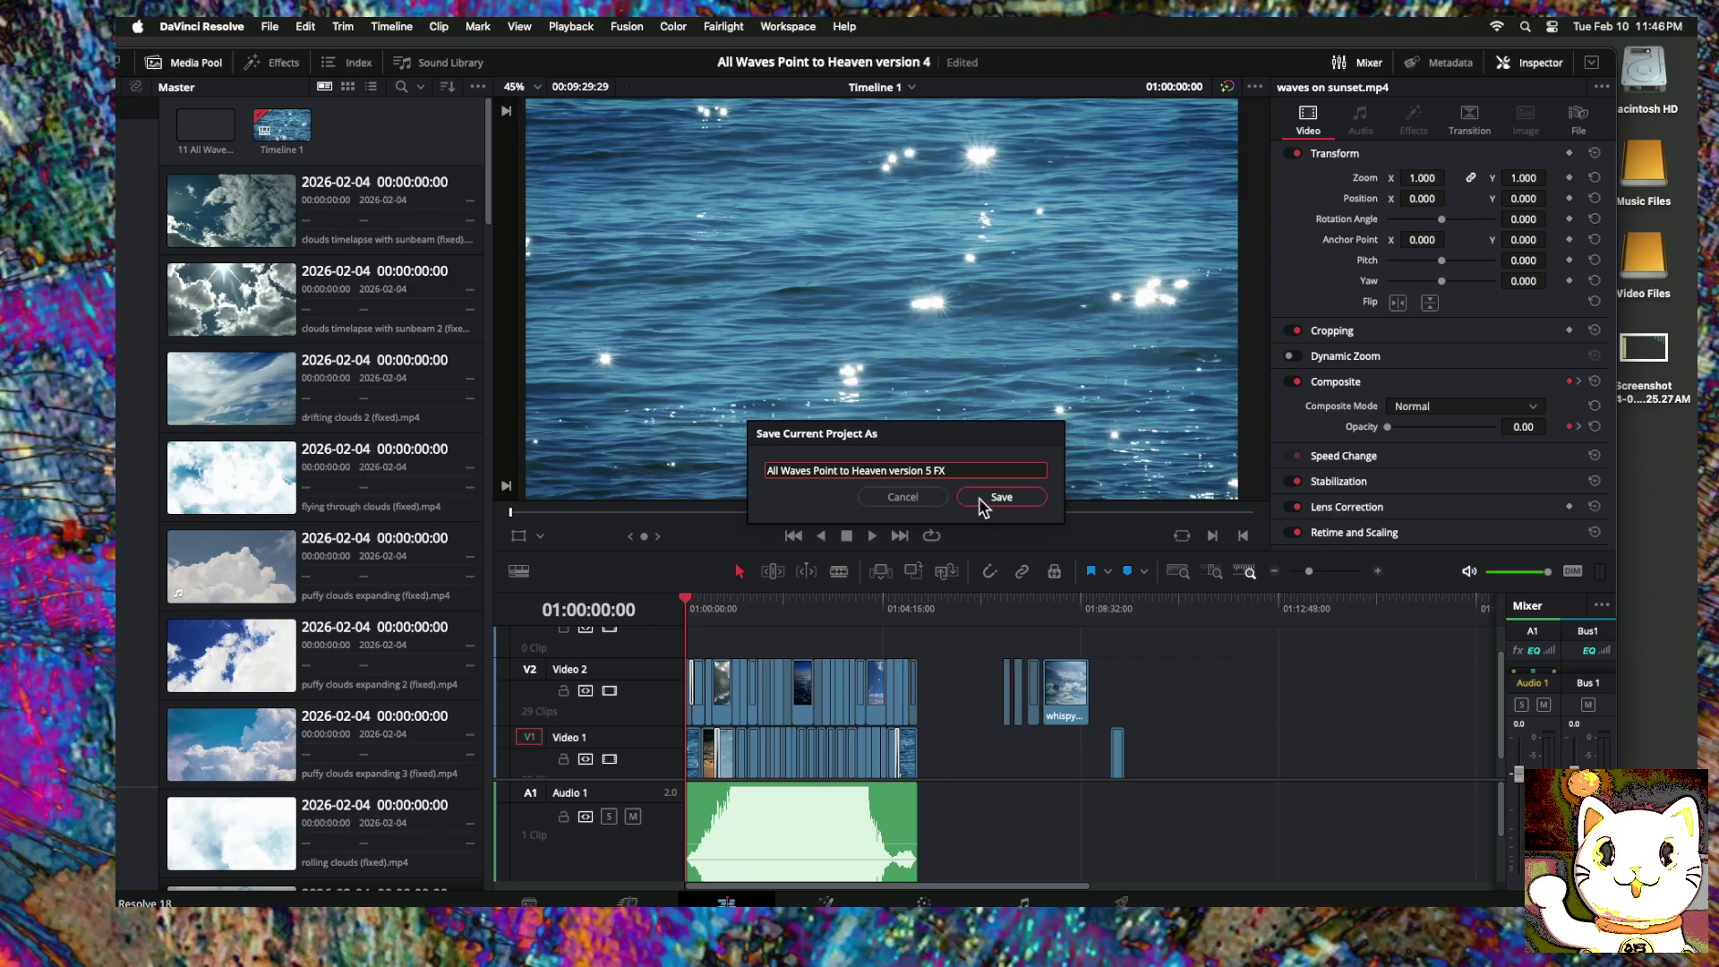
click(988, 505)
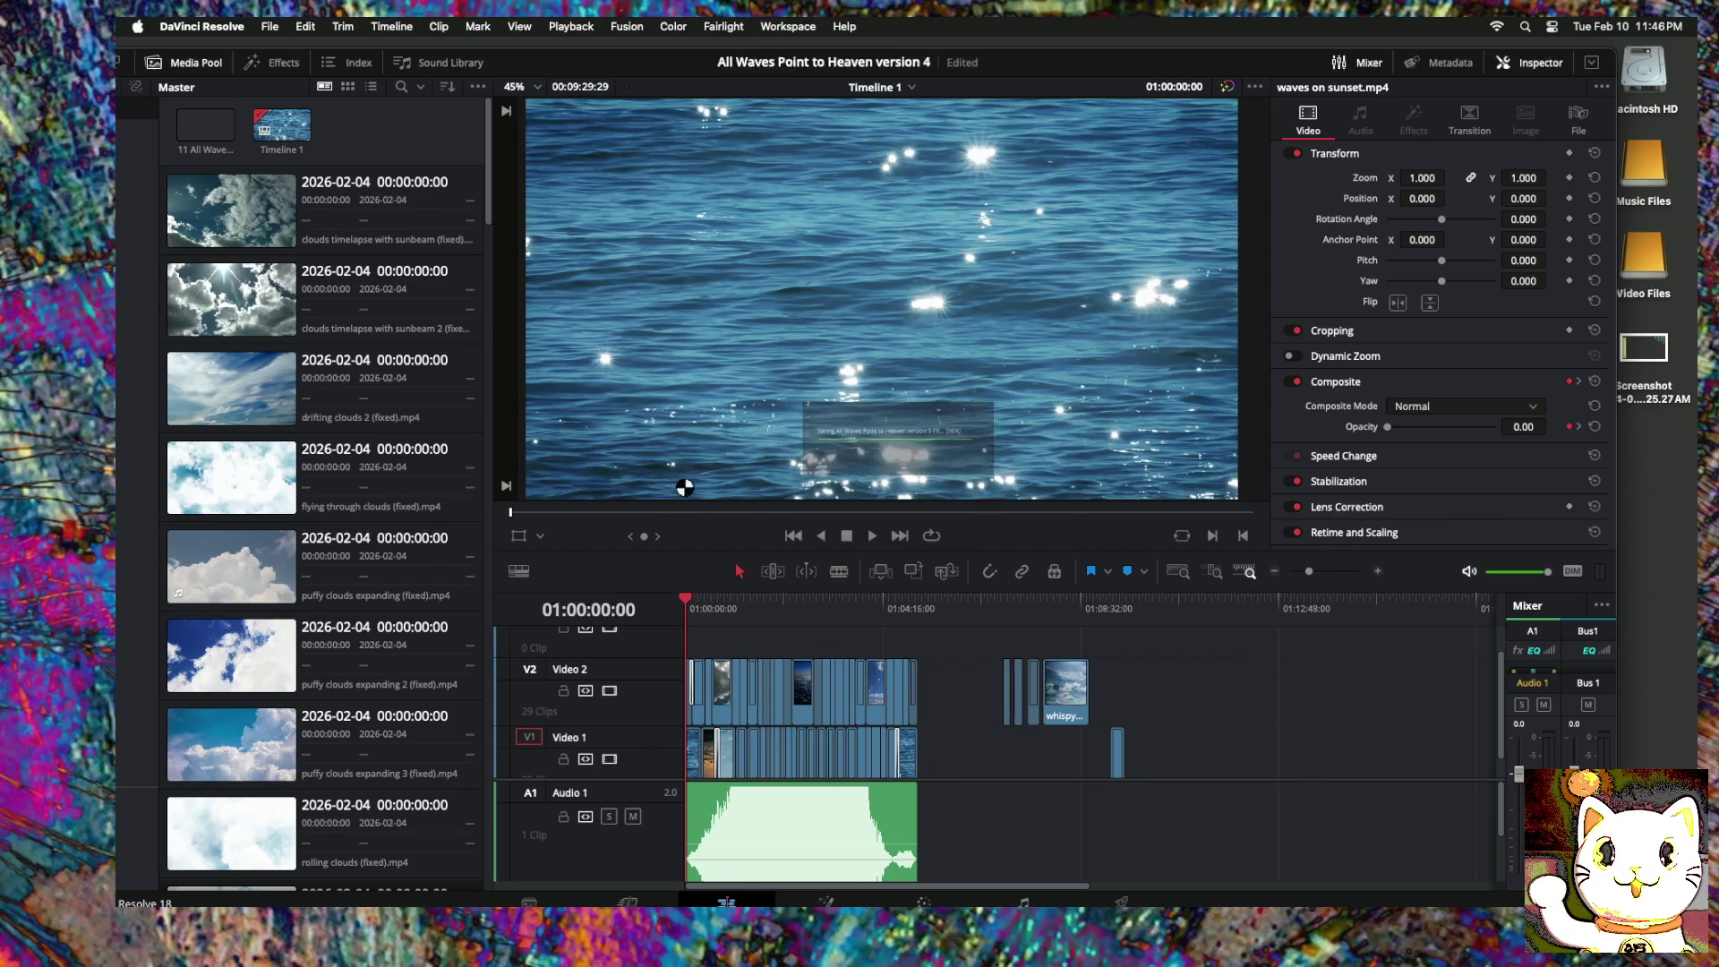
Step: Use Edit > Redo to bring back the empty Video 3 track
click(314, 26)
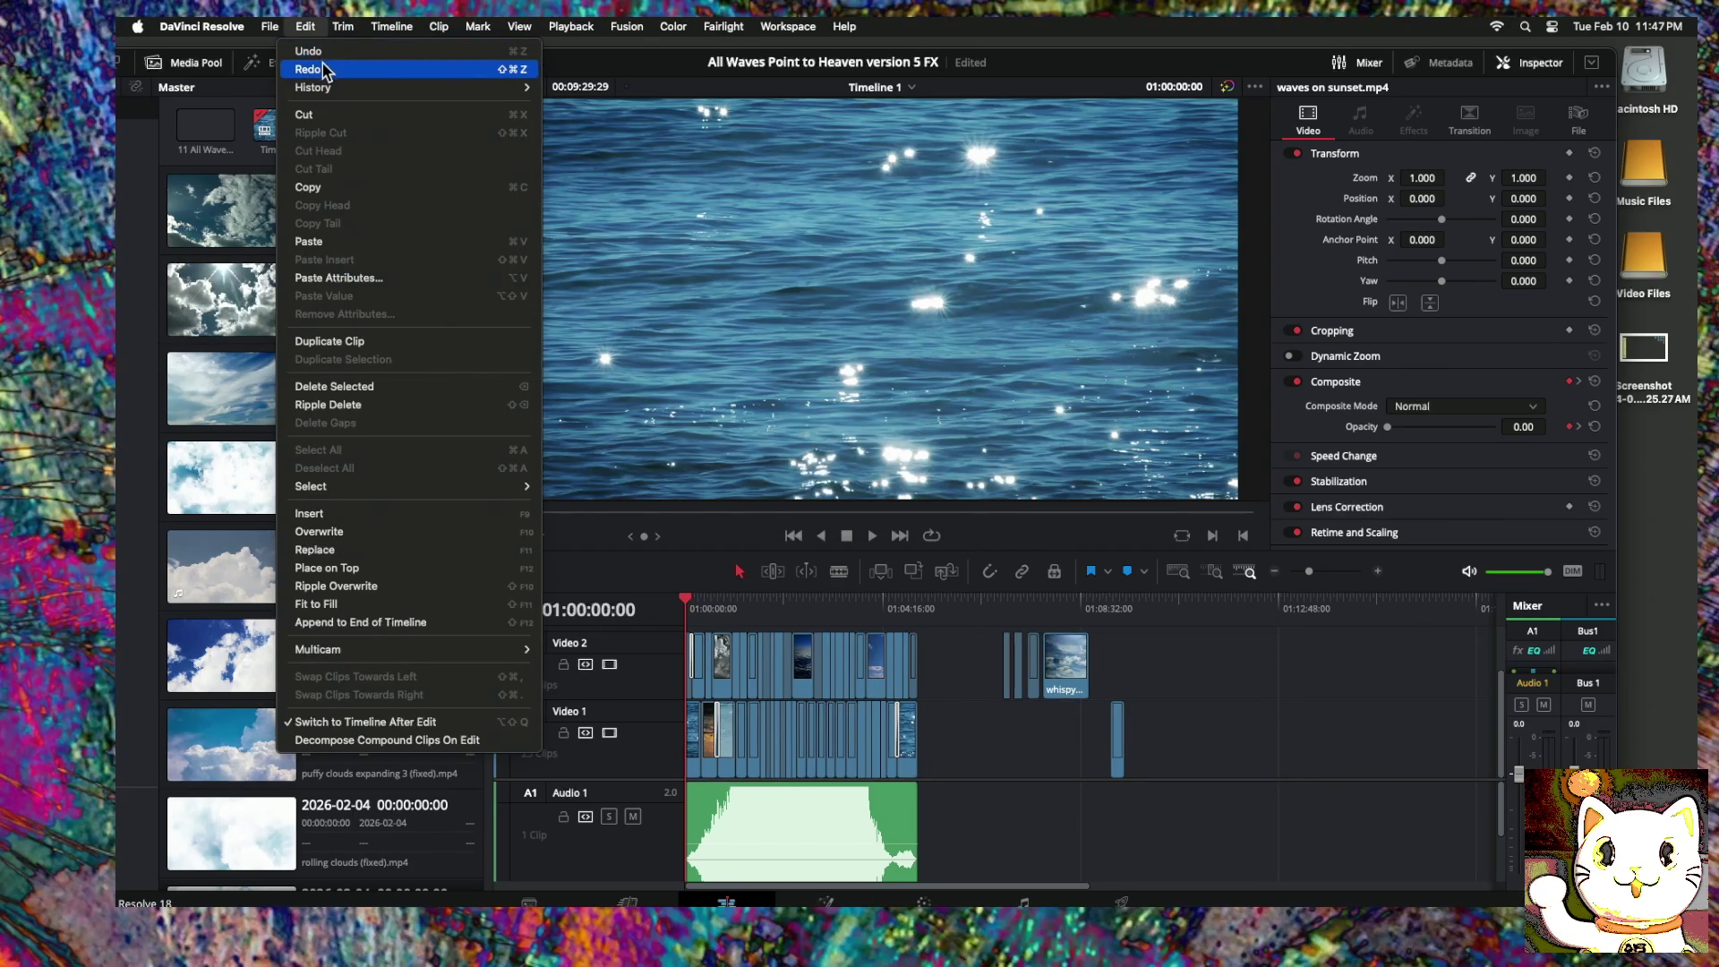
click(324, 69)
click(306, 26)
click(309, 68)
click(306, 26)
click(307, 27)
click(307, 26)
click(309, 69)
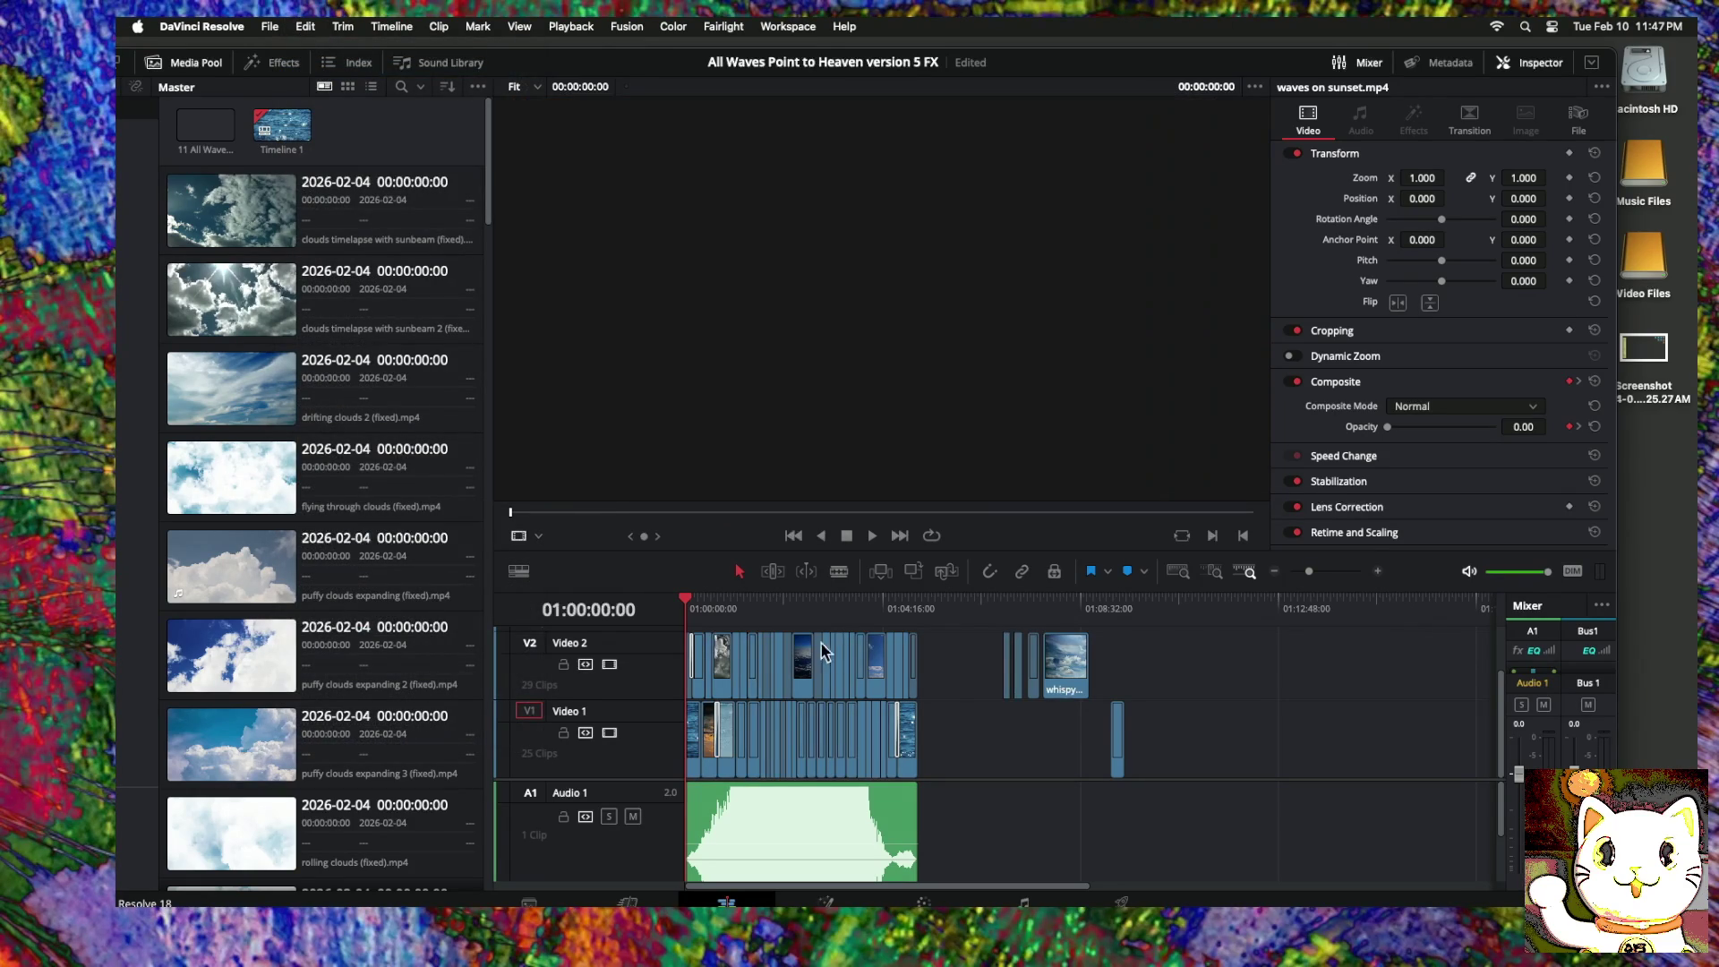
Step: Check the Edit menu's Undo and Redo entries, then move the Resolve window down to reveal Finder
click(306, 26)
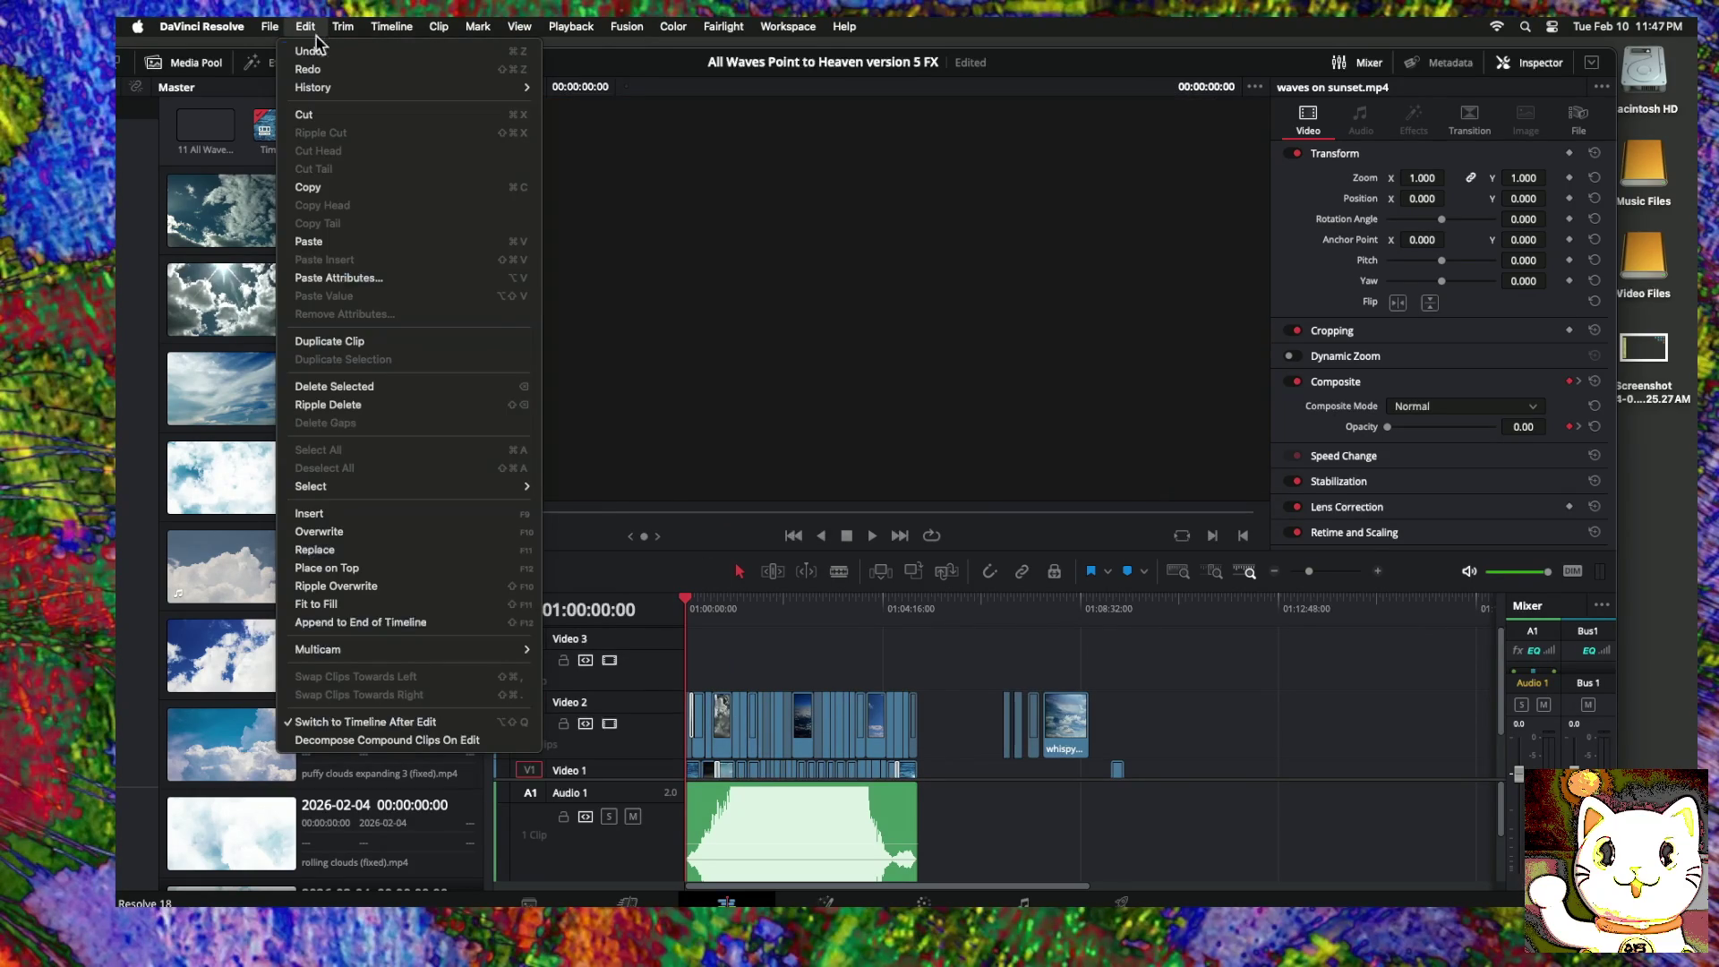
click(322, 69)
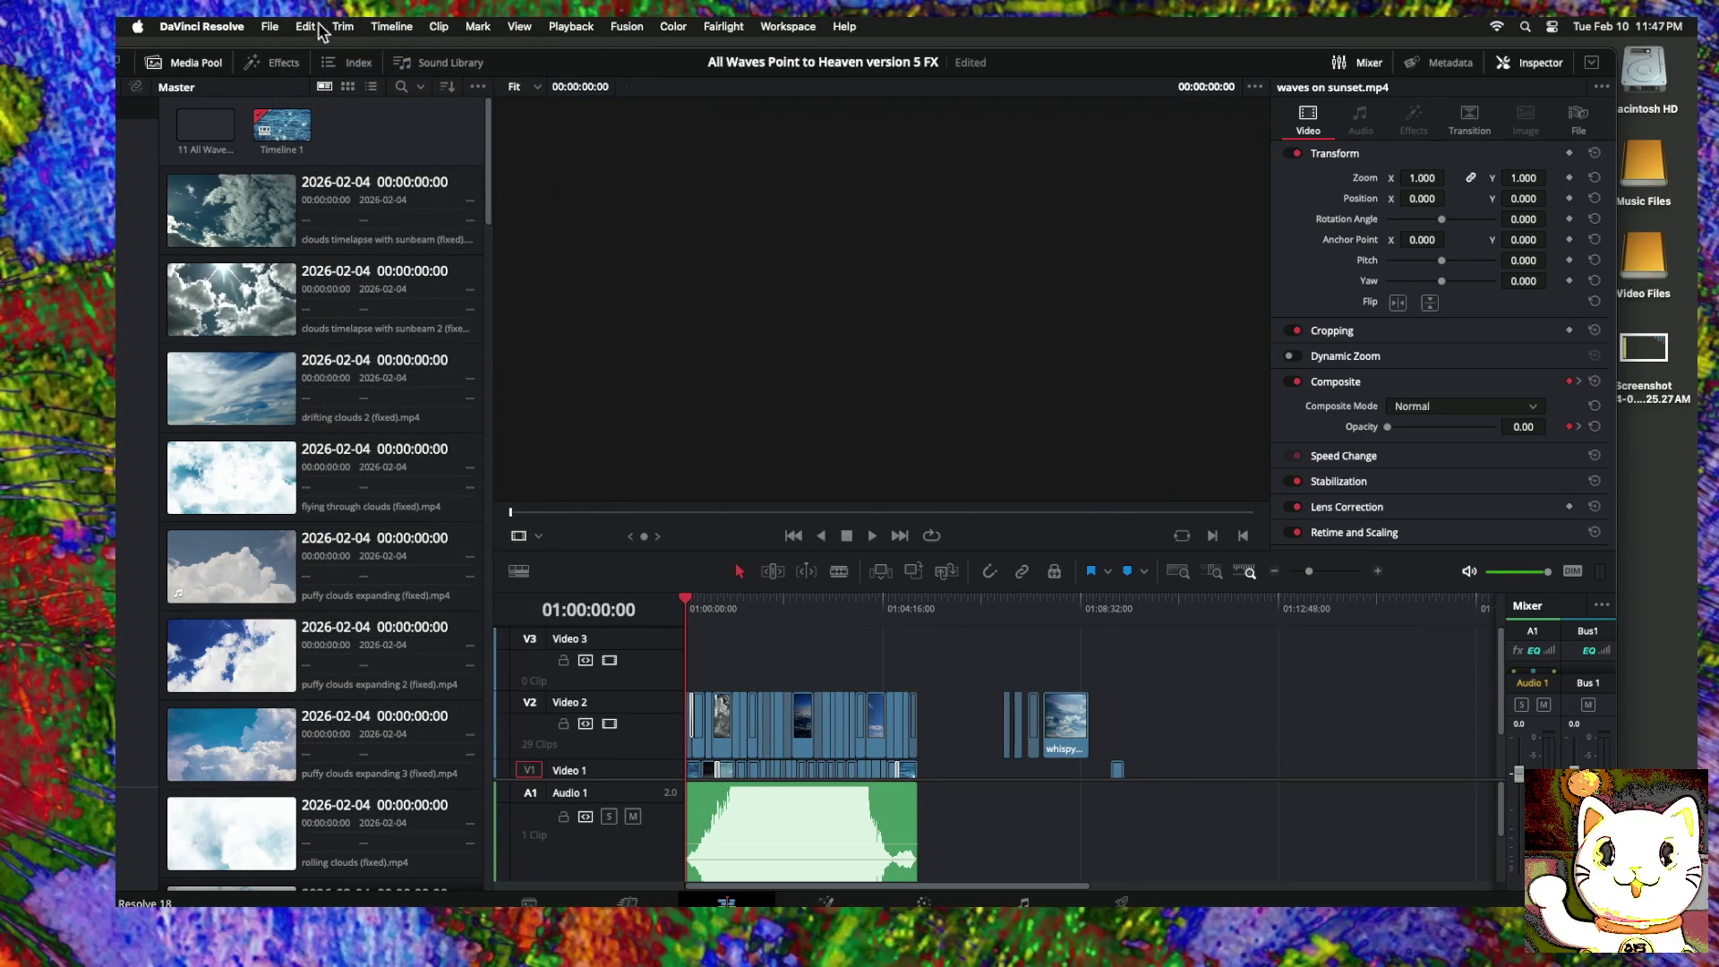
click(305, 26)
click(329, 68)
click(305, 26)
click(318, 69)
scroll(928, 690, down, 3)
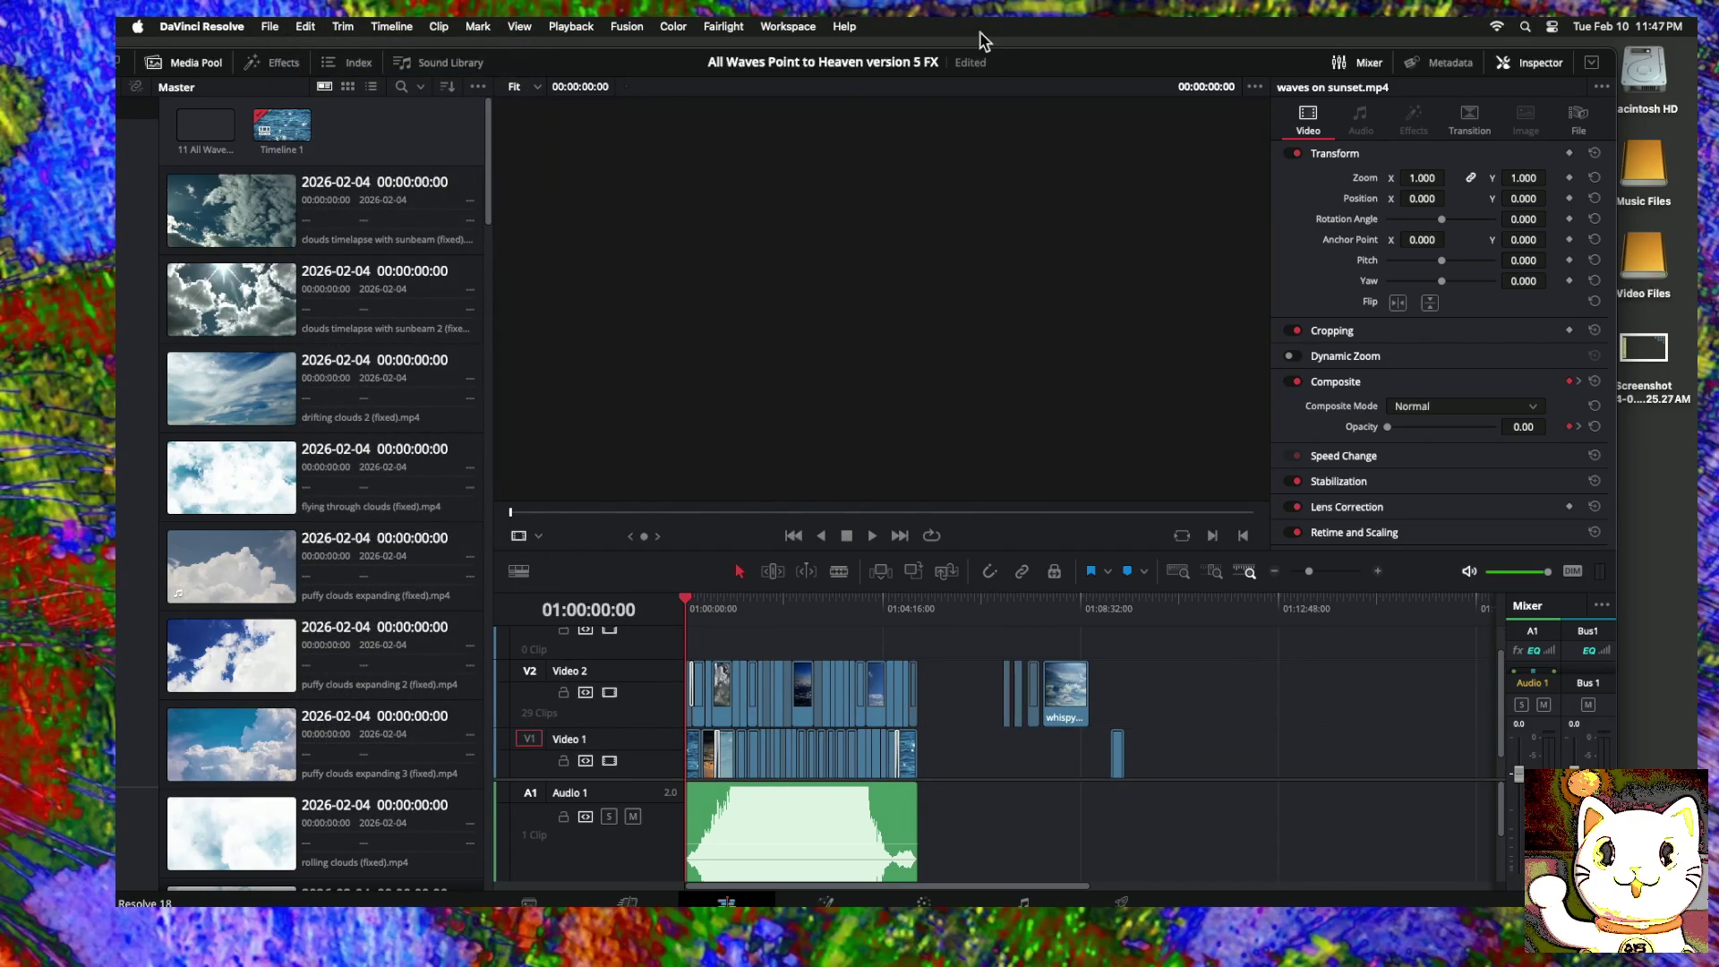
drag(1015, 68, 1026, 372)
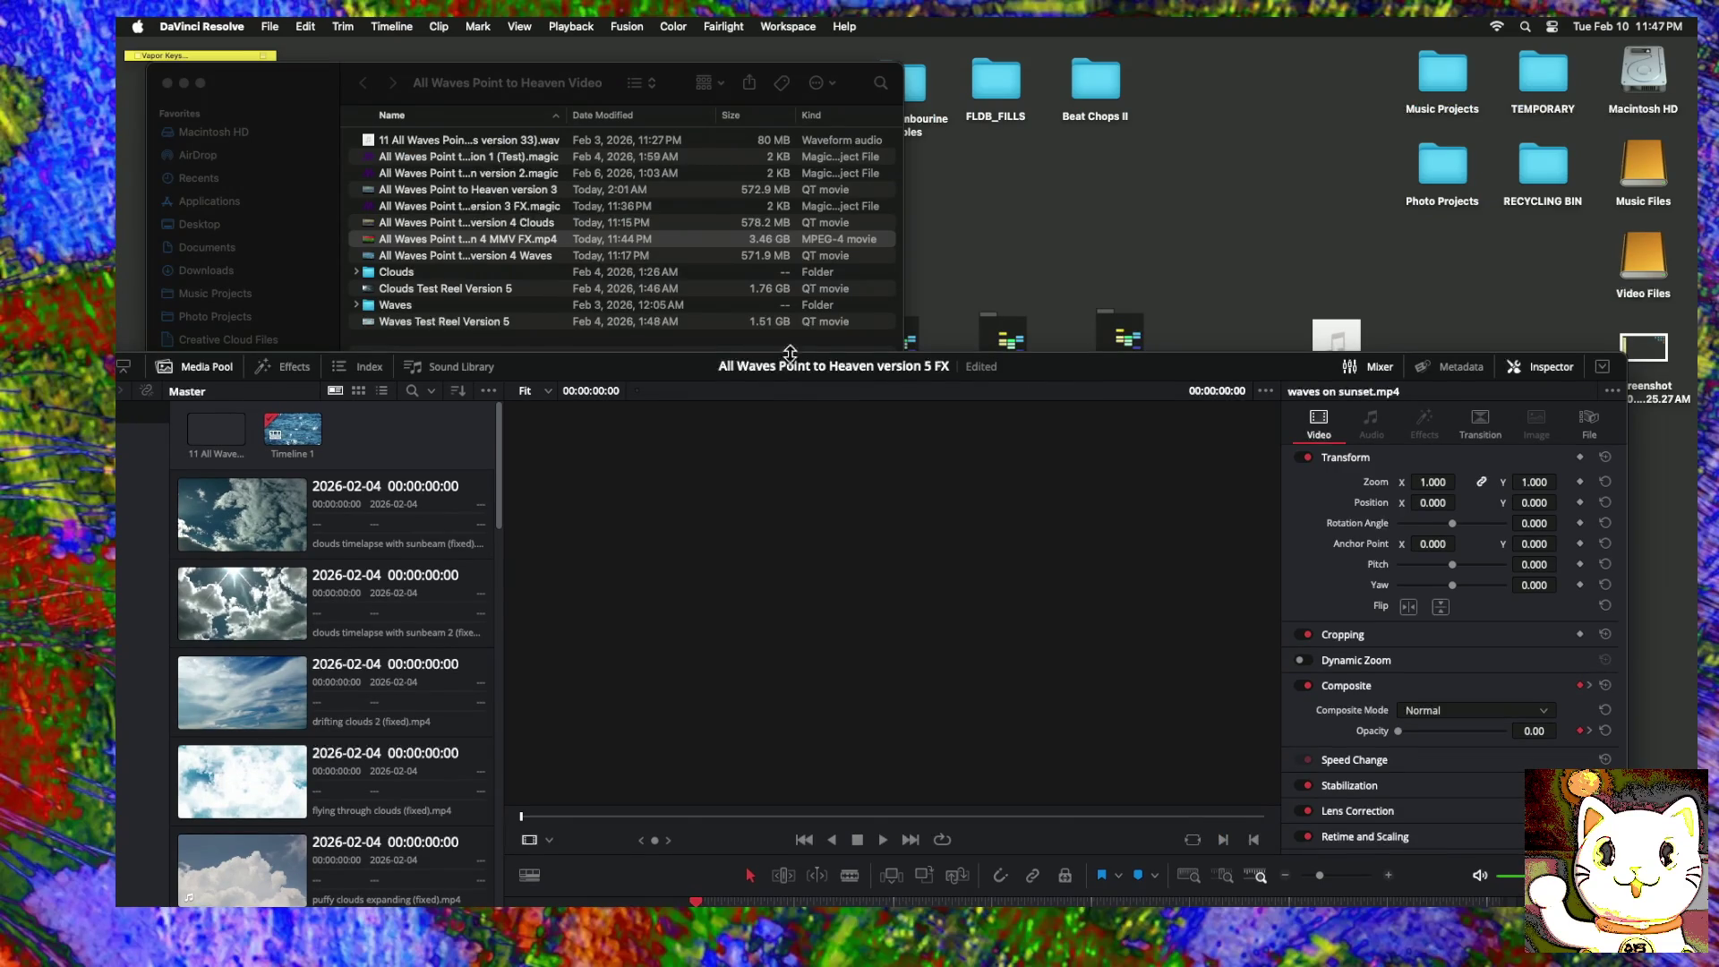
Step: Drag the version 4 MMV FX.mp4 from Finder onto Video 3 and trim its end to line up with Audio 1
drag(1110, 371, 1553, 62)
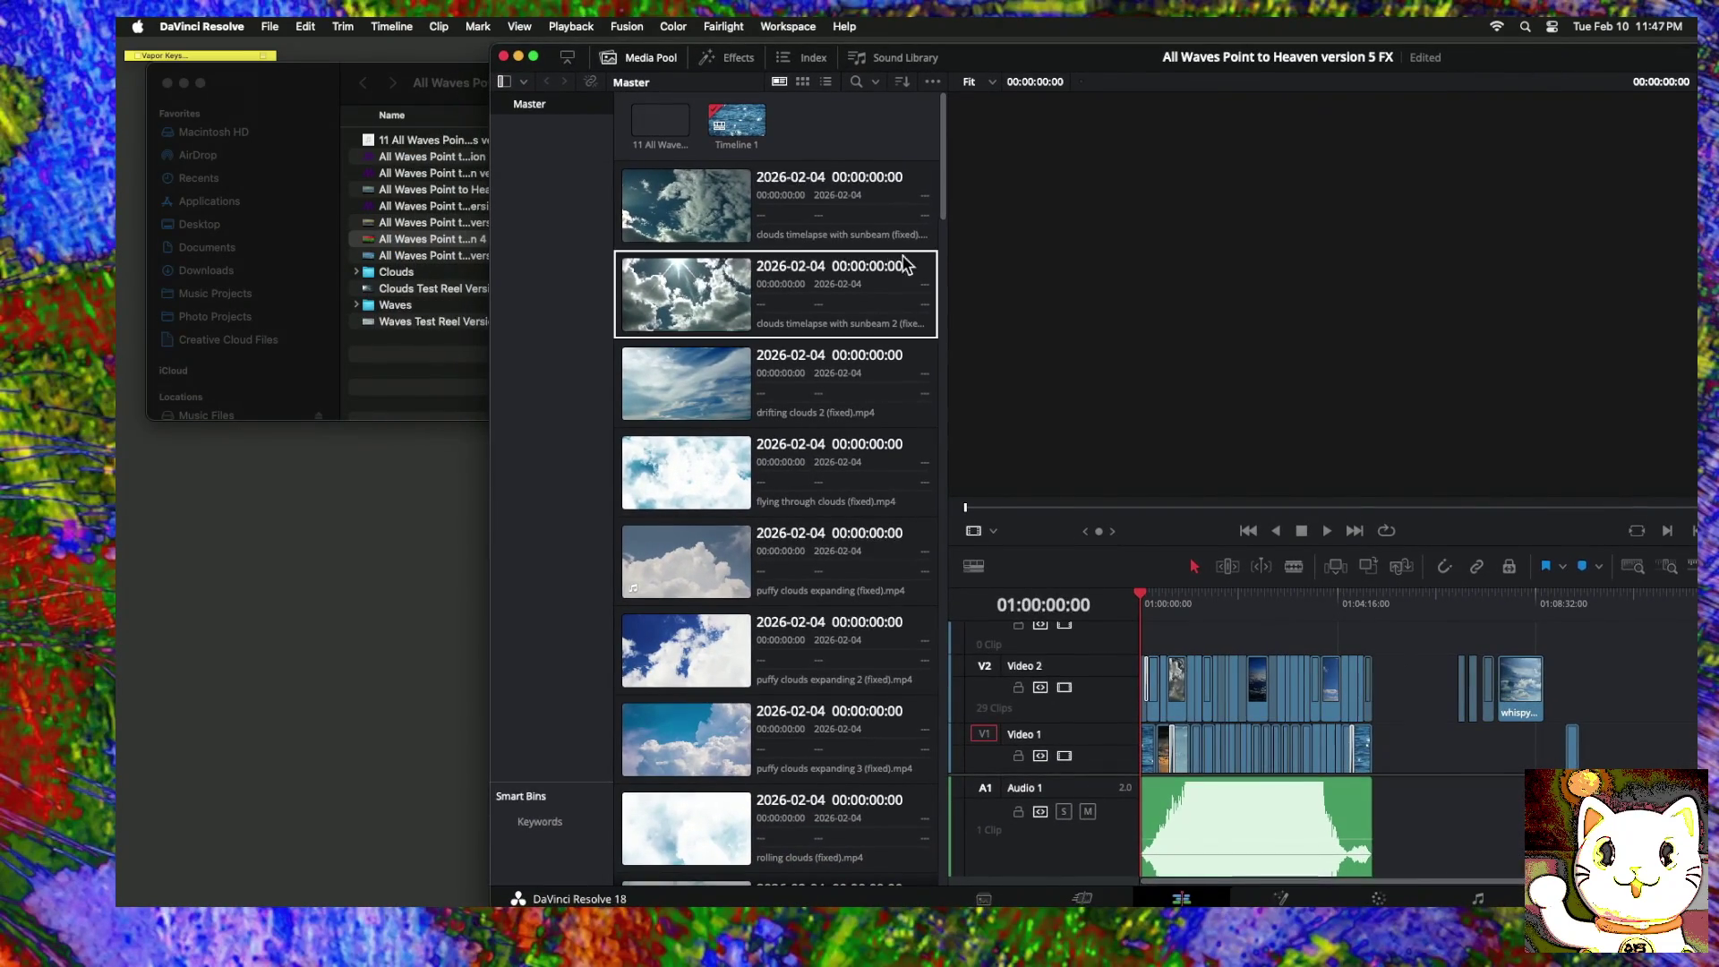
mouse_move(420, 238)
mouse_down()
mouse_move(1163, 615)
mouse_move(1142, 719)
mouse_move(1136, 649)
mouse_up()
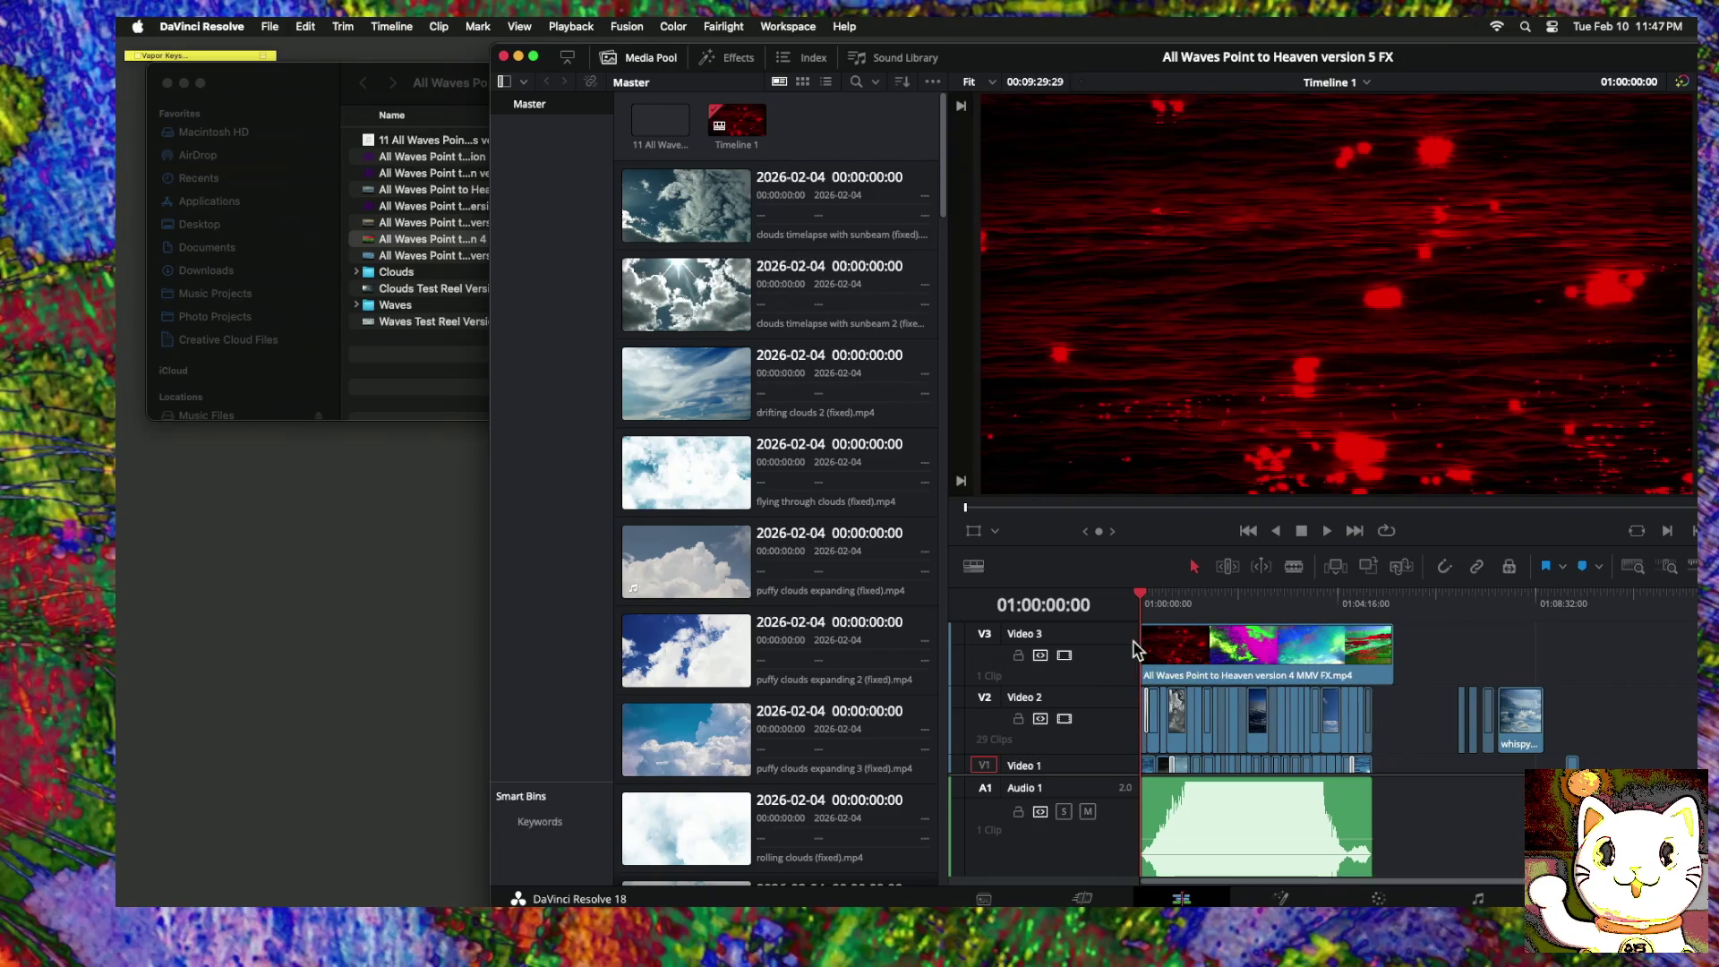
click(1360, 662)
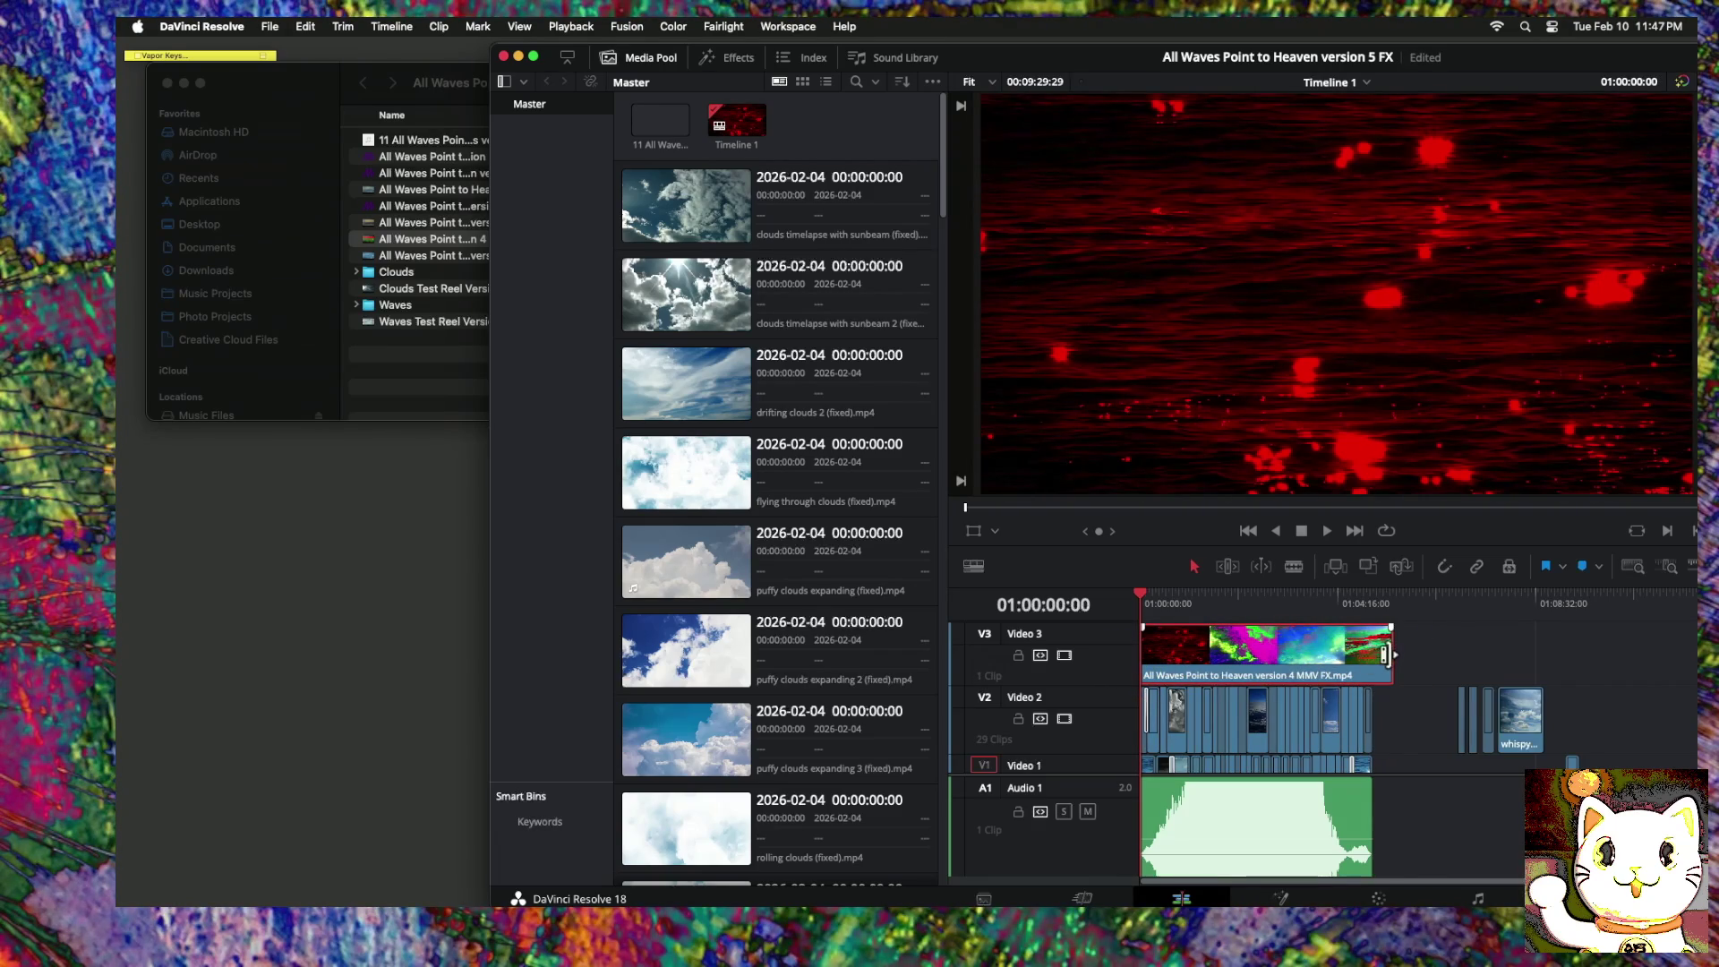
drag(1385, 655, 1377, 642)
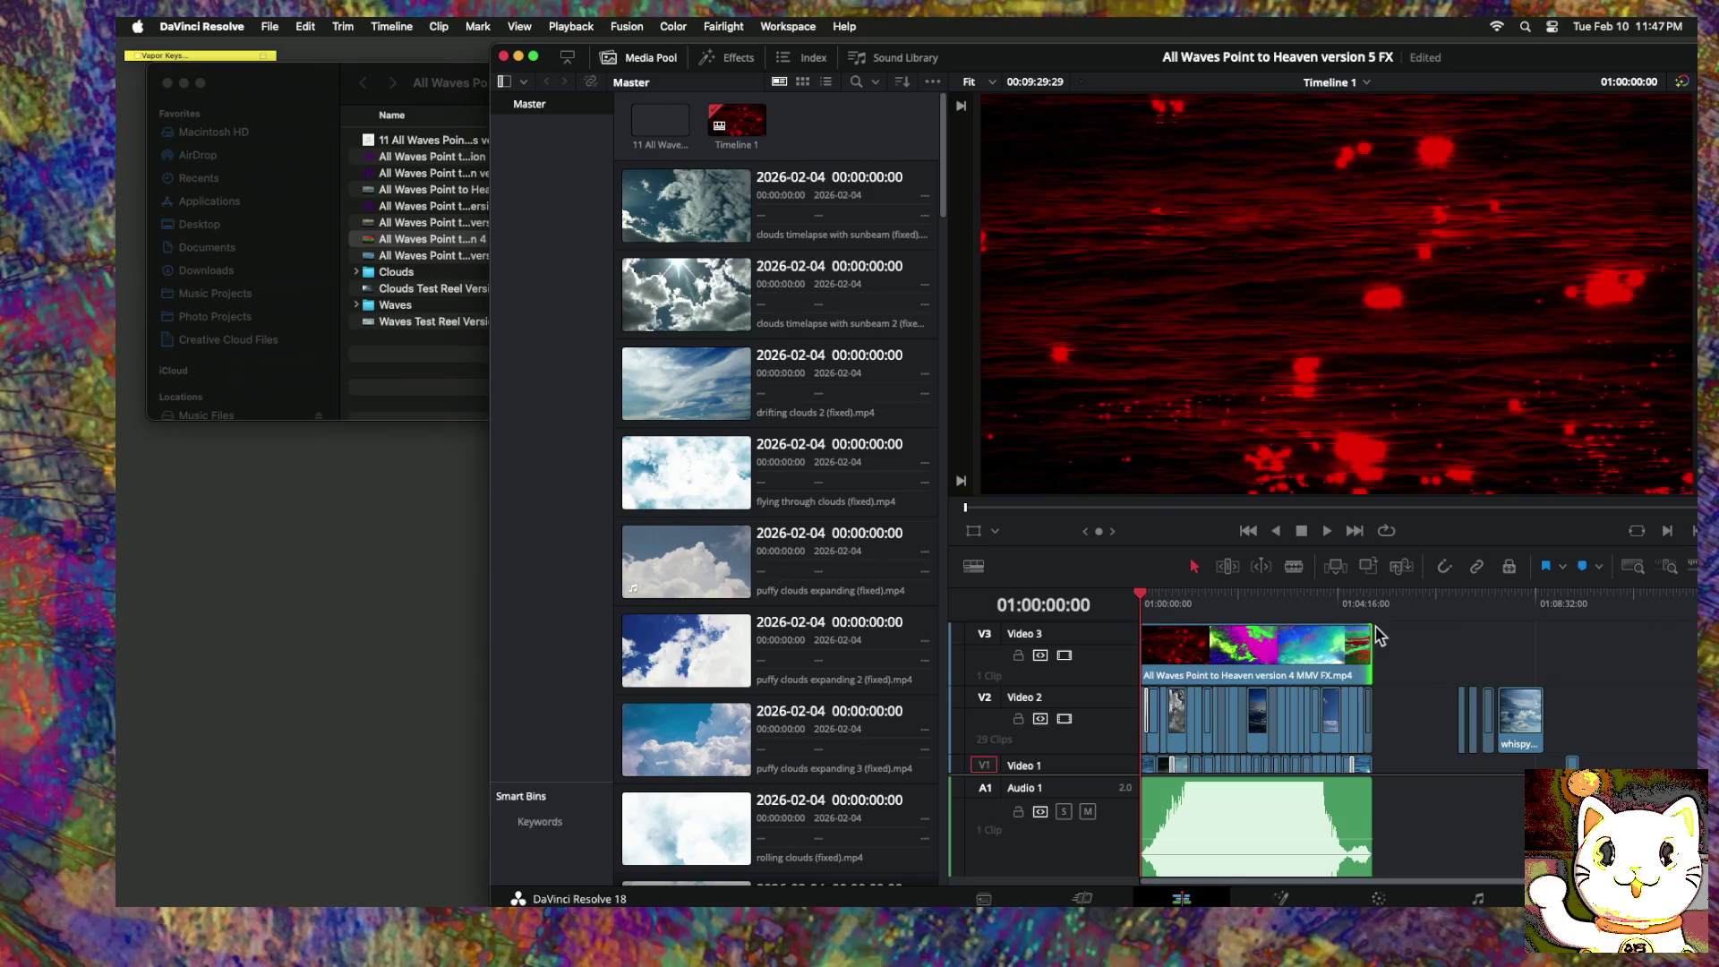
click(1369, 595)
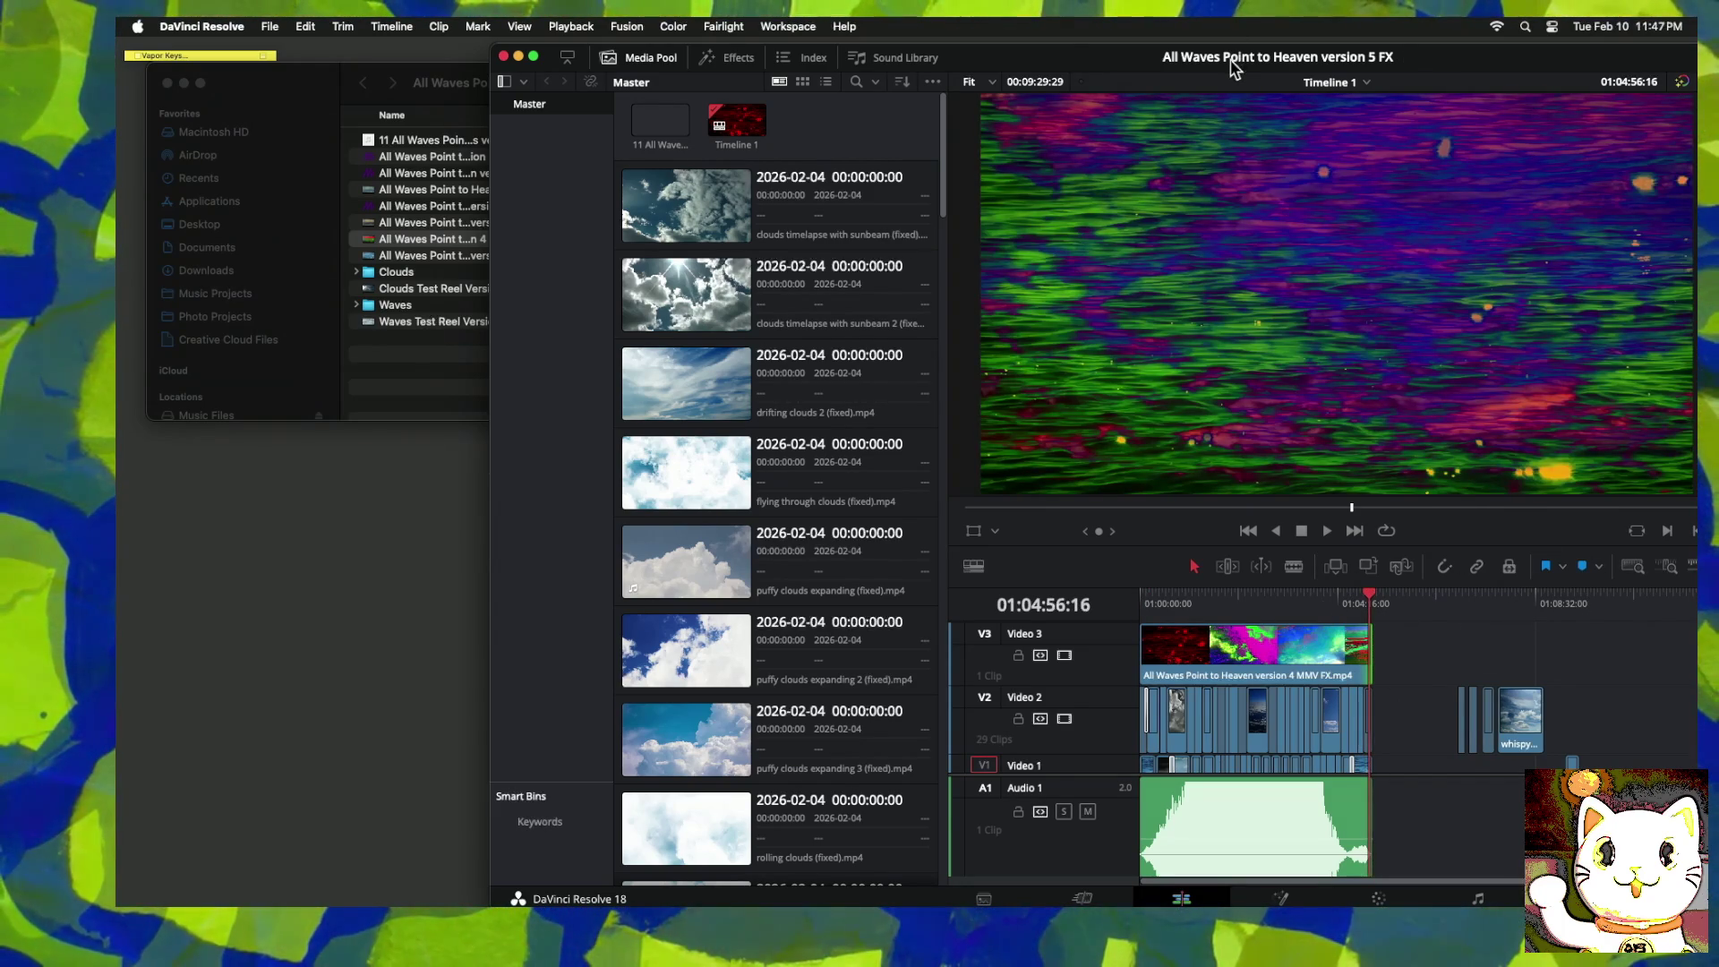
Step: Maximize Resolve, zoom in on the clip ends, and extend the effect clip to match Video 2
double_click(1009, 58)
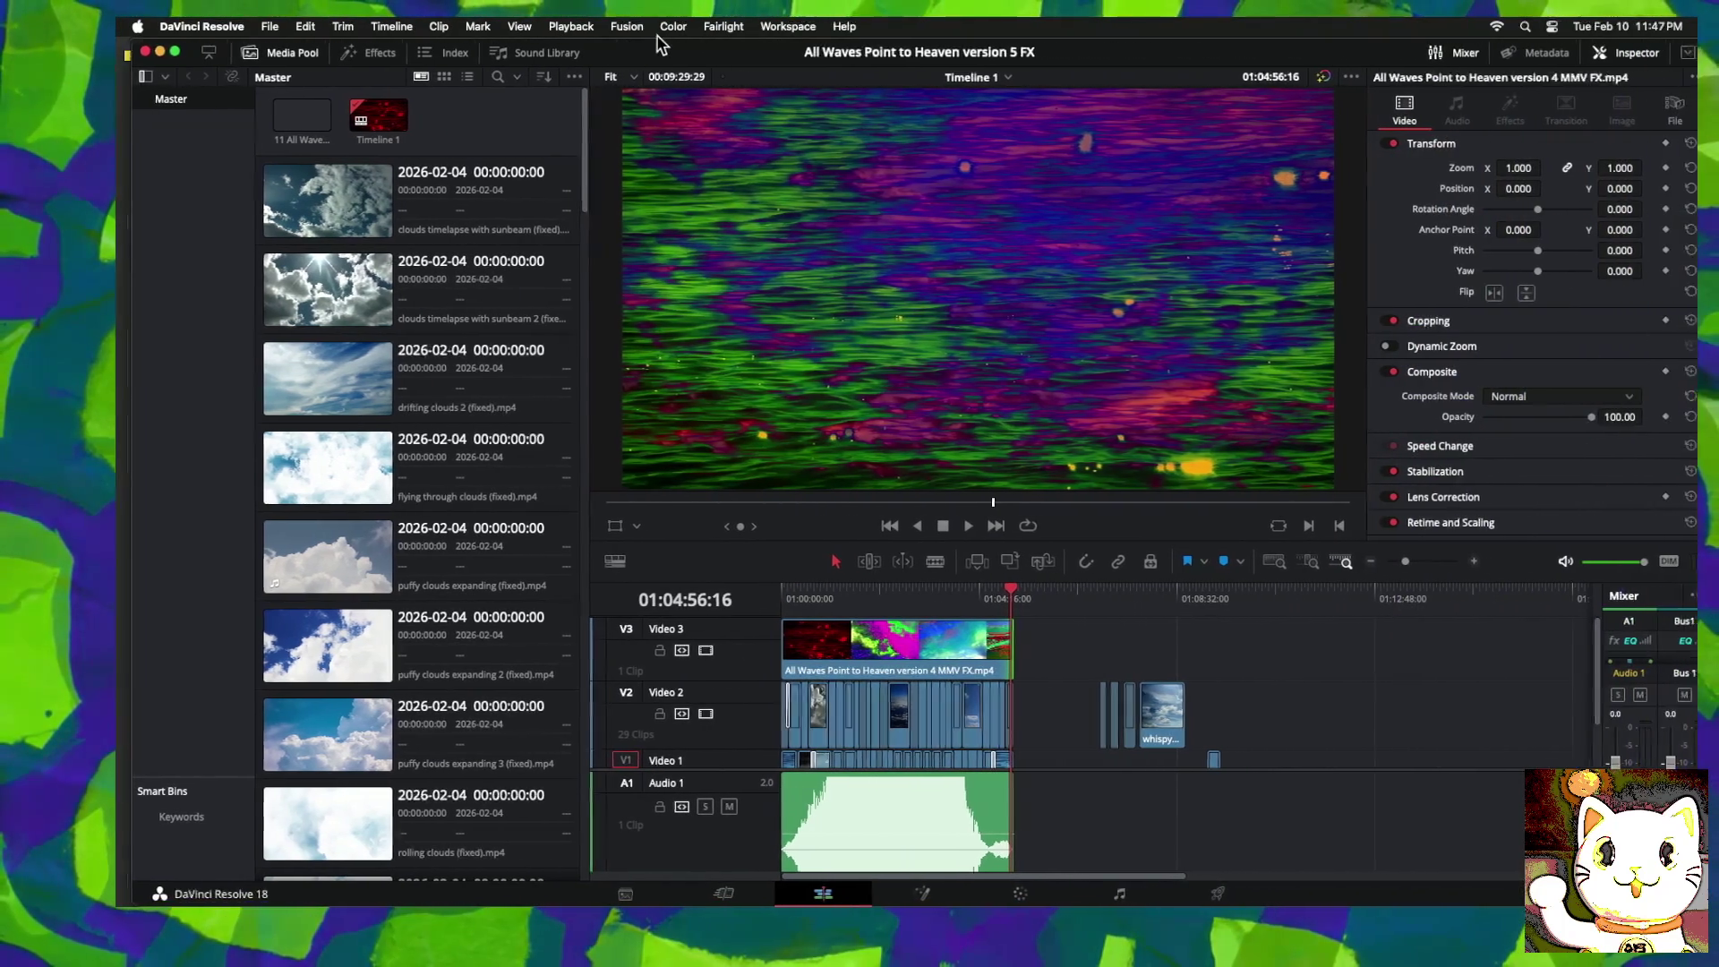
drag(665, 45, 639, 41)
click(1451, 562)
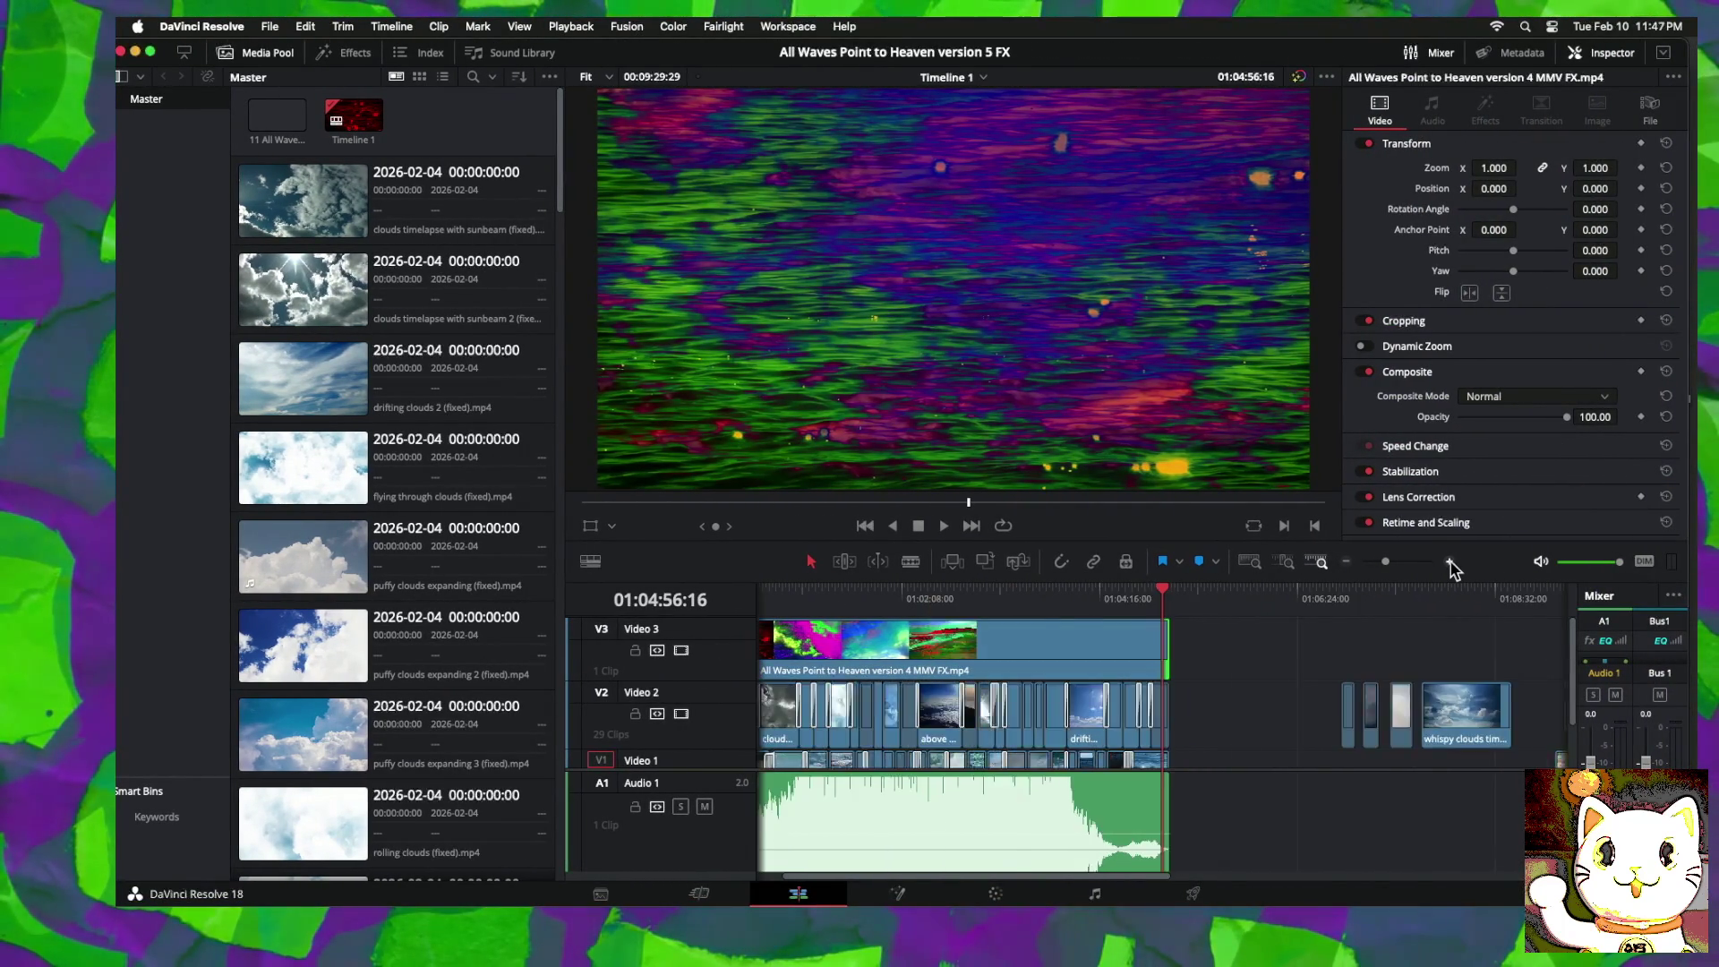
click(1451, 562)
click(1450, 562)
click(1450, 561)
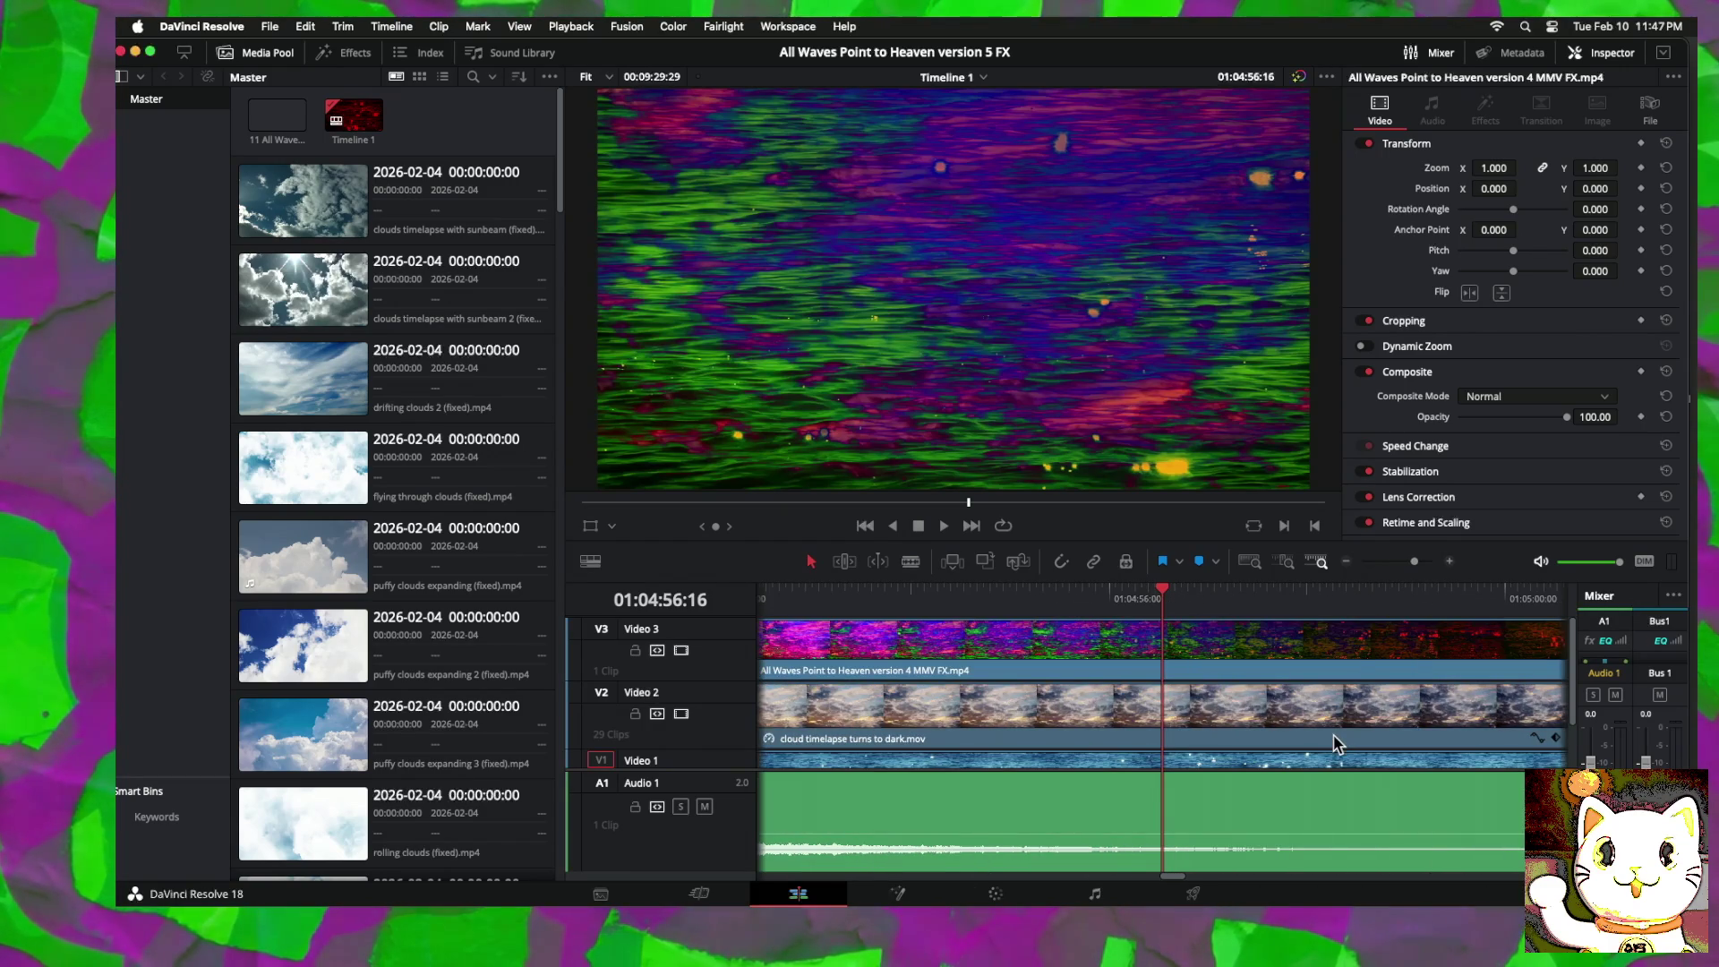
scroll(1335, 743, right, 5)
drag(1108, 656, 1126, 656)
click(1116, 587)
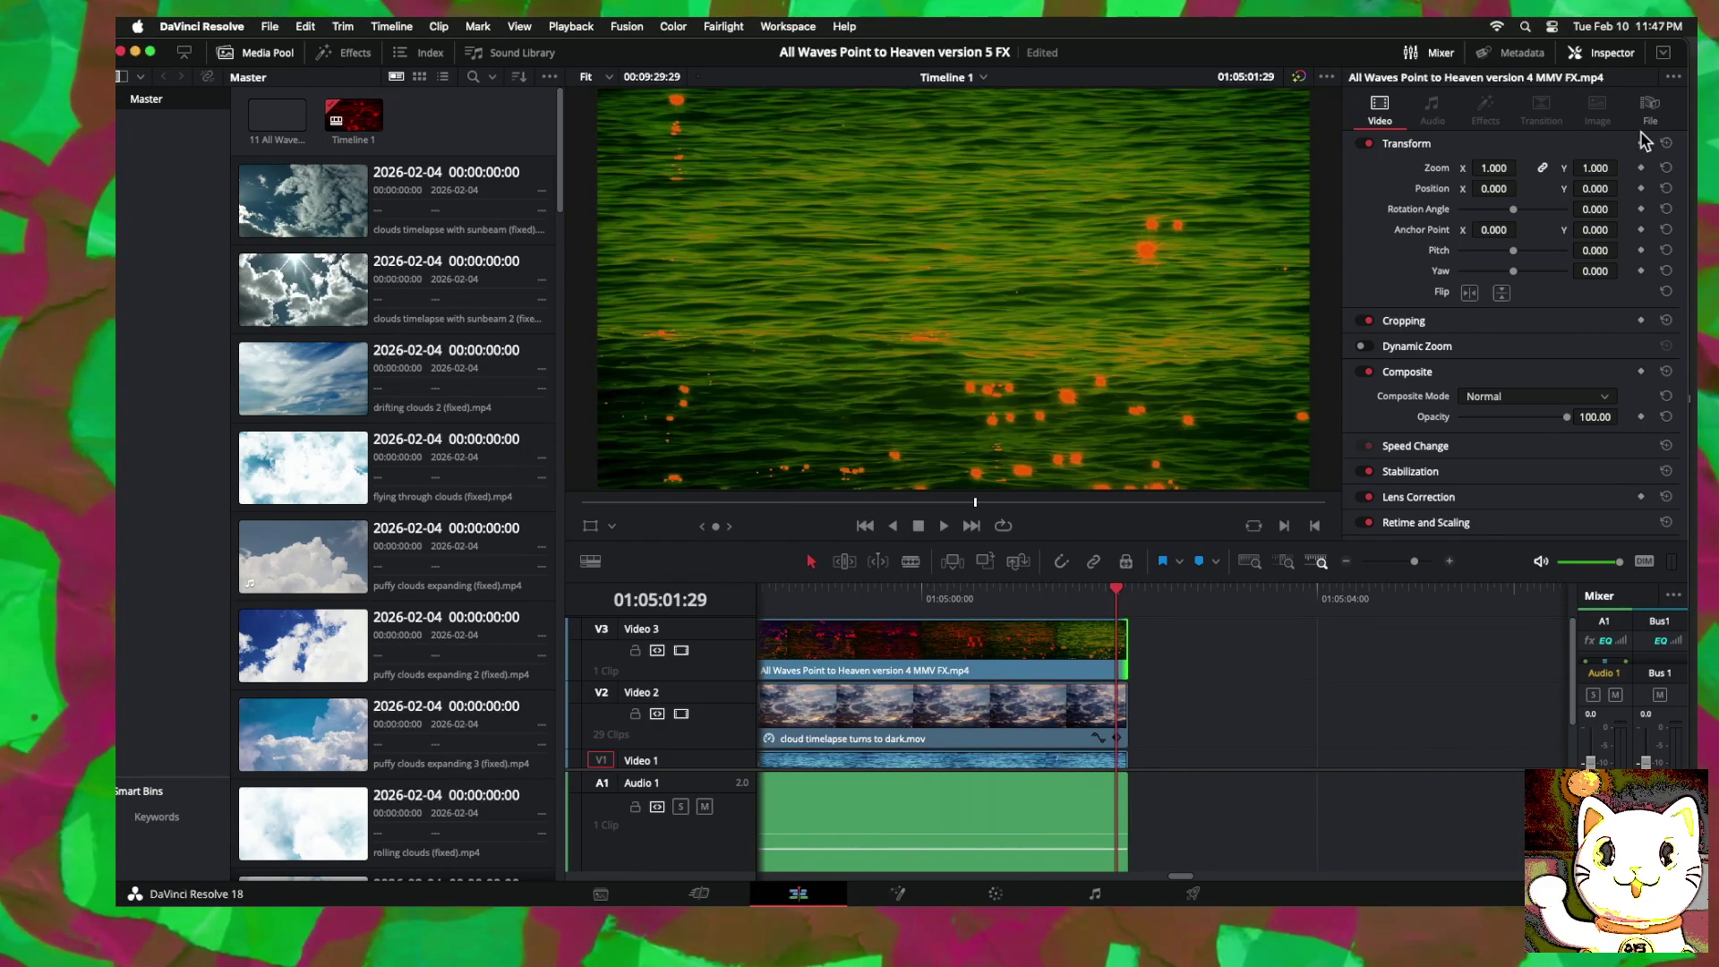
click(1449, 561)
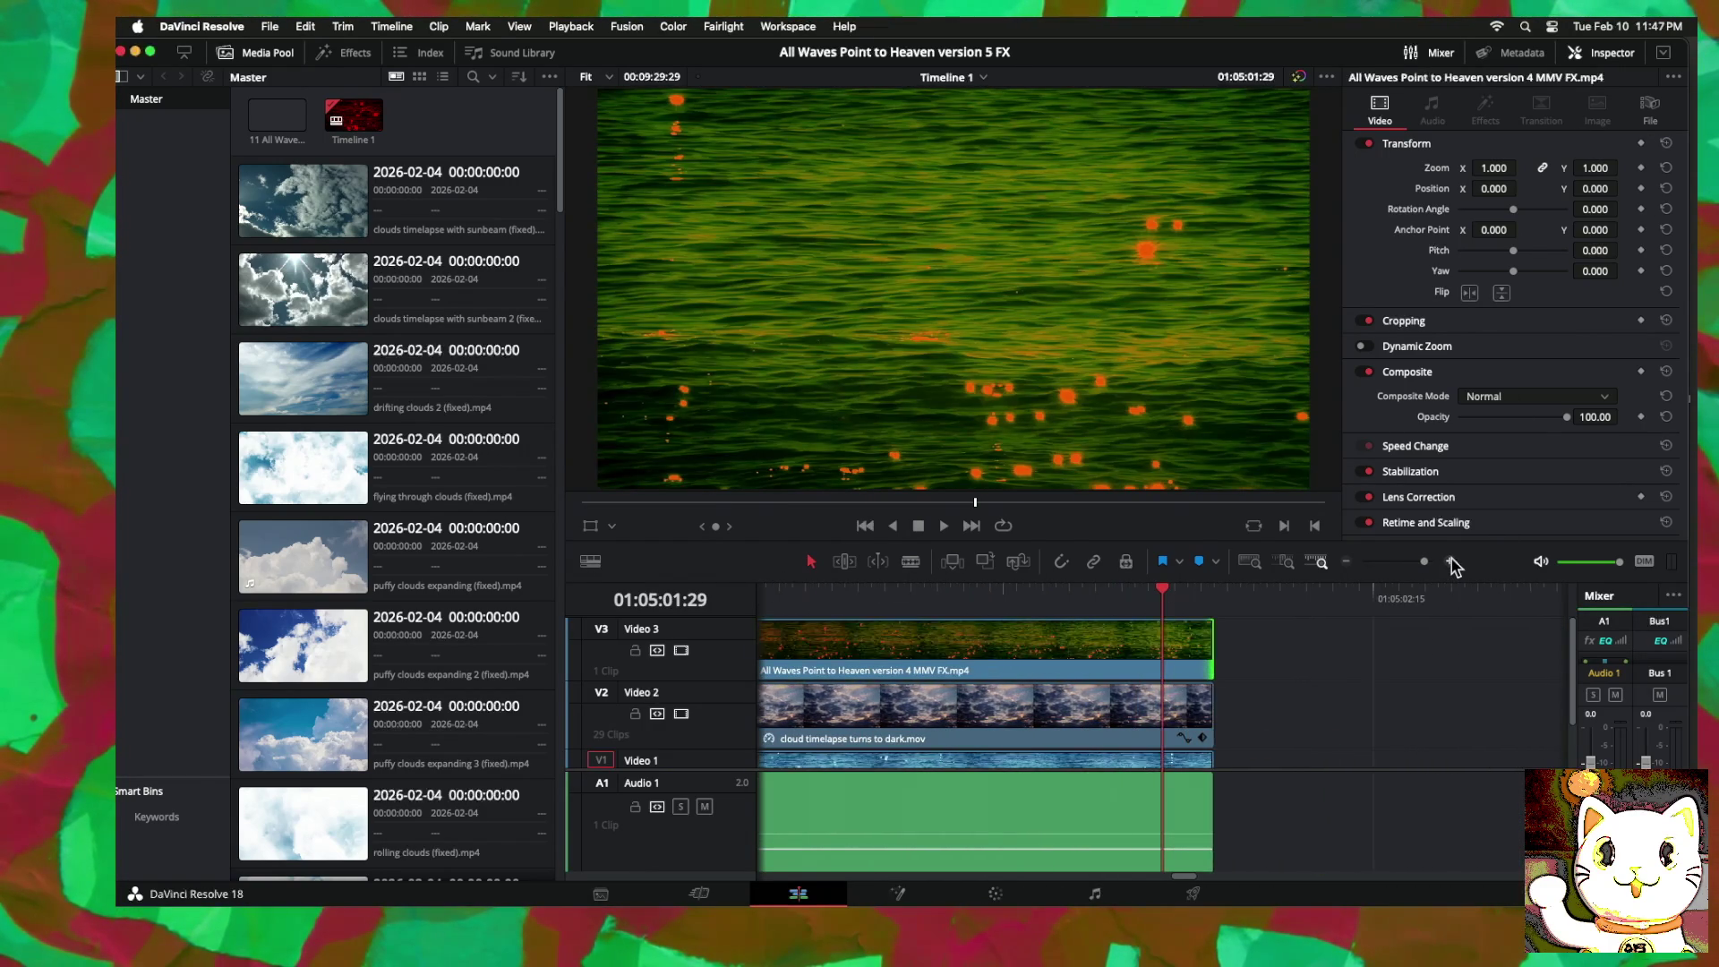
click(1450, 562)
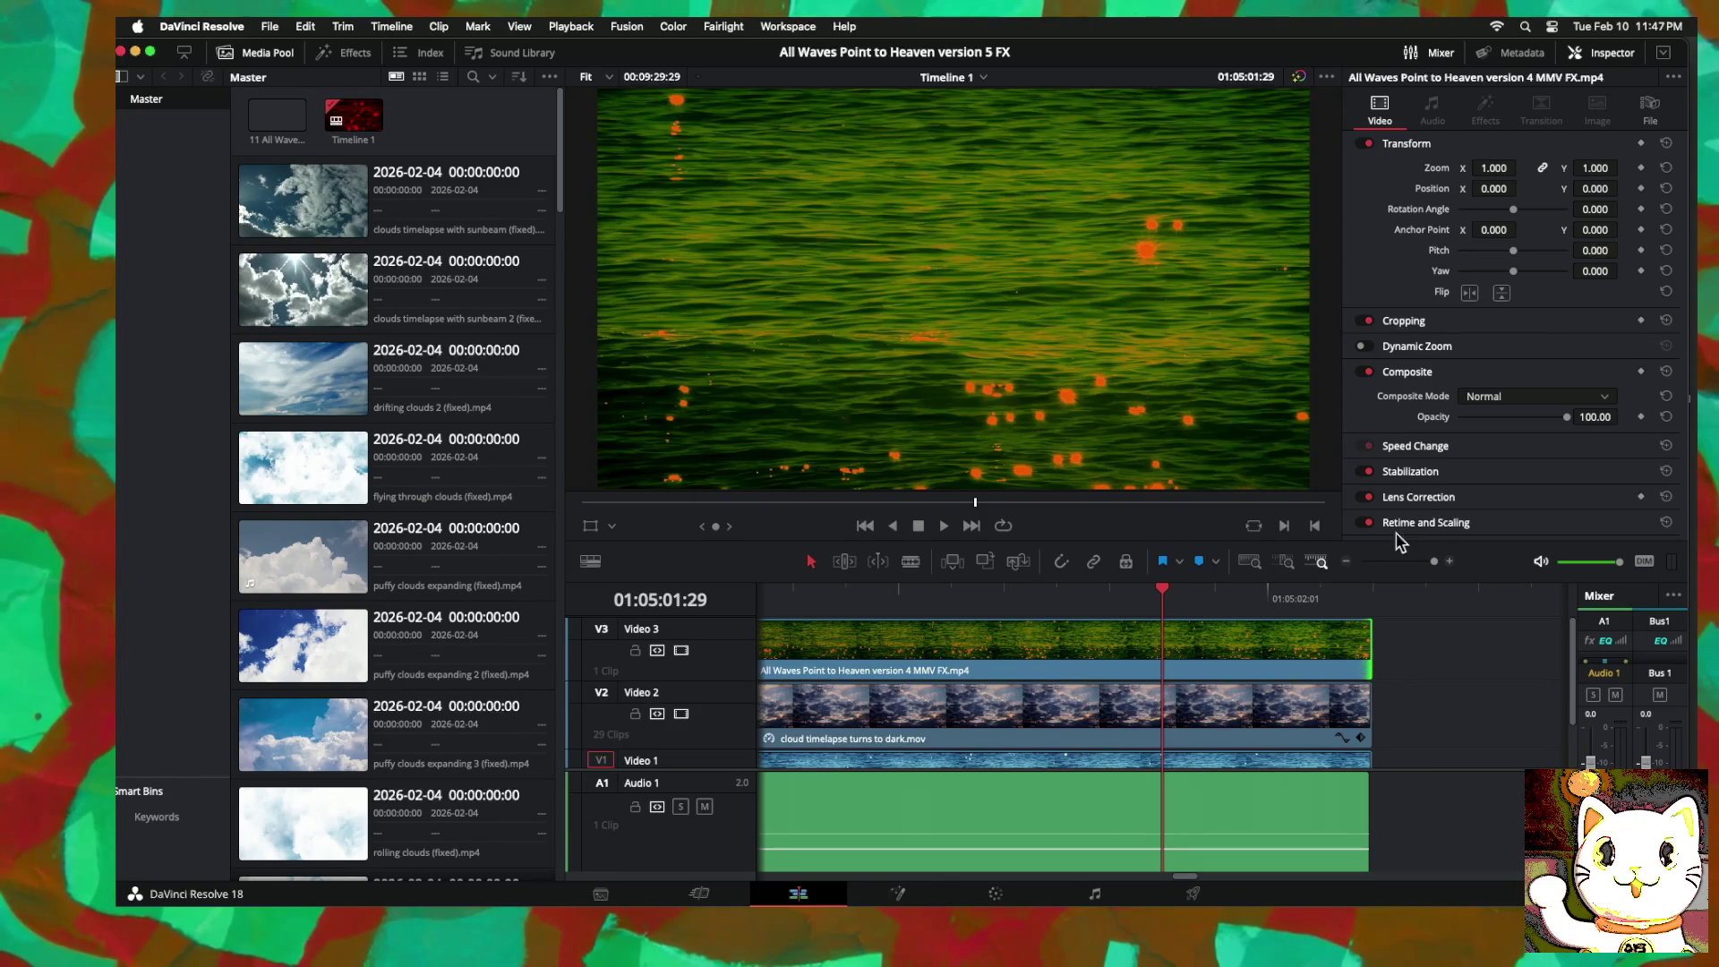
Step: Delete the stray V2/V1 clips past the edit's end, save the project, and open the Deliver page
click(1346, 562)
click(1346, 562)
click(1347, 562)
click(1347, 563)
click(1346, 562)
click(1346, 563)
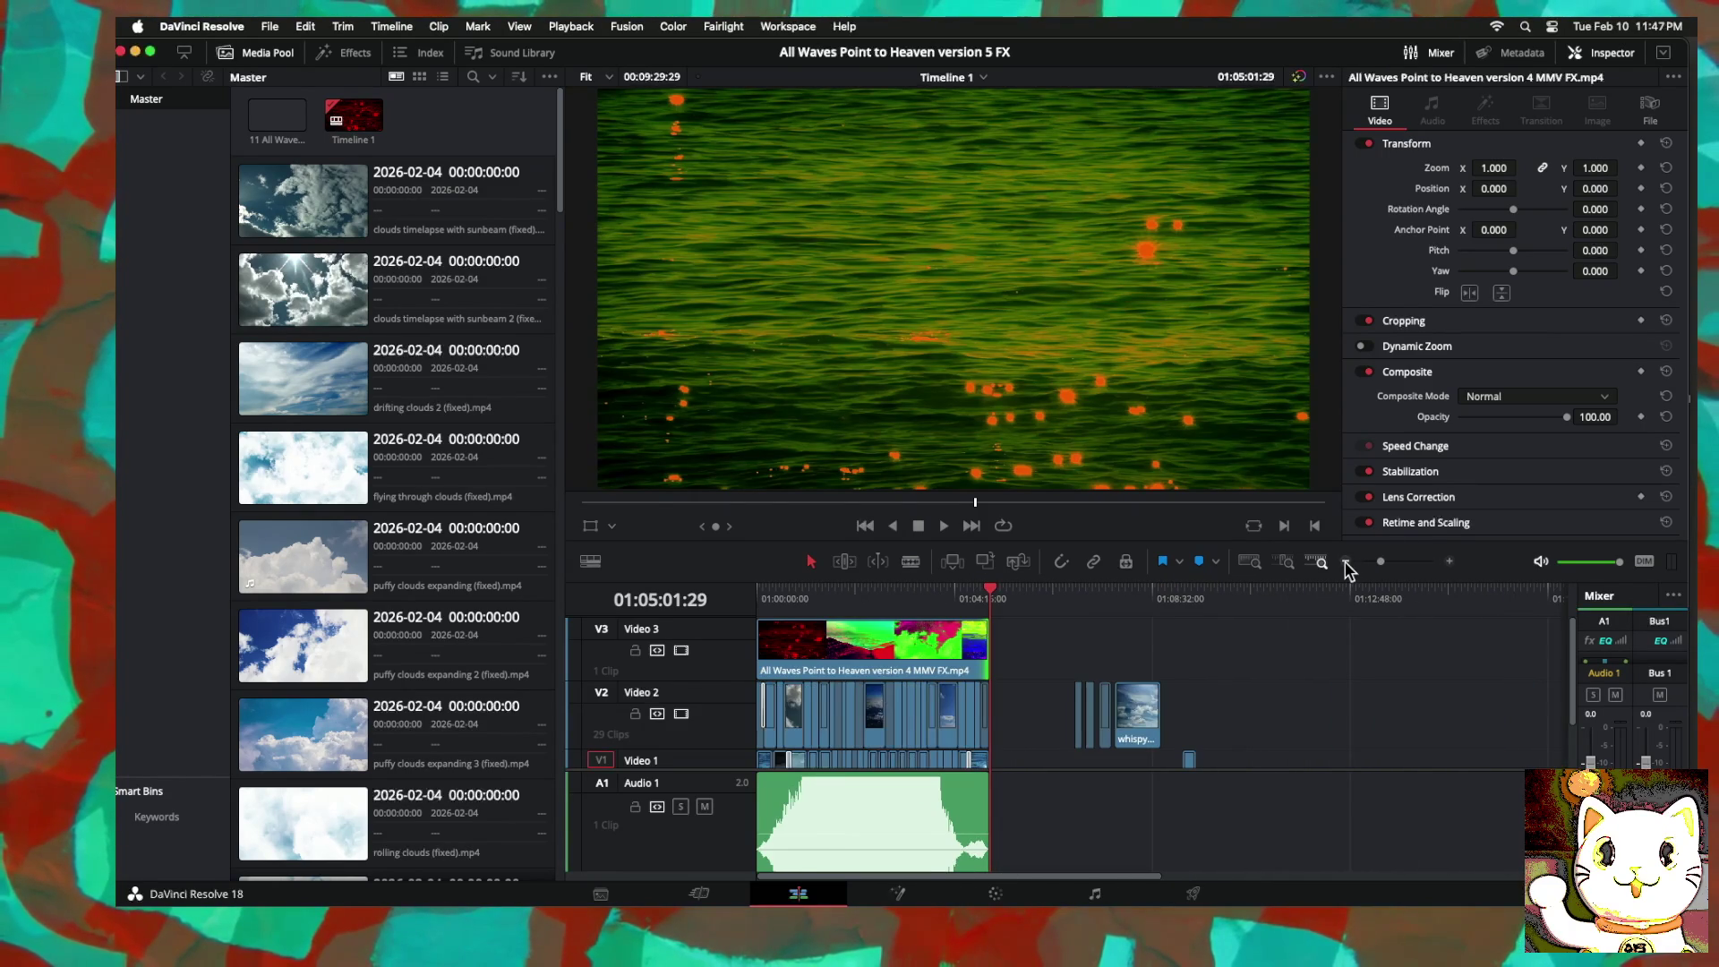
drag(985, 594, 611, 595)
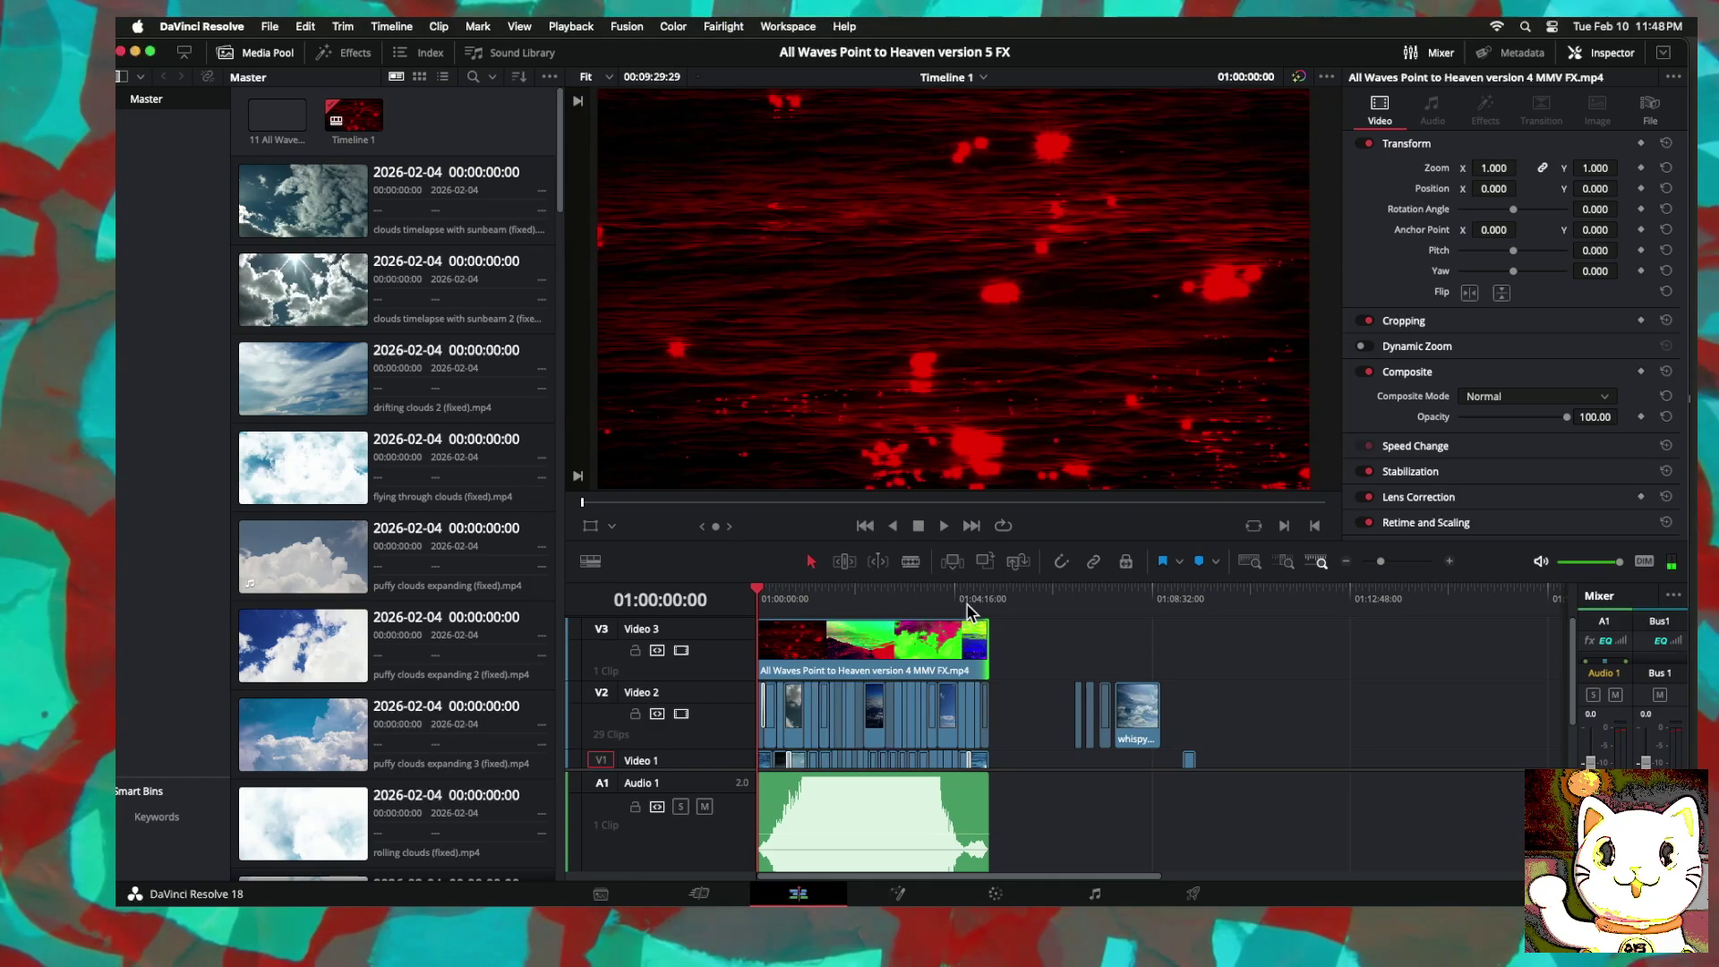
key(super+z)
drag(1278, 656, 1064, 757)
key(Delete)
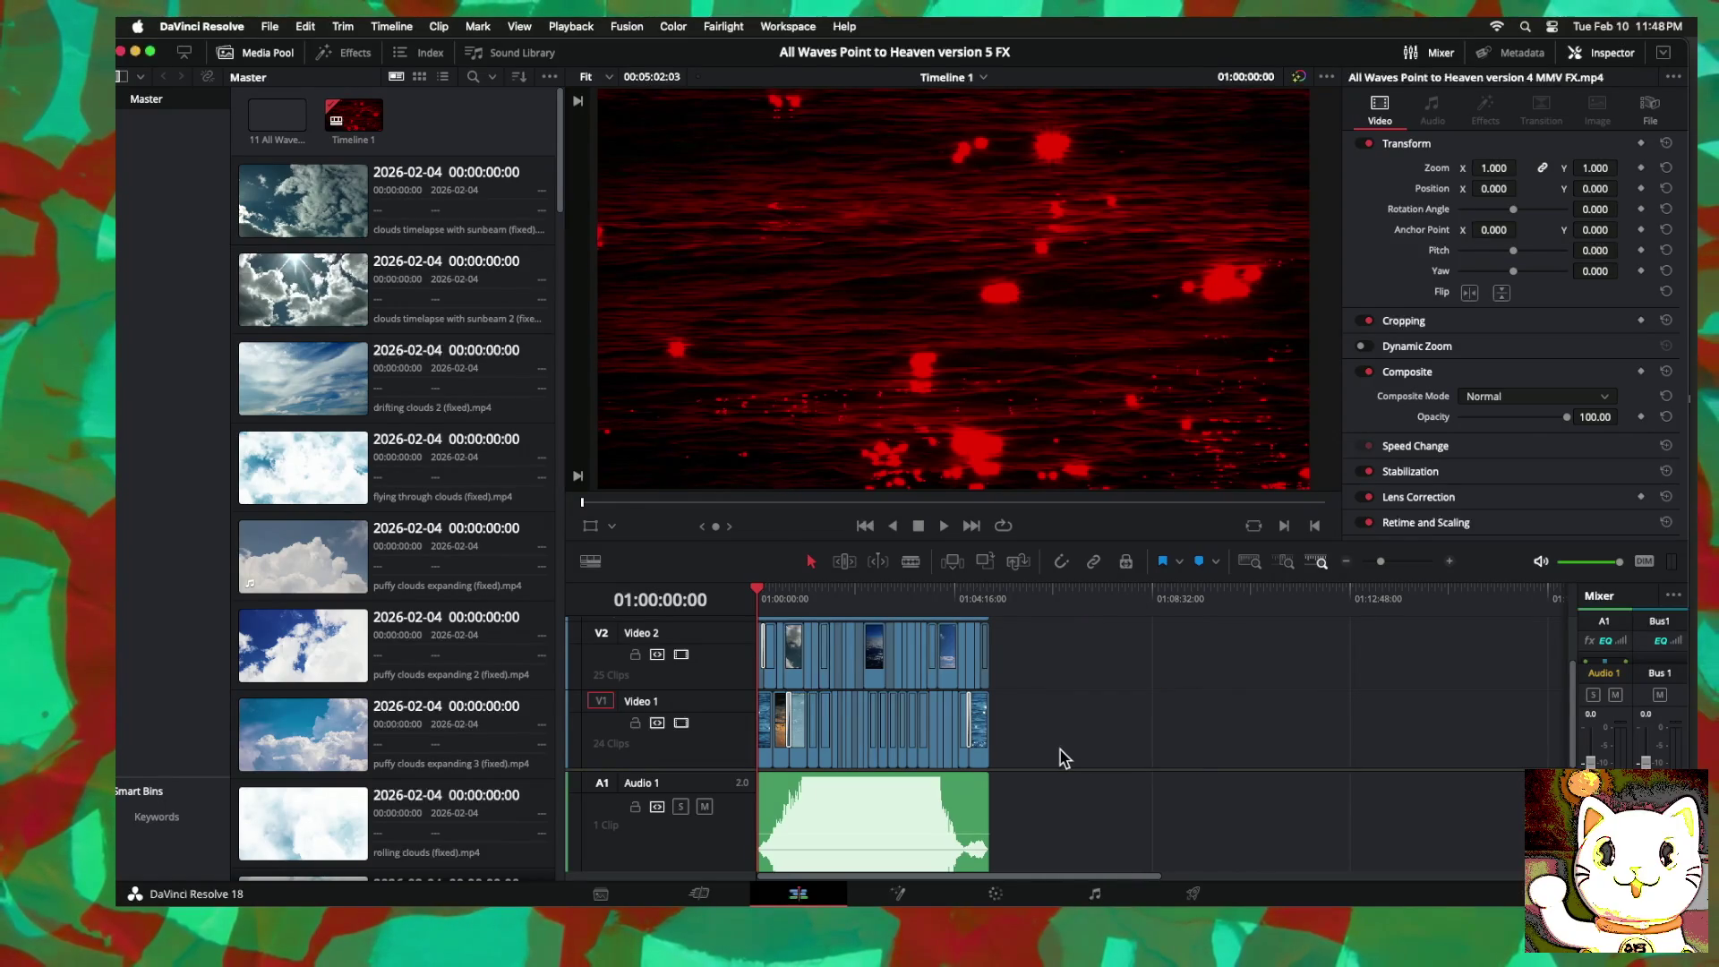
key(super+s)
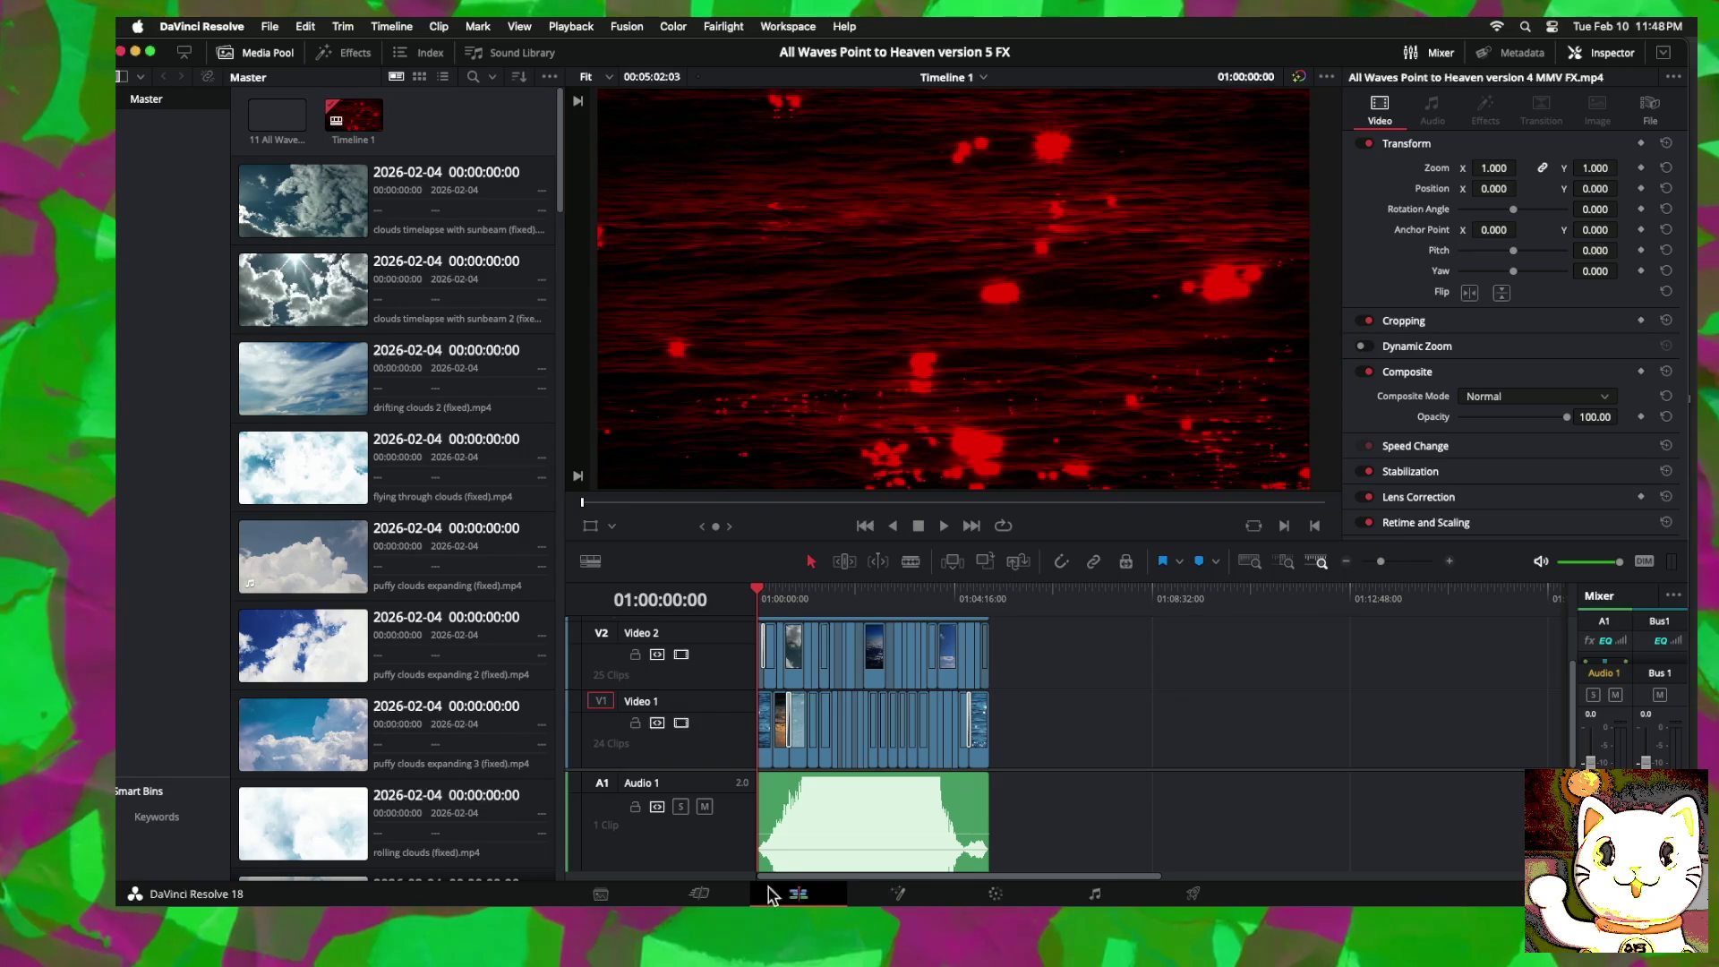
click(1197, 896)
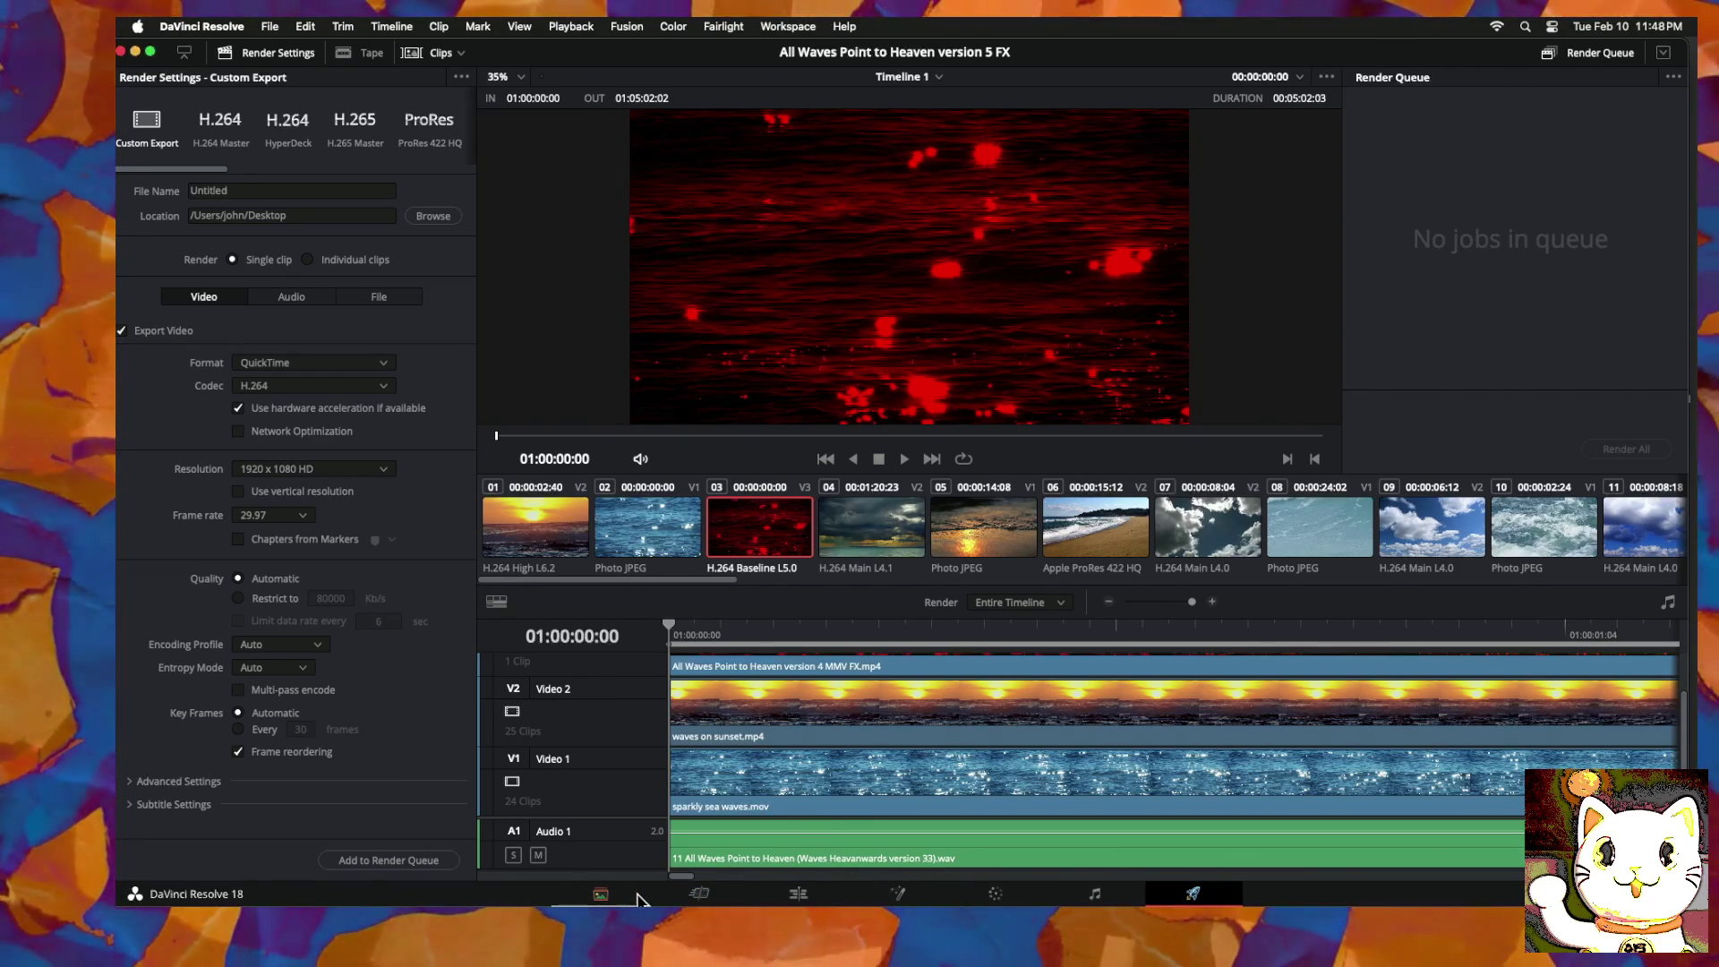
click(798, 892)
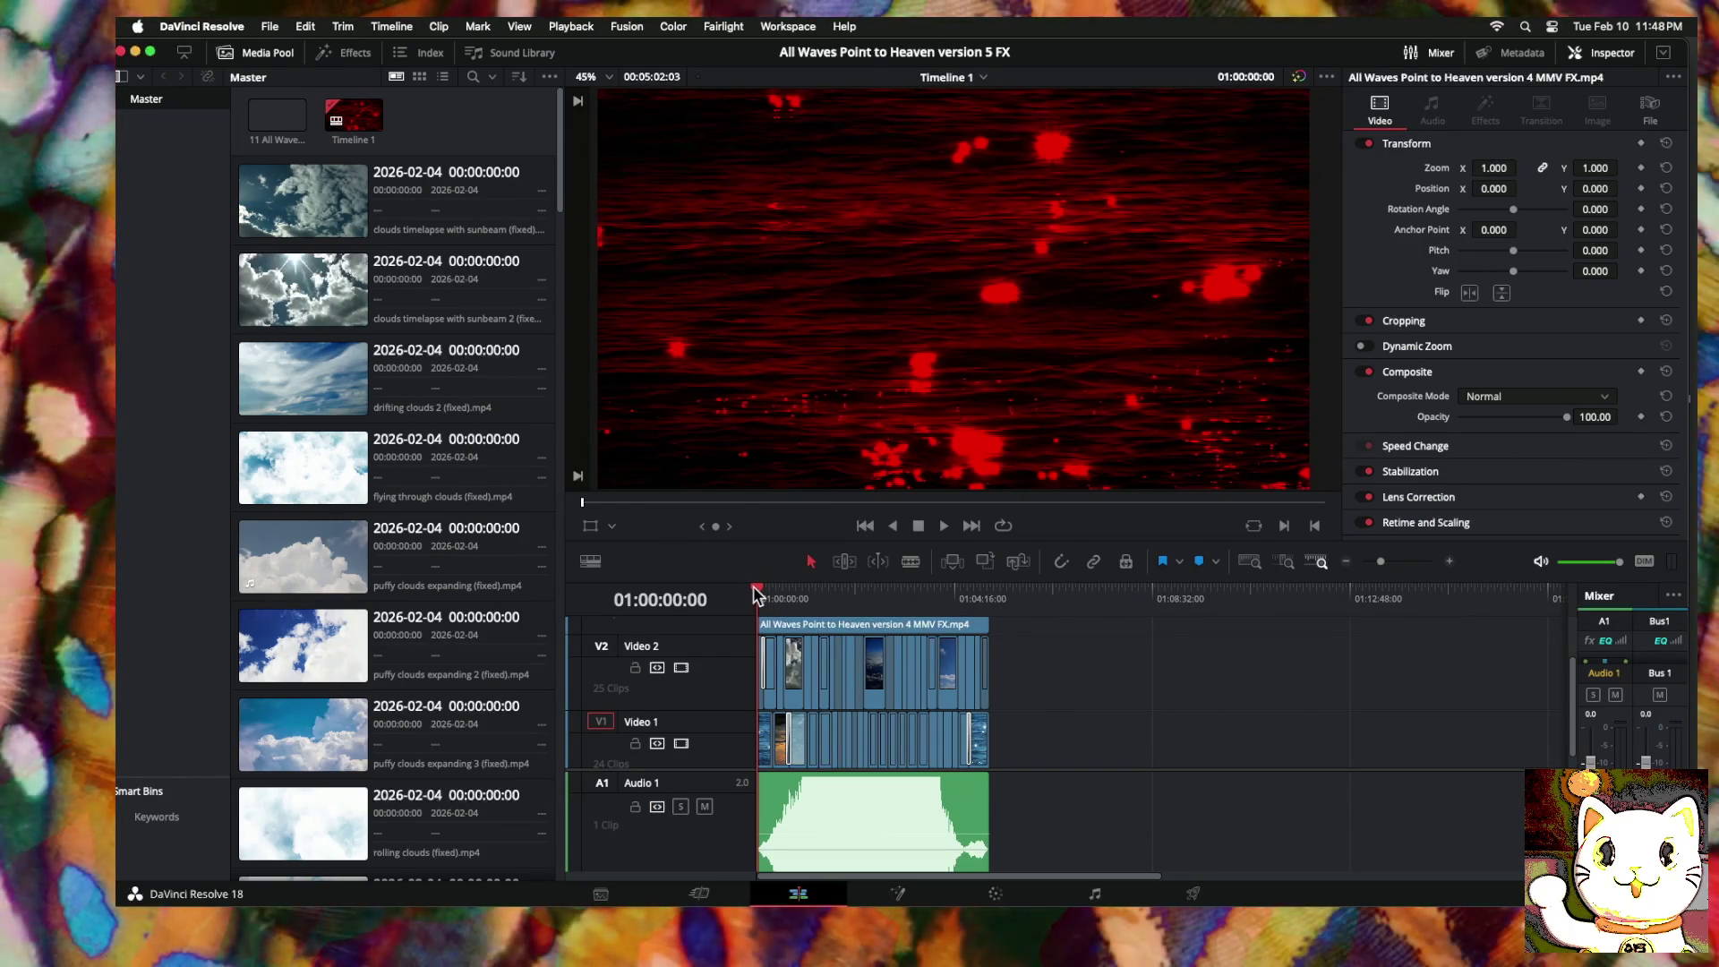
click(1450, 562)
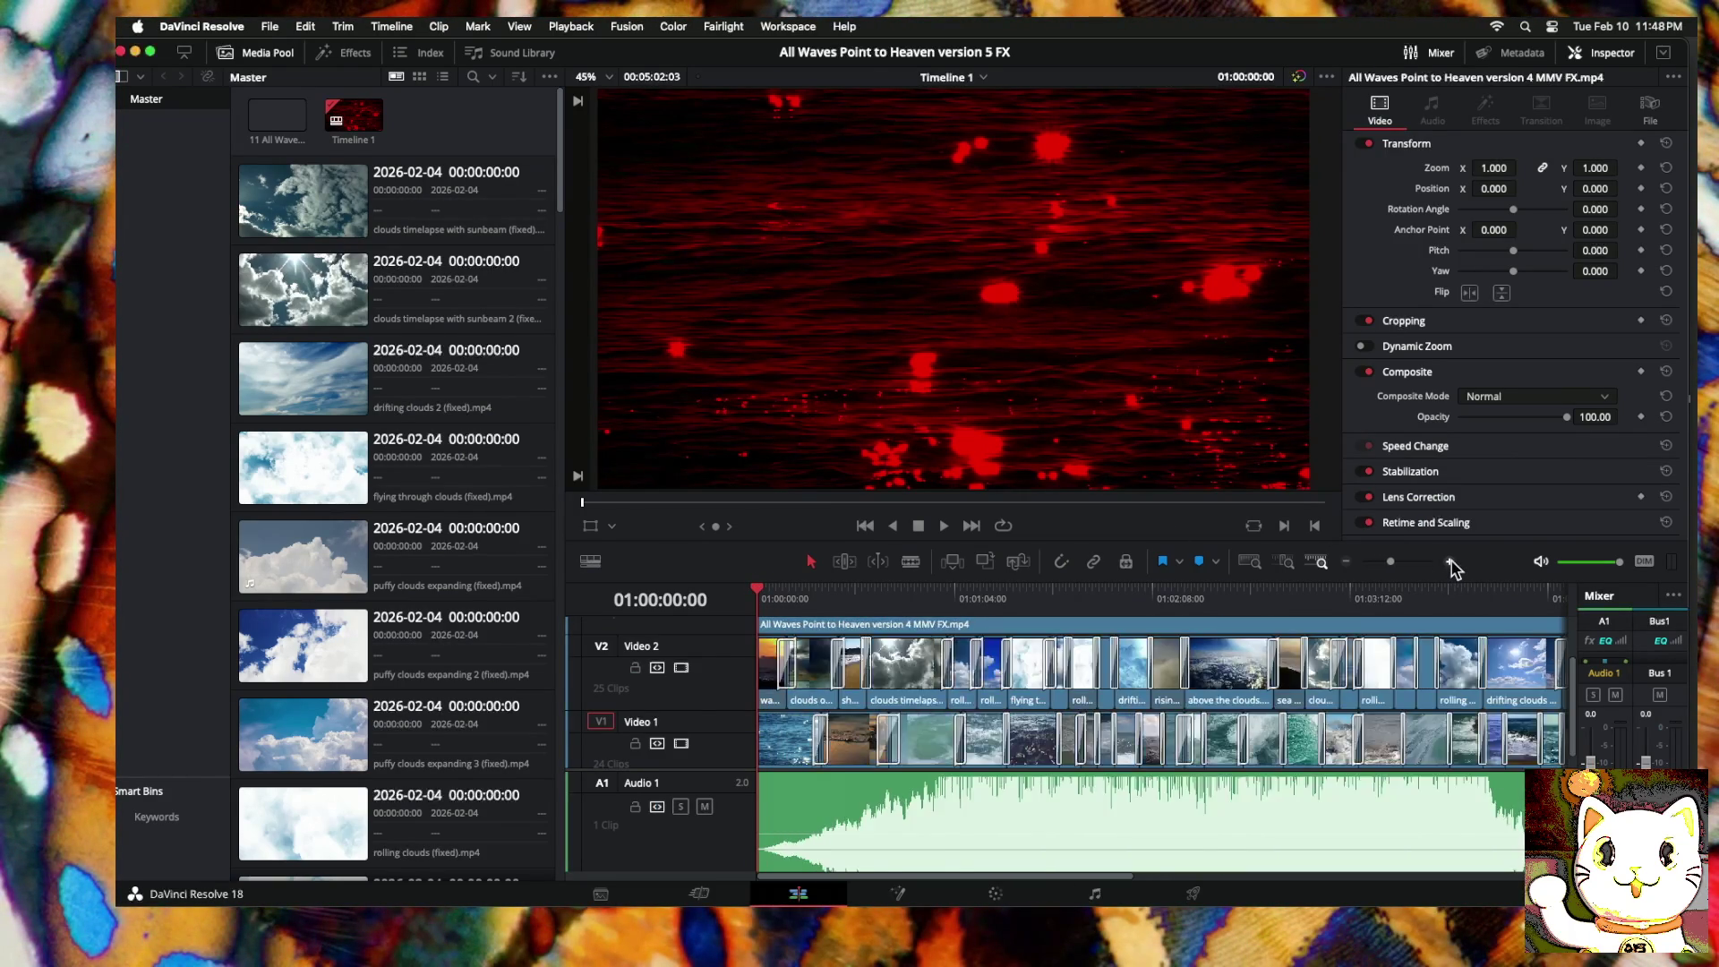
Step: Disable the Video 2 and Video 1 tracks so only the V3 effect clip shows
click(1451, 562)
scroll(935, 671, up, 2)
scroll(937, 672, down, 2)
scroll(937, 671, up, 2)
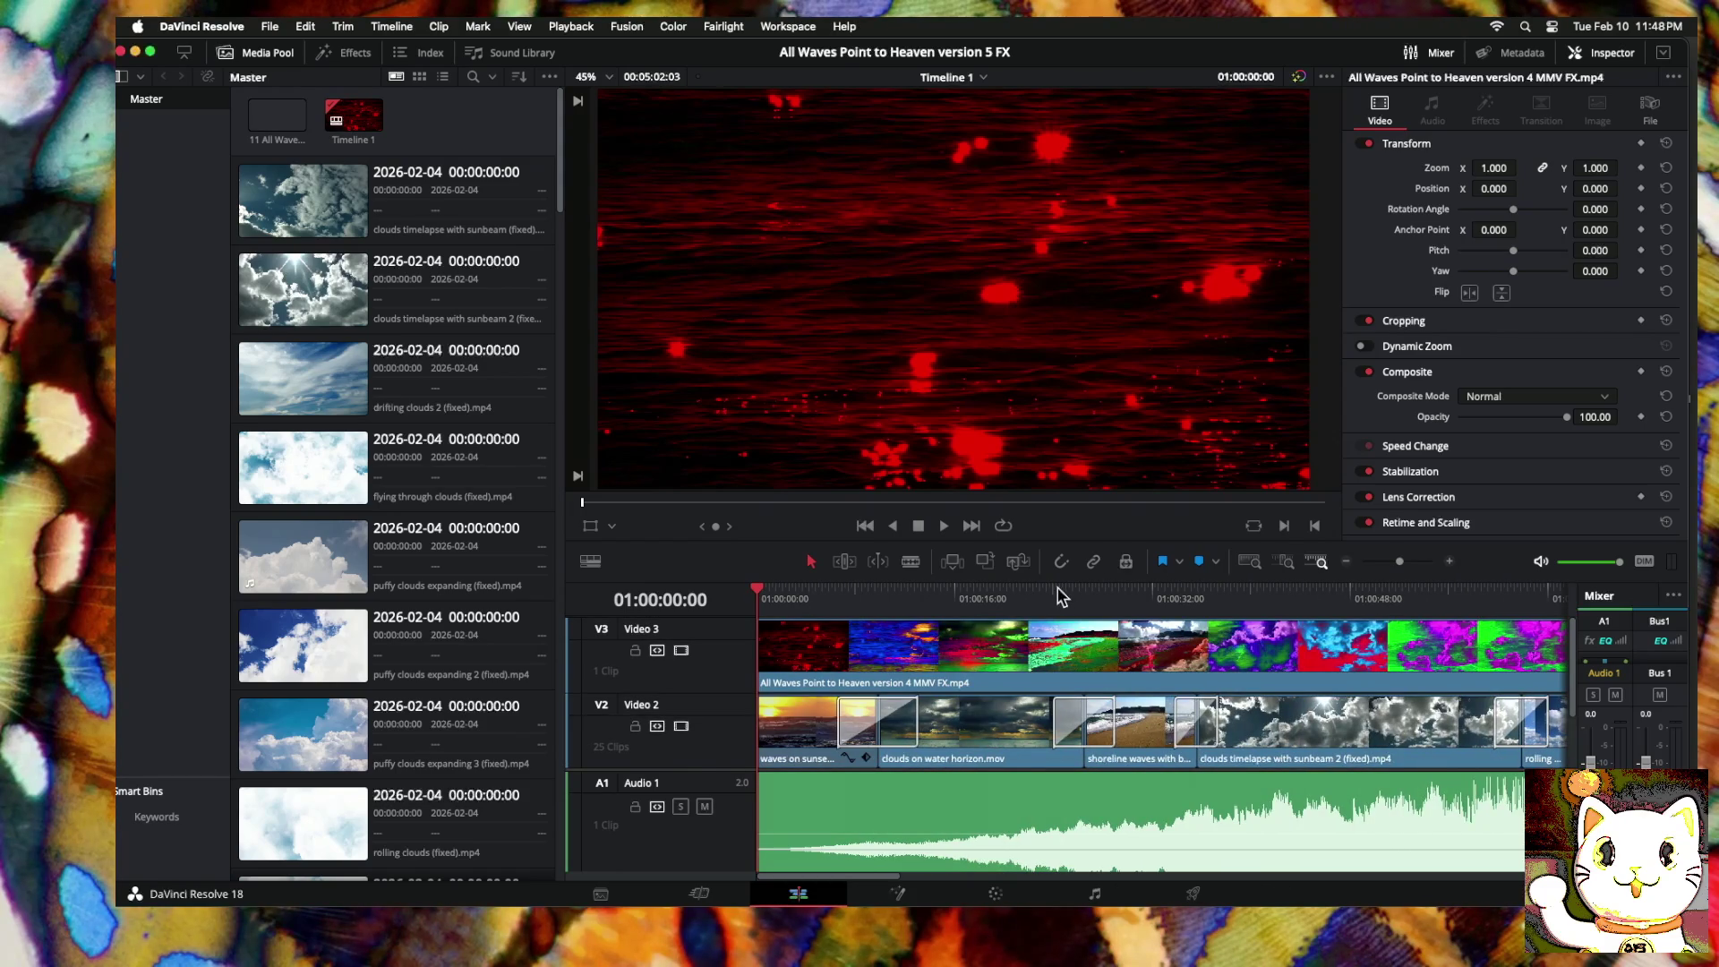
click(1347, 562)
click(1348, 562)
click(1347, 562)
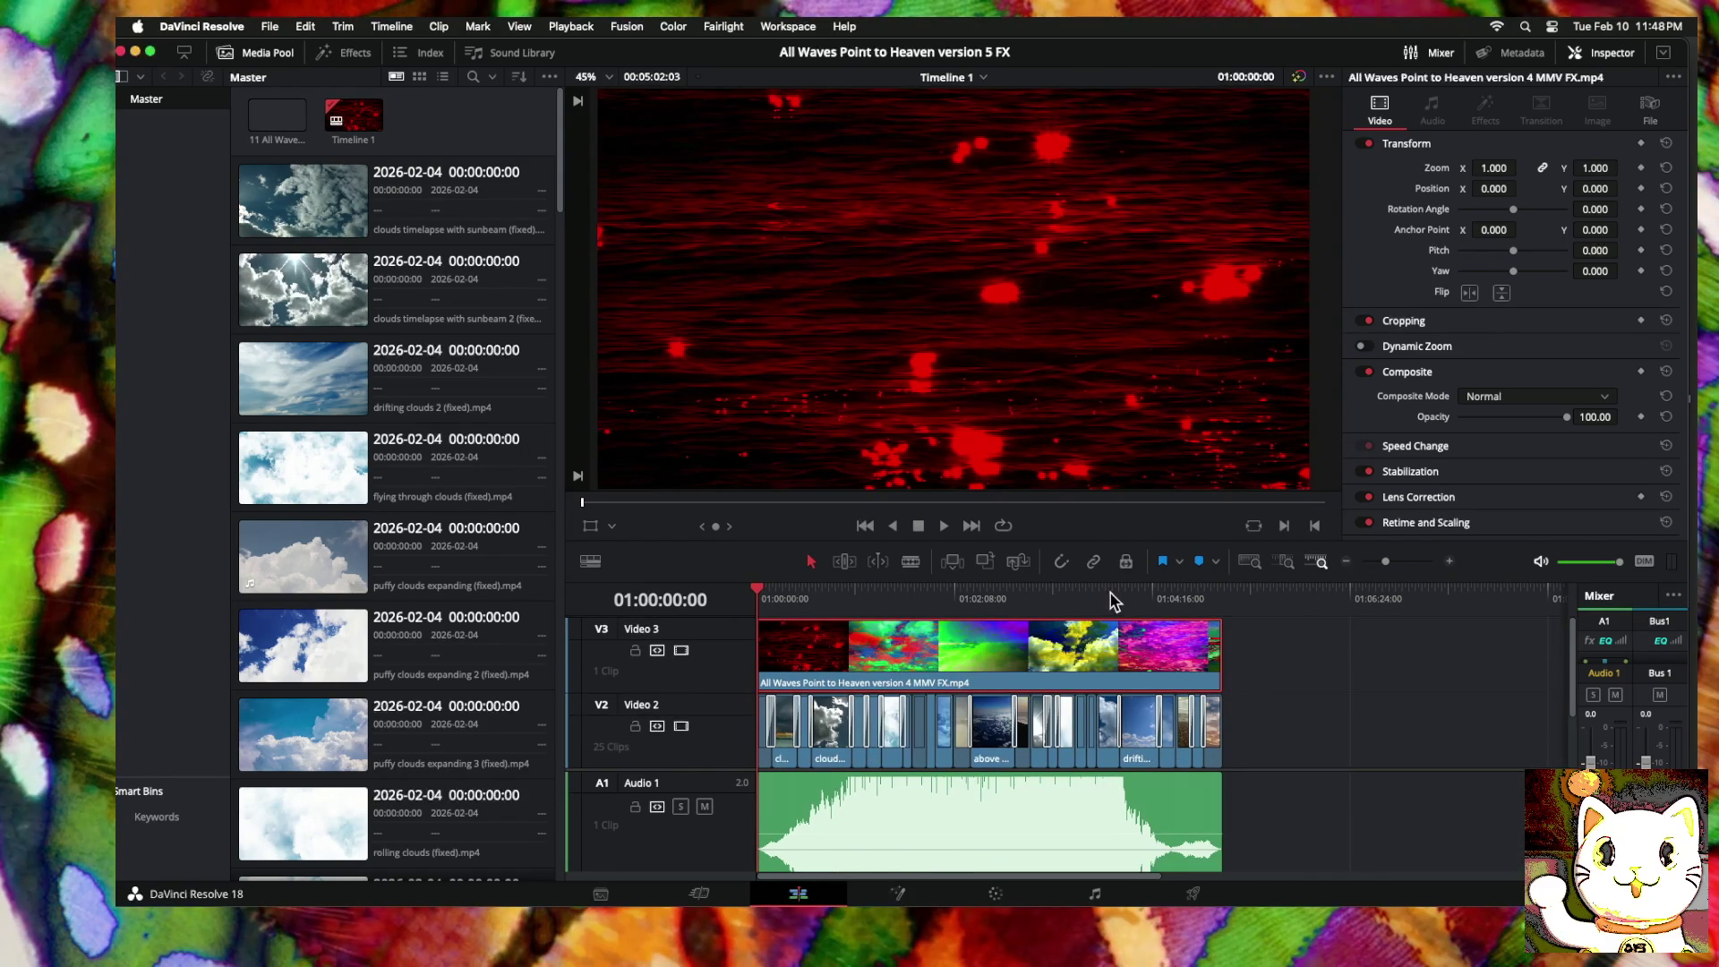
scroll(1091, 680, down, 2)
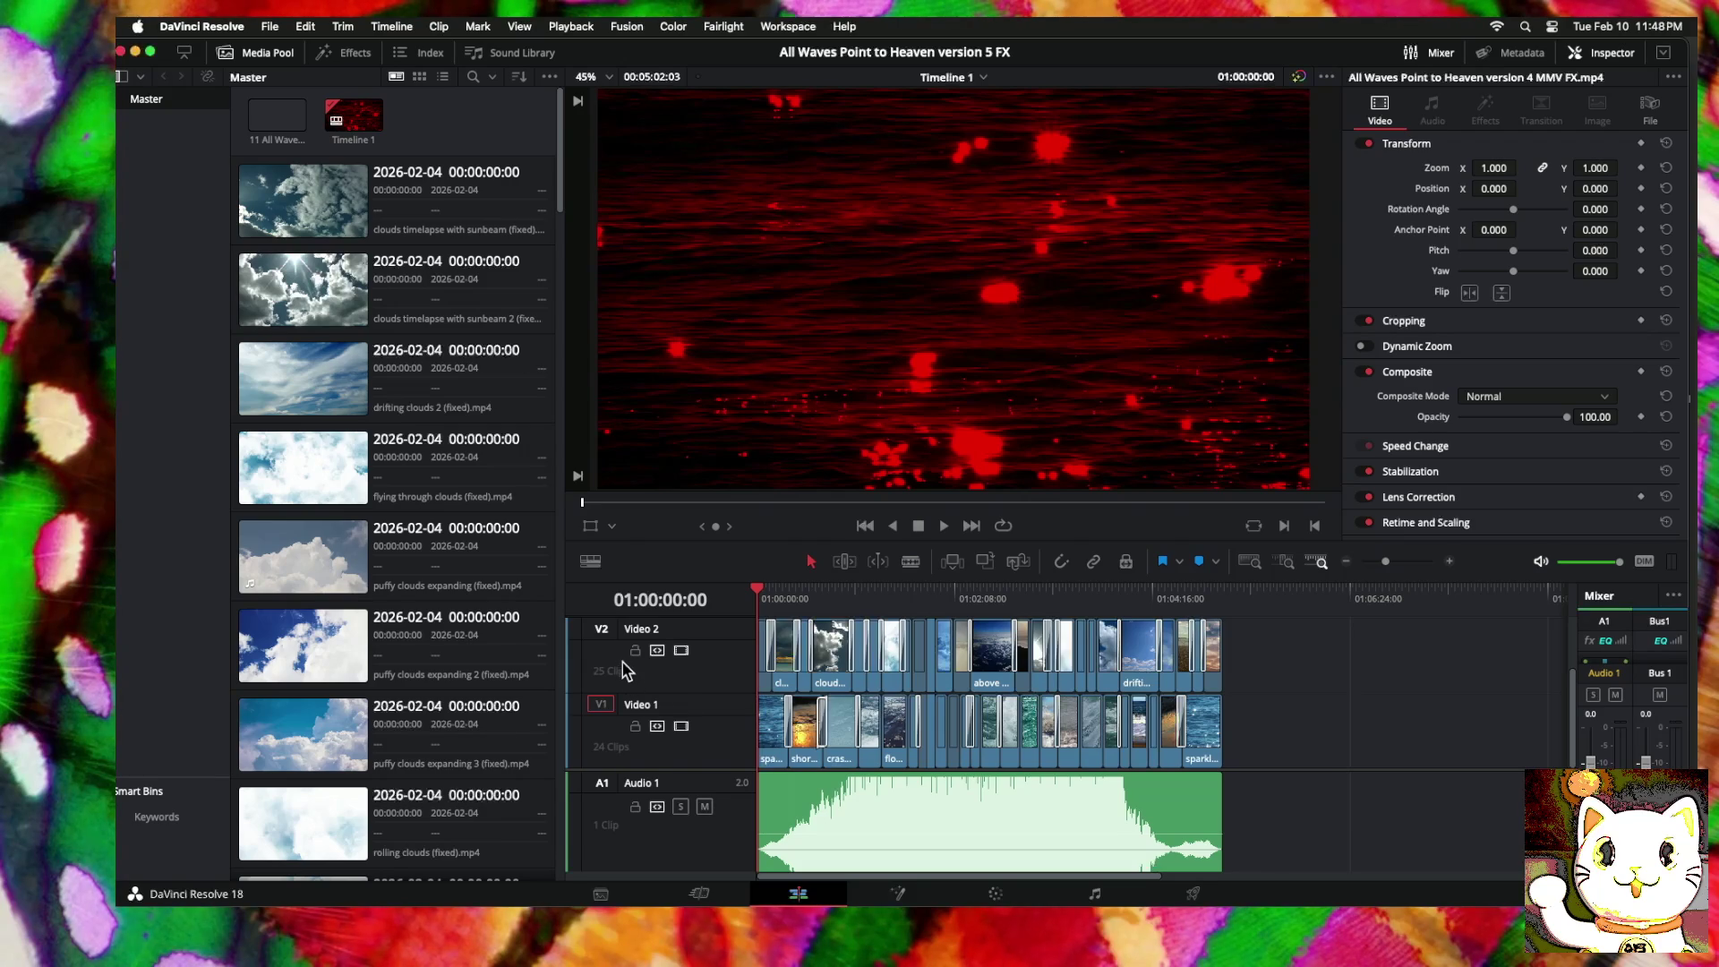
scroll(666, 671, up, 1)
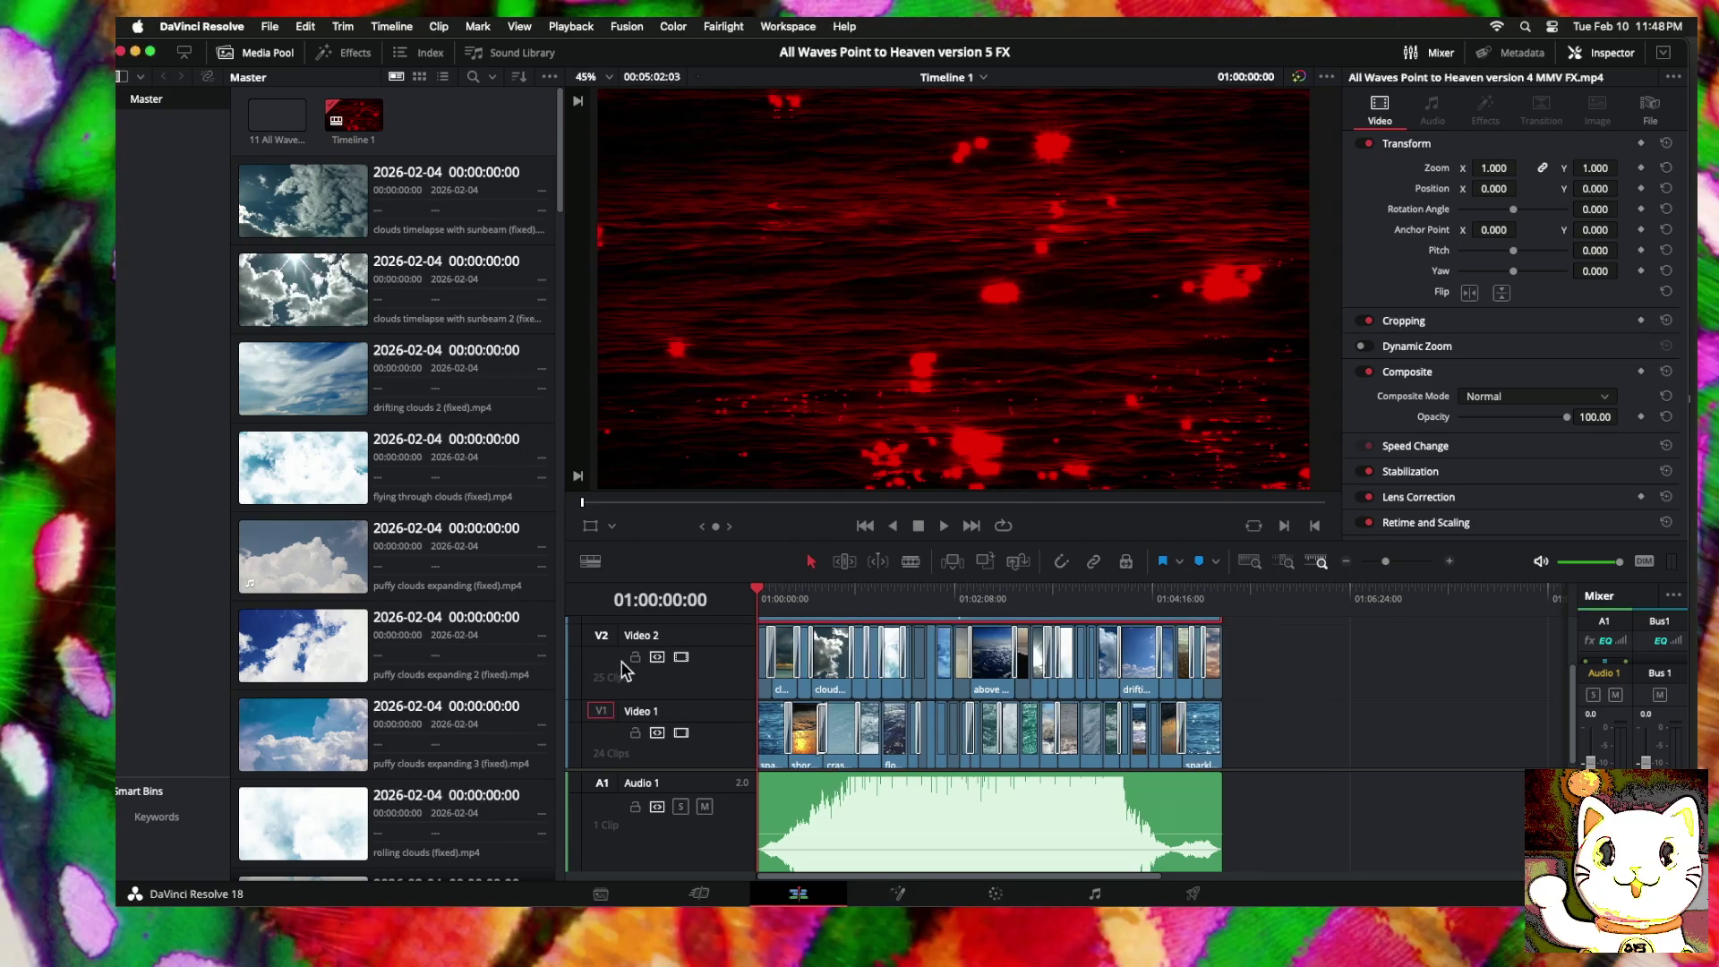
click(682, 659)
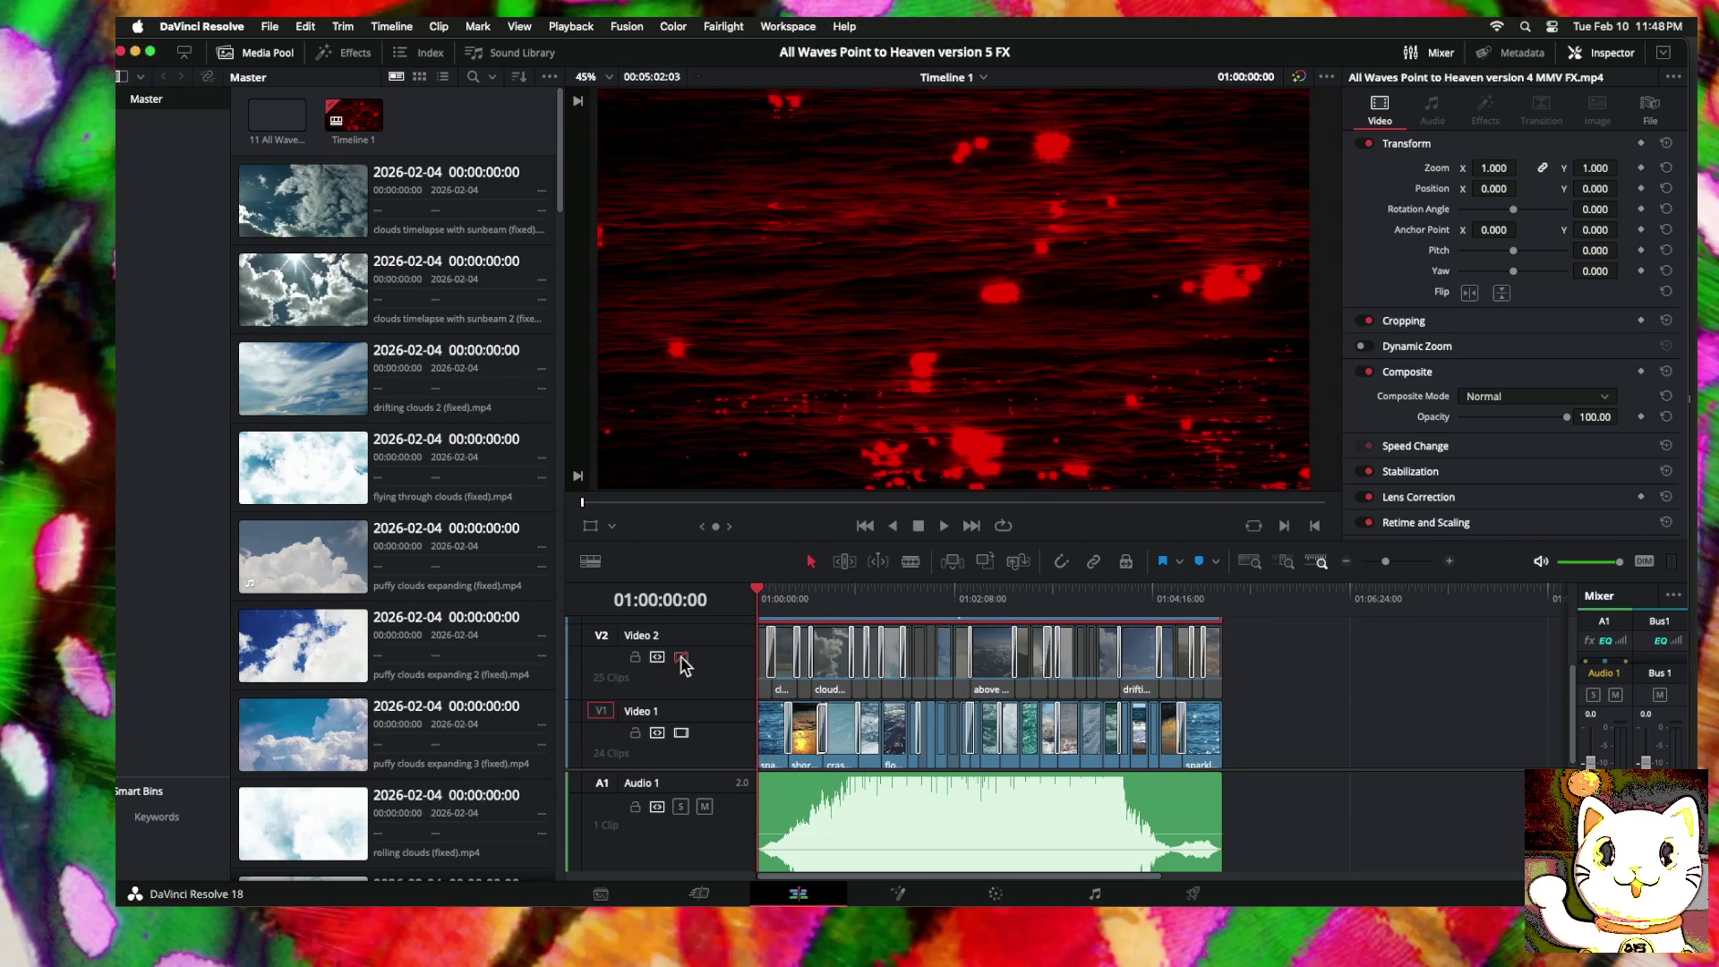
click(681, 733)
Step: Add an Opacity keyframe at 100 to the V3 effect clip at the timeline start
scroll(873, 683, up, 3)
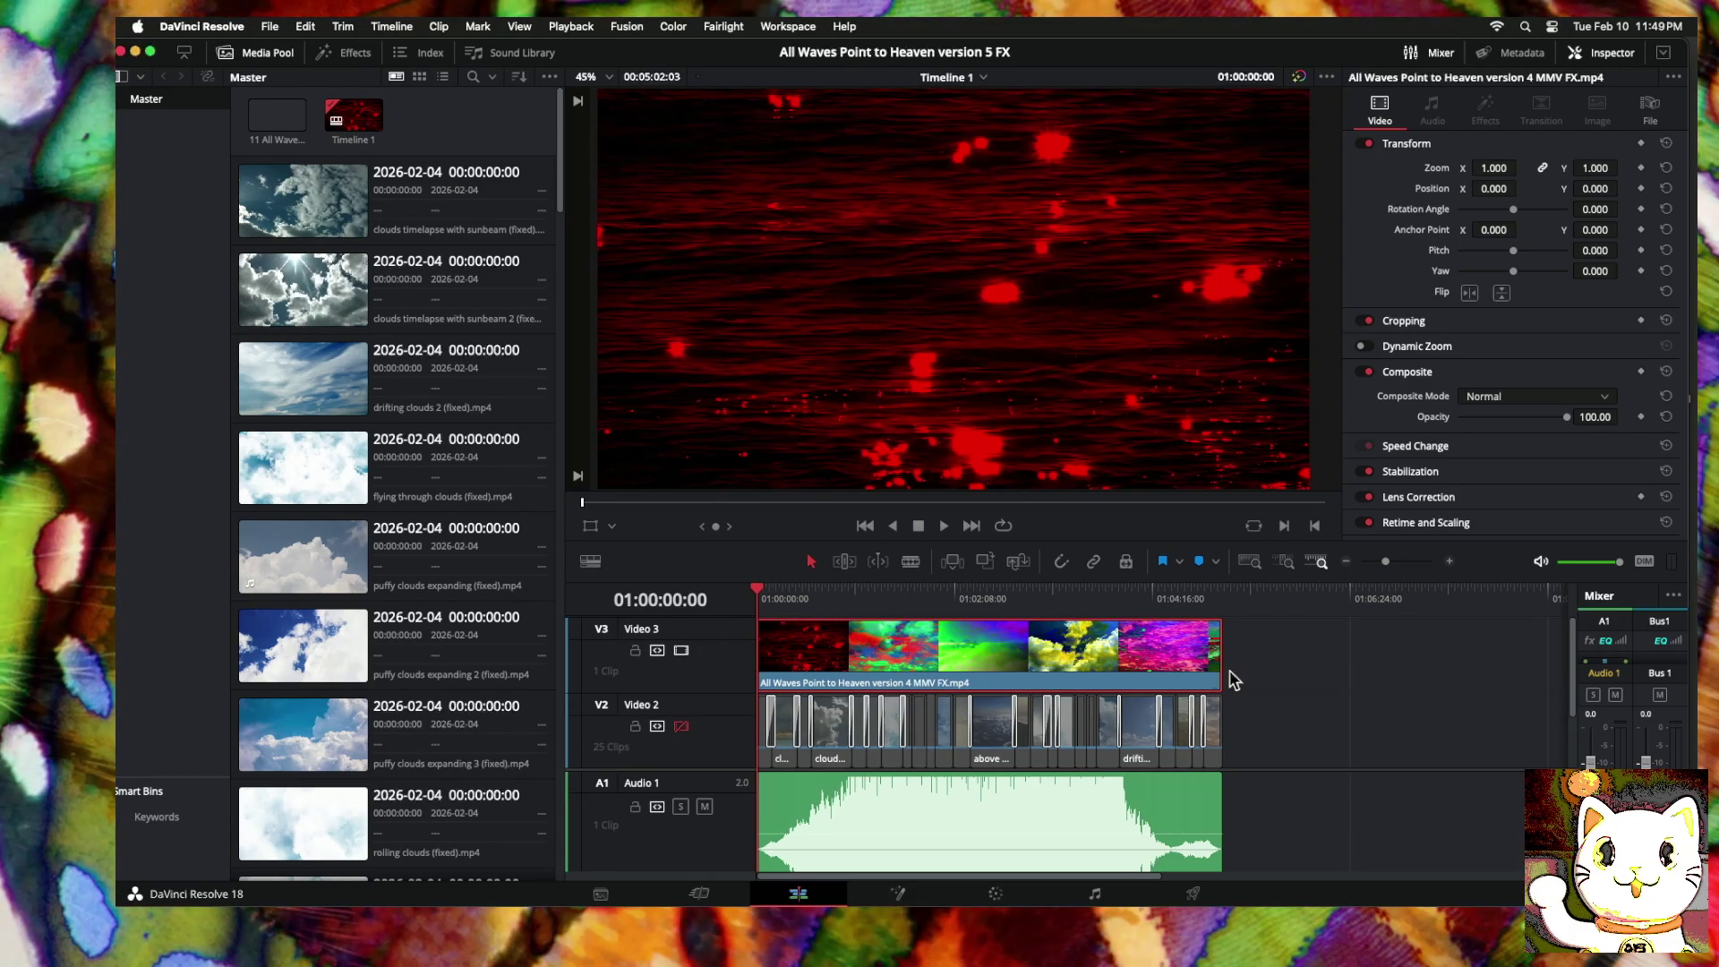
click(1448, 562)
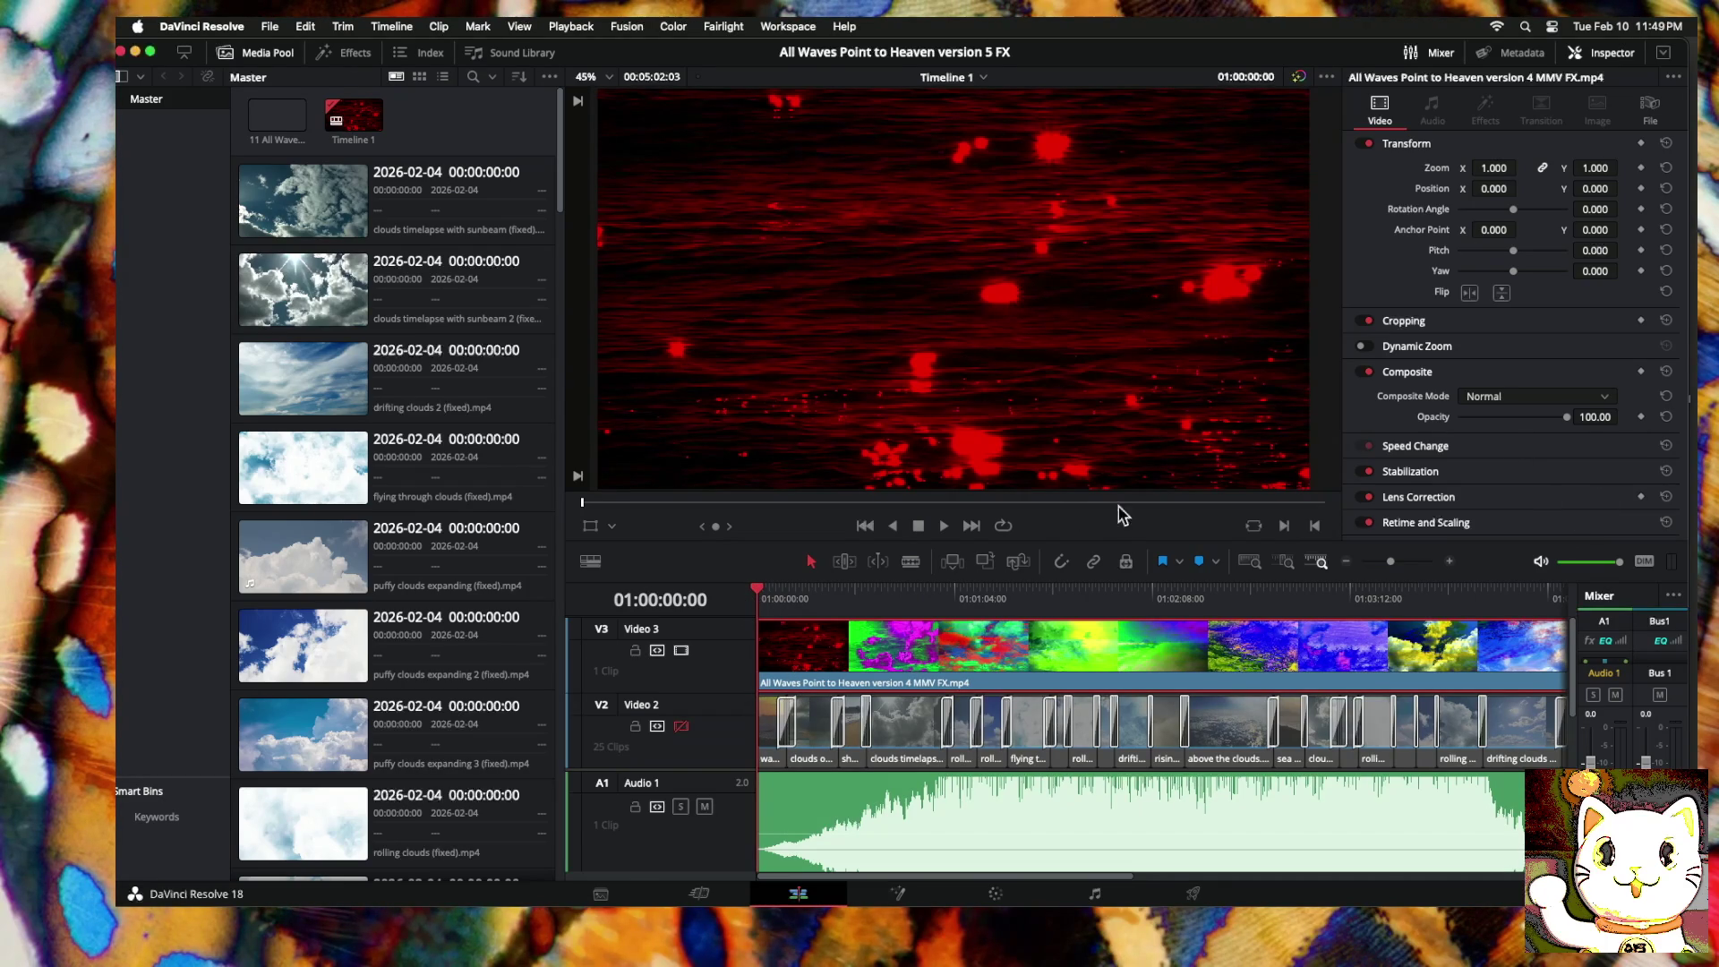
click(1641, 417)
Step: Save, set the start Opacity keyframe to 0, and play back the fade-in
key(super+s)
drag(756, 595, 768, 598)
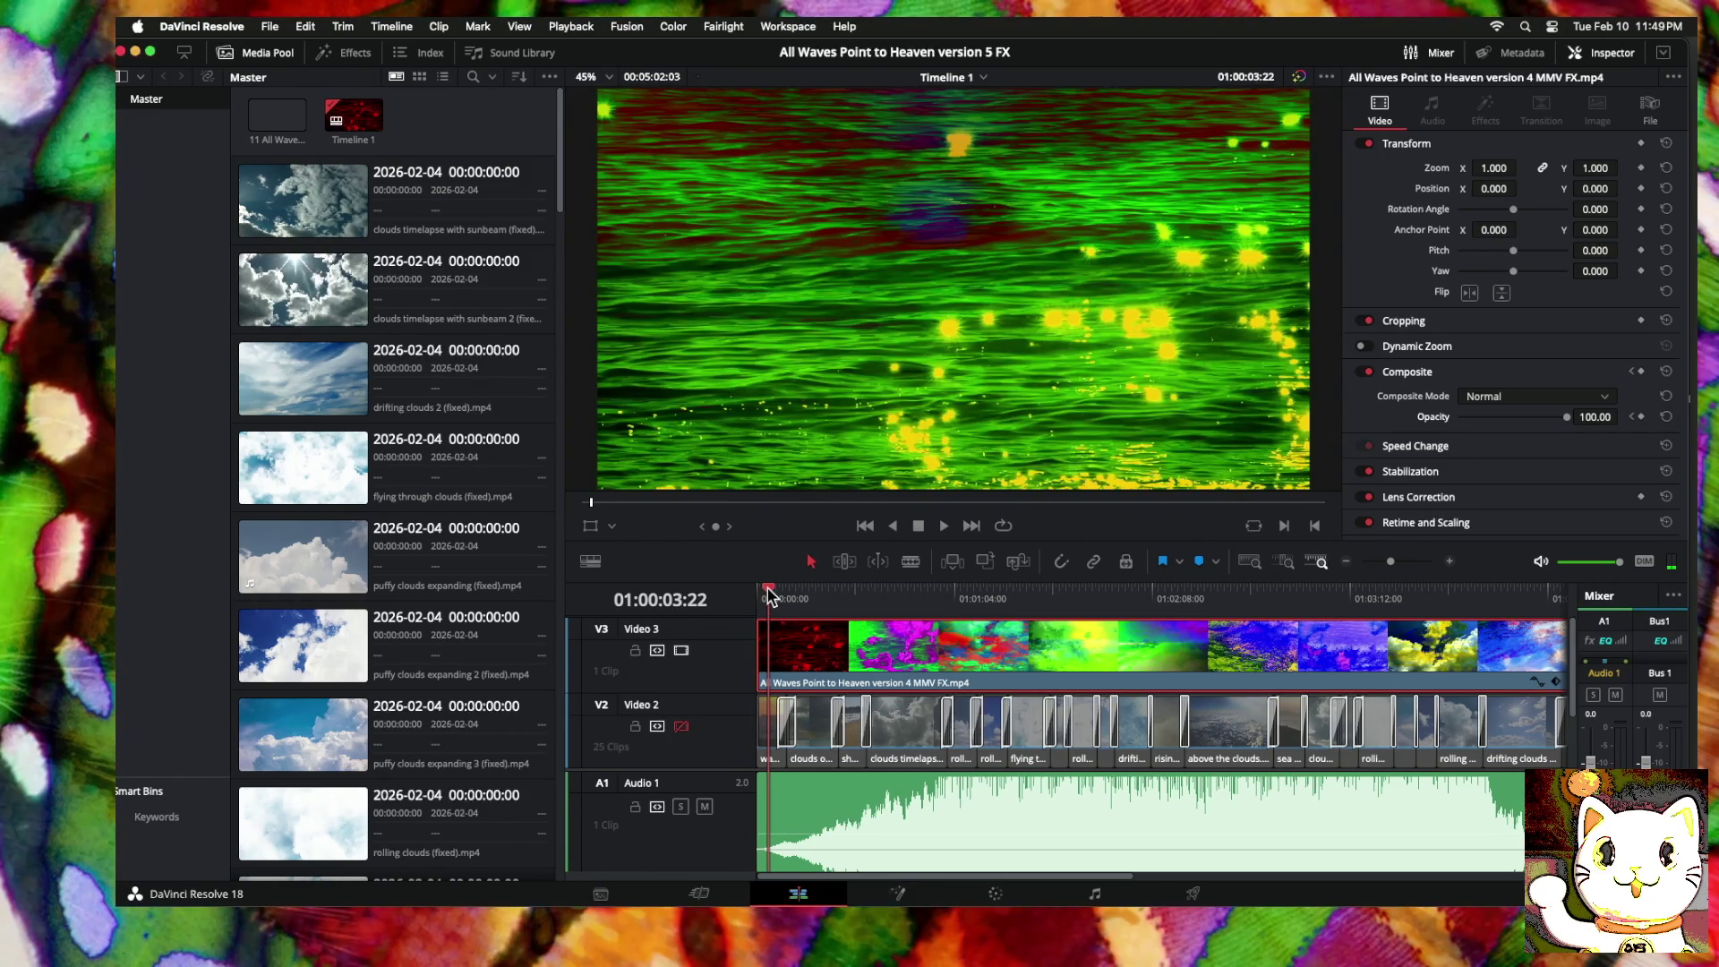
drag(768, 598, 767, 597)
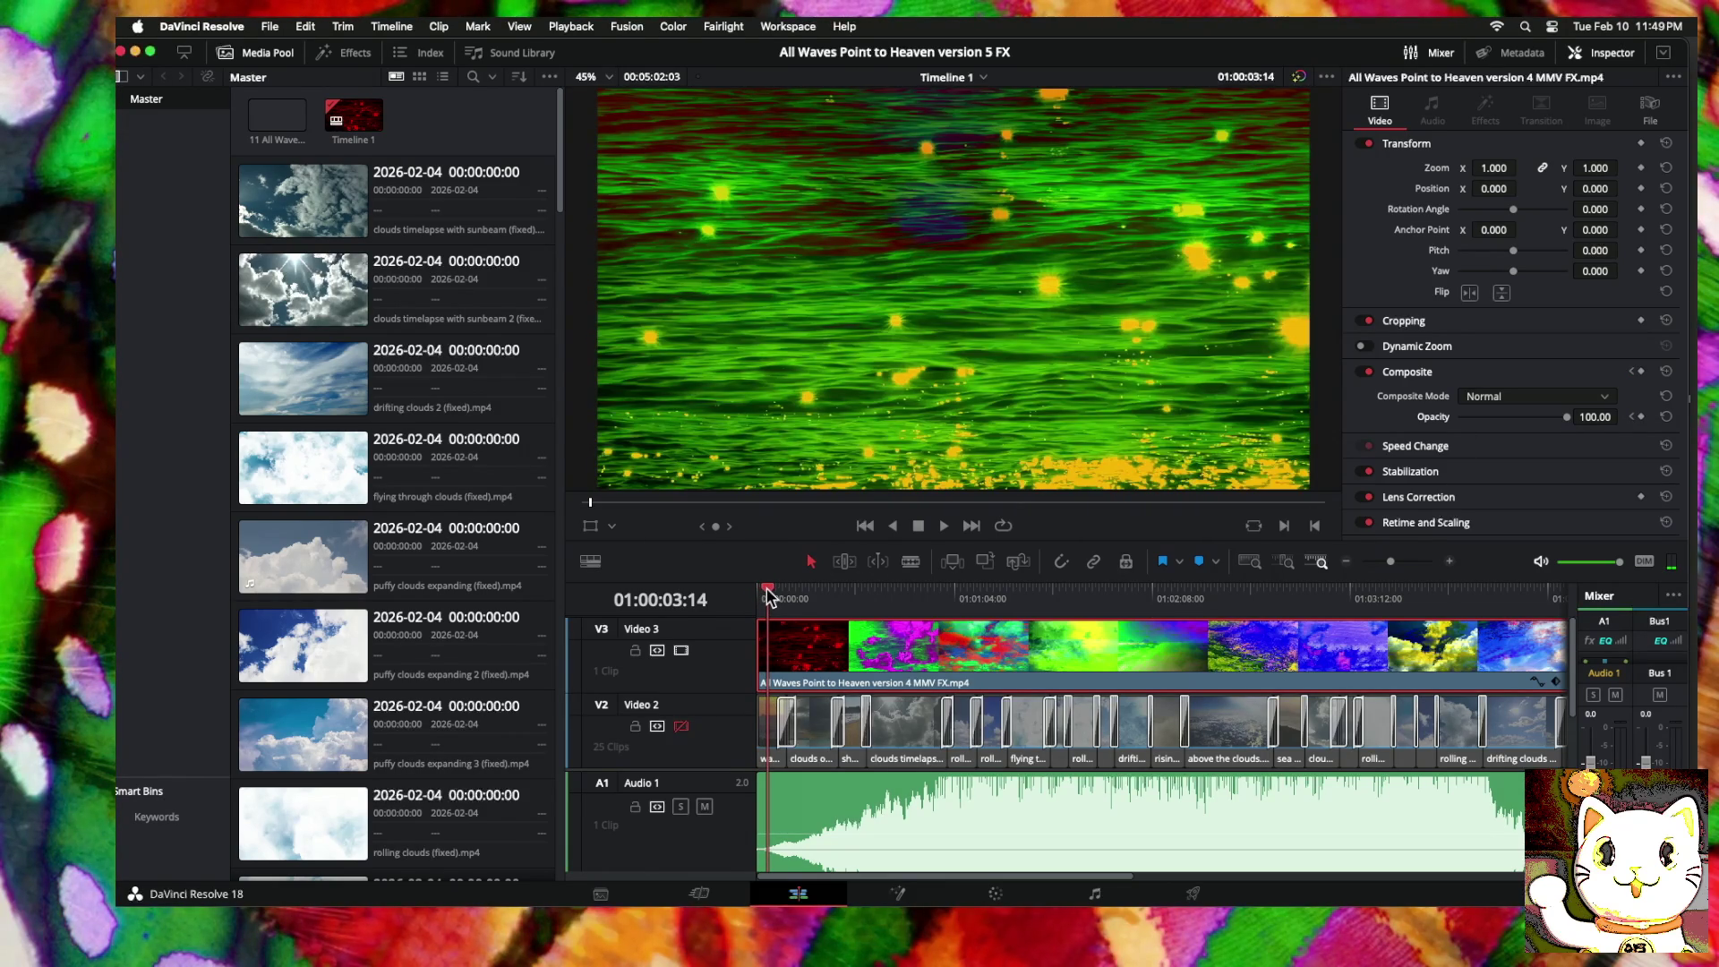
click(1630, 418)
drag(1567, 417, 1301, 443)
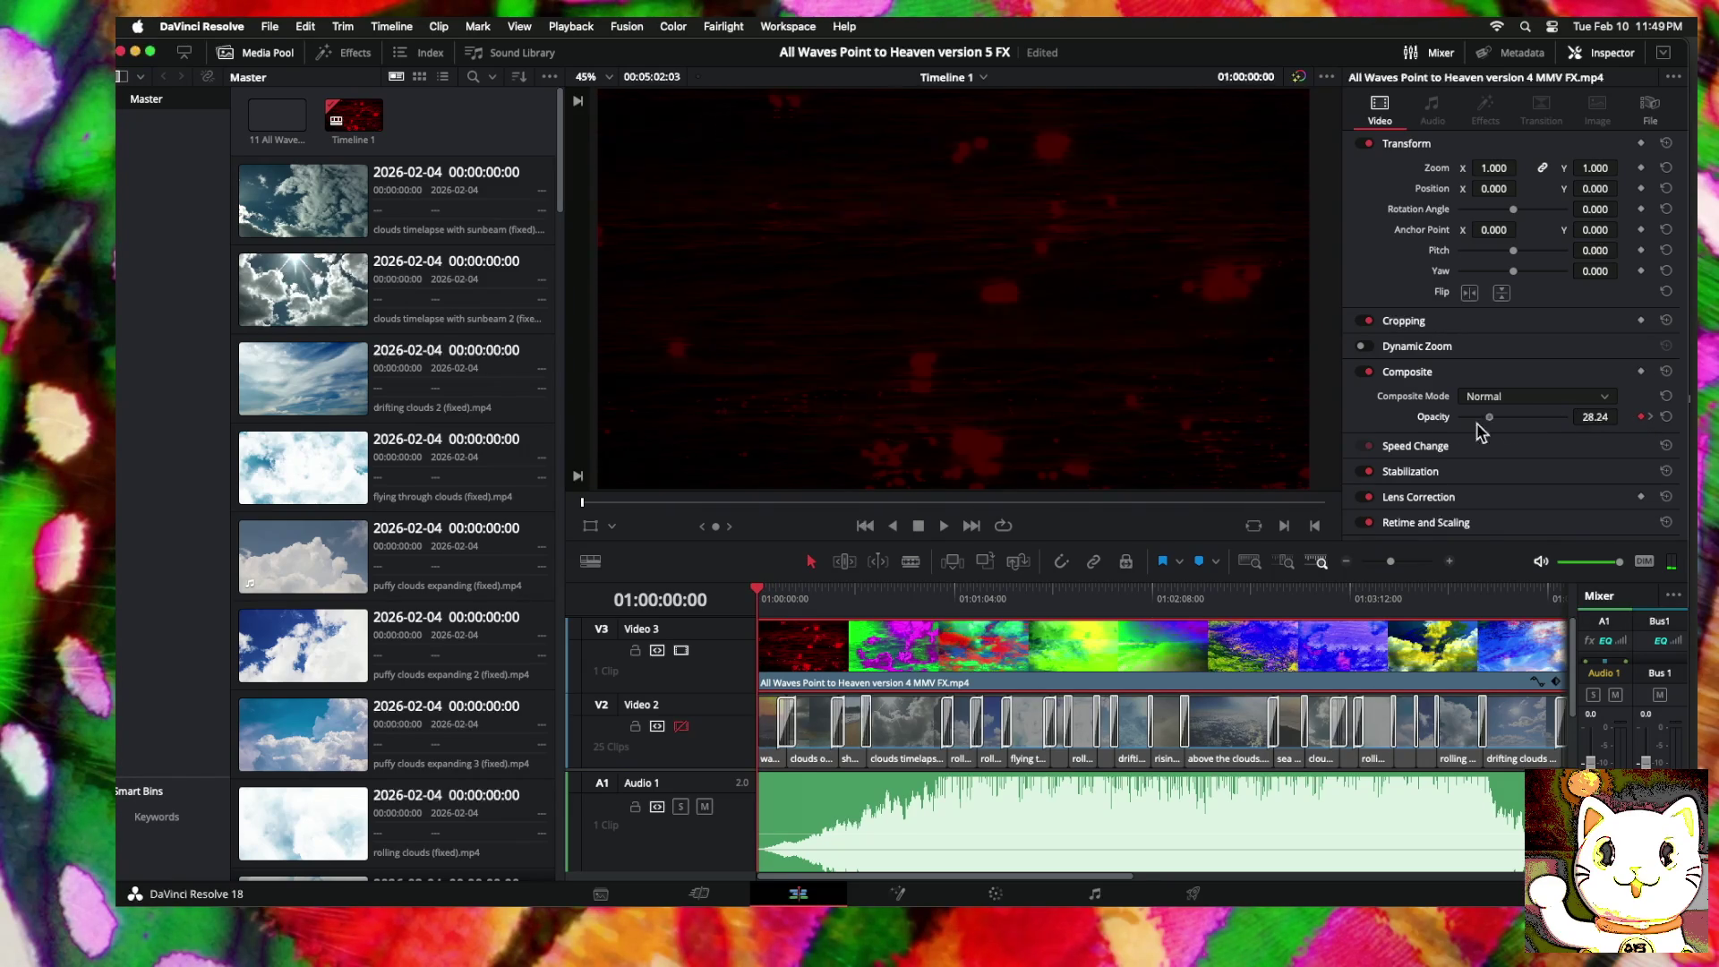
key(space)
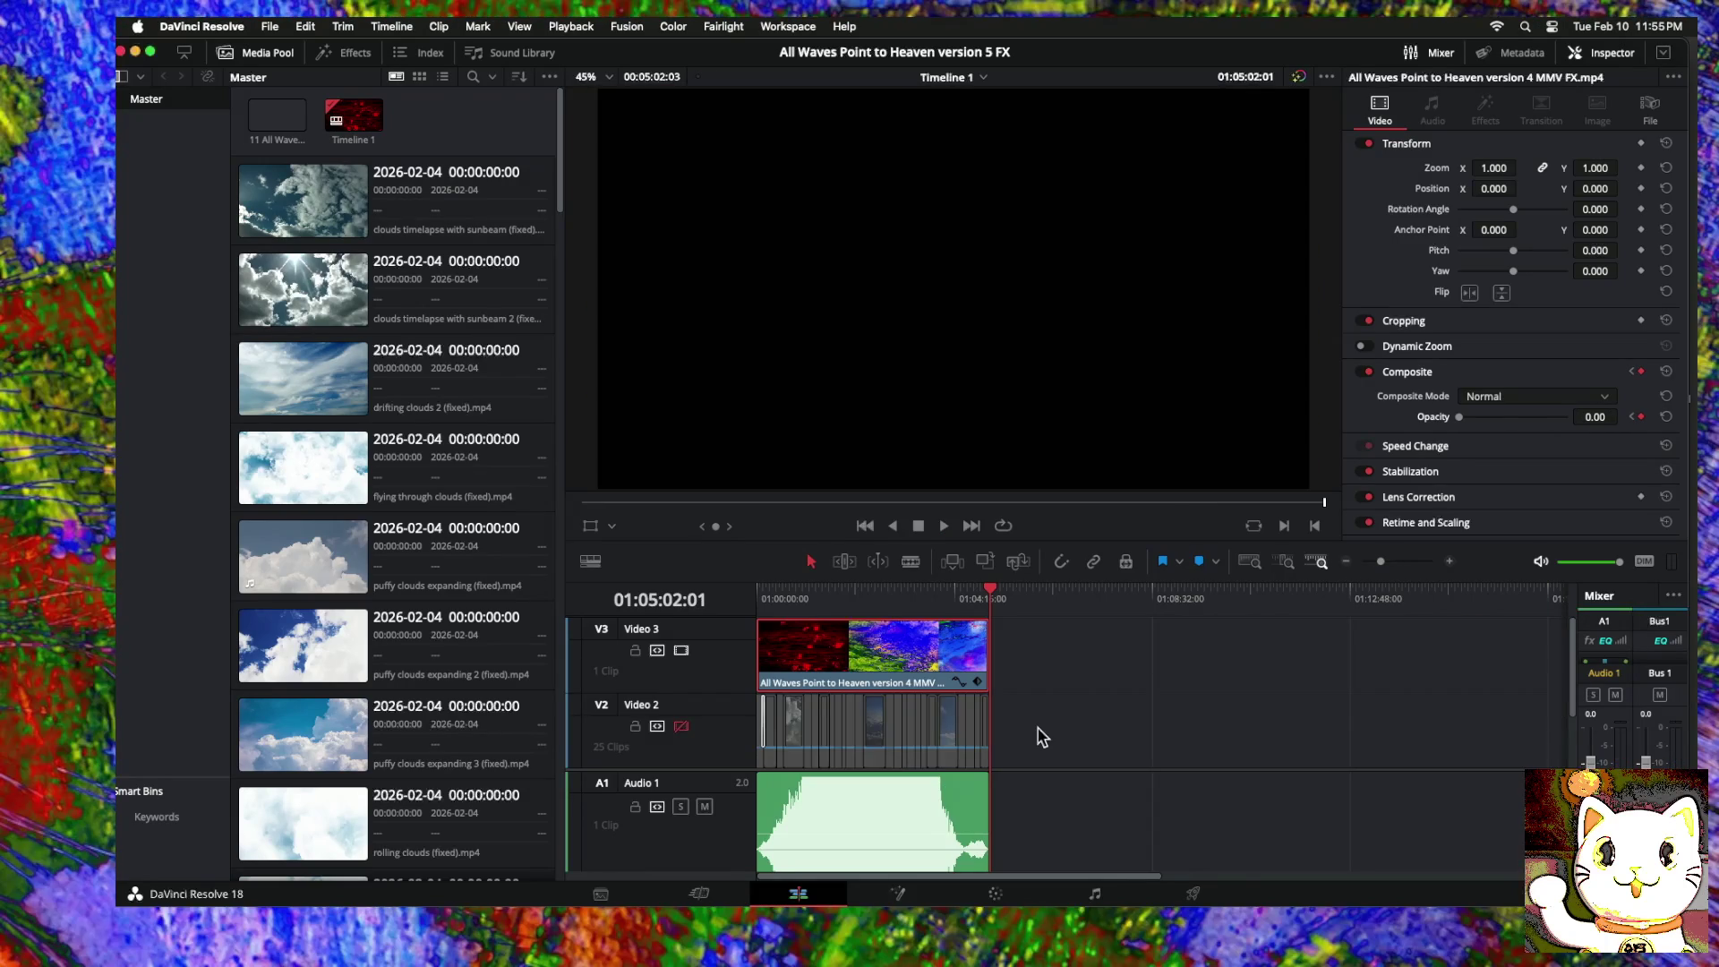
Step: Show the effect clip's Composite keyframe curve, then play the fade-in from the timeline start
click(956, 681)
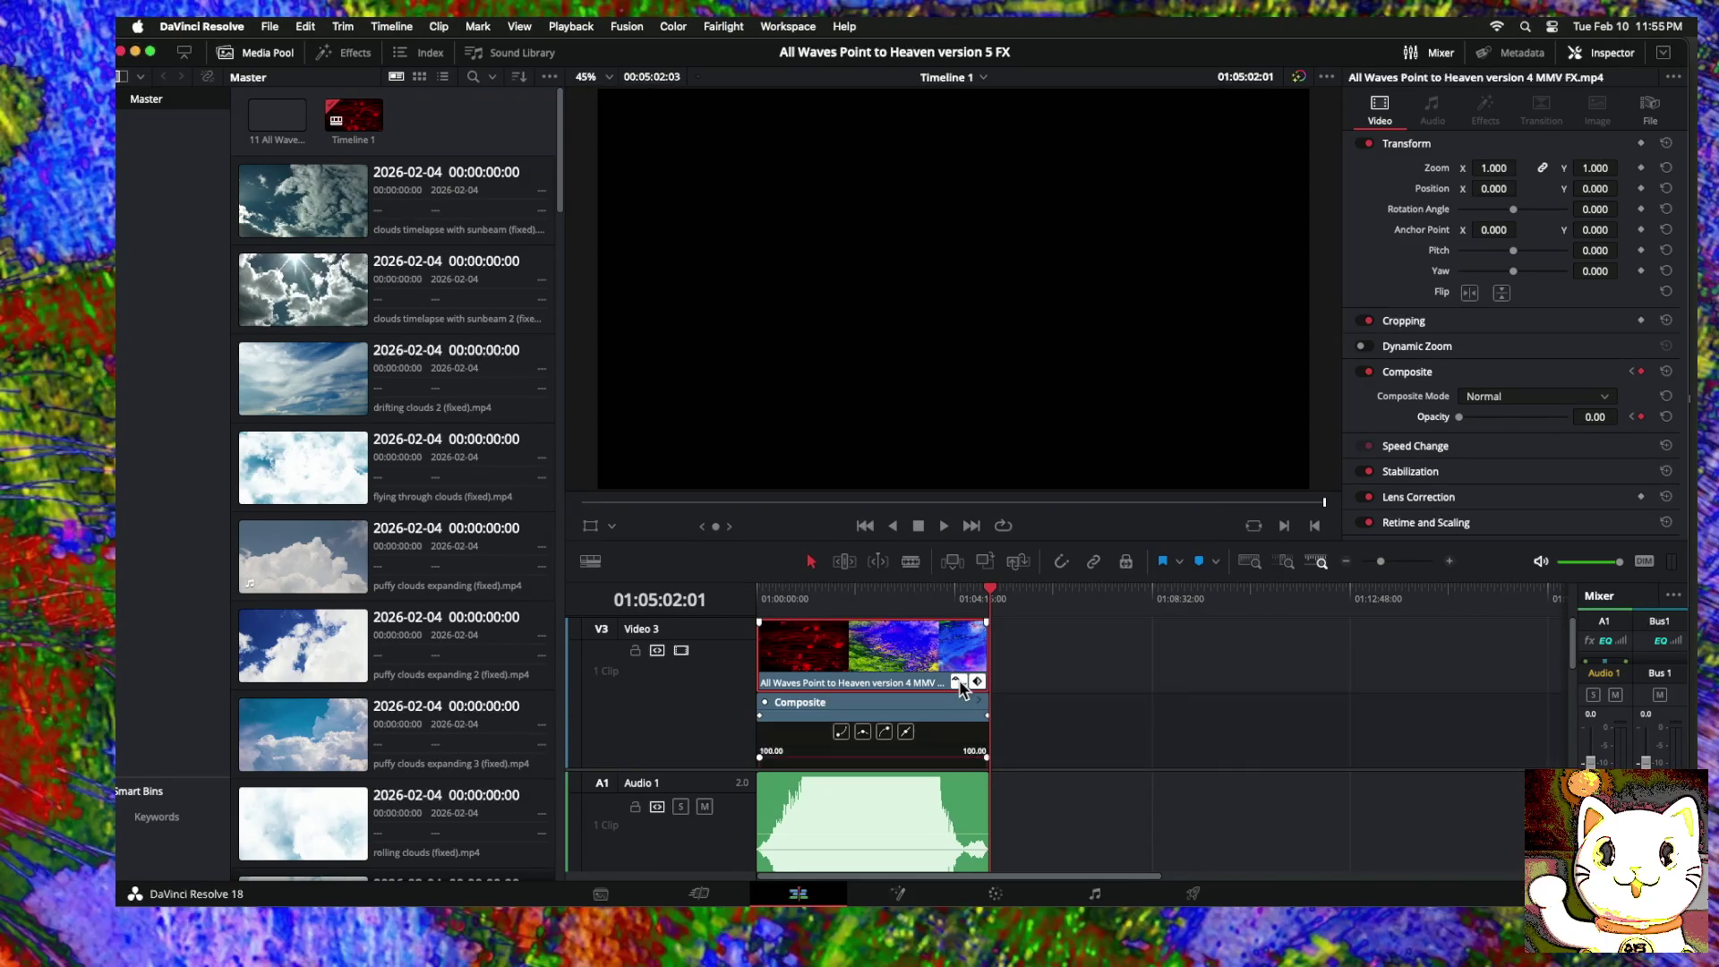
scroll(936, 745, down, 3)
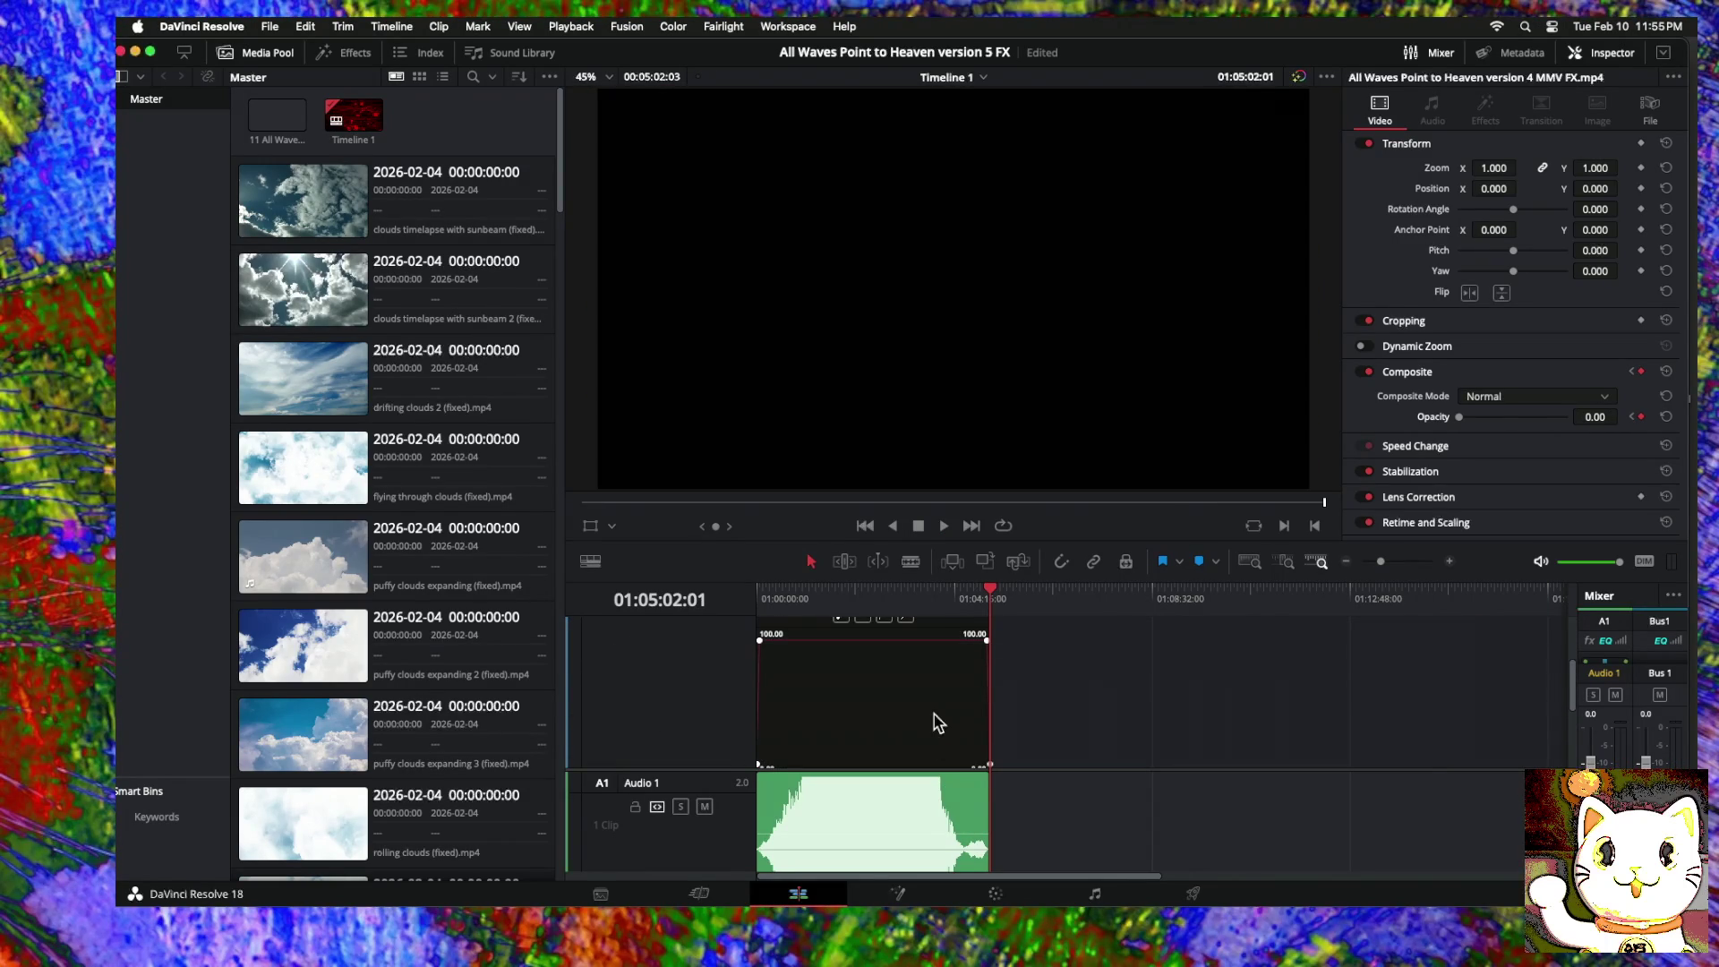
drag(992, 600, 699, 595)
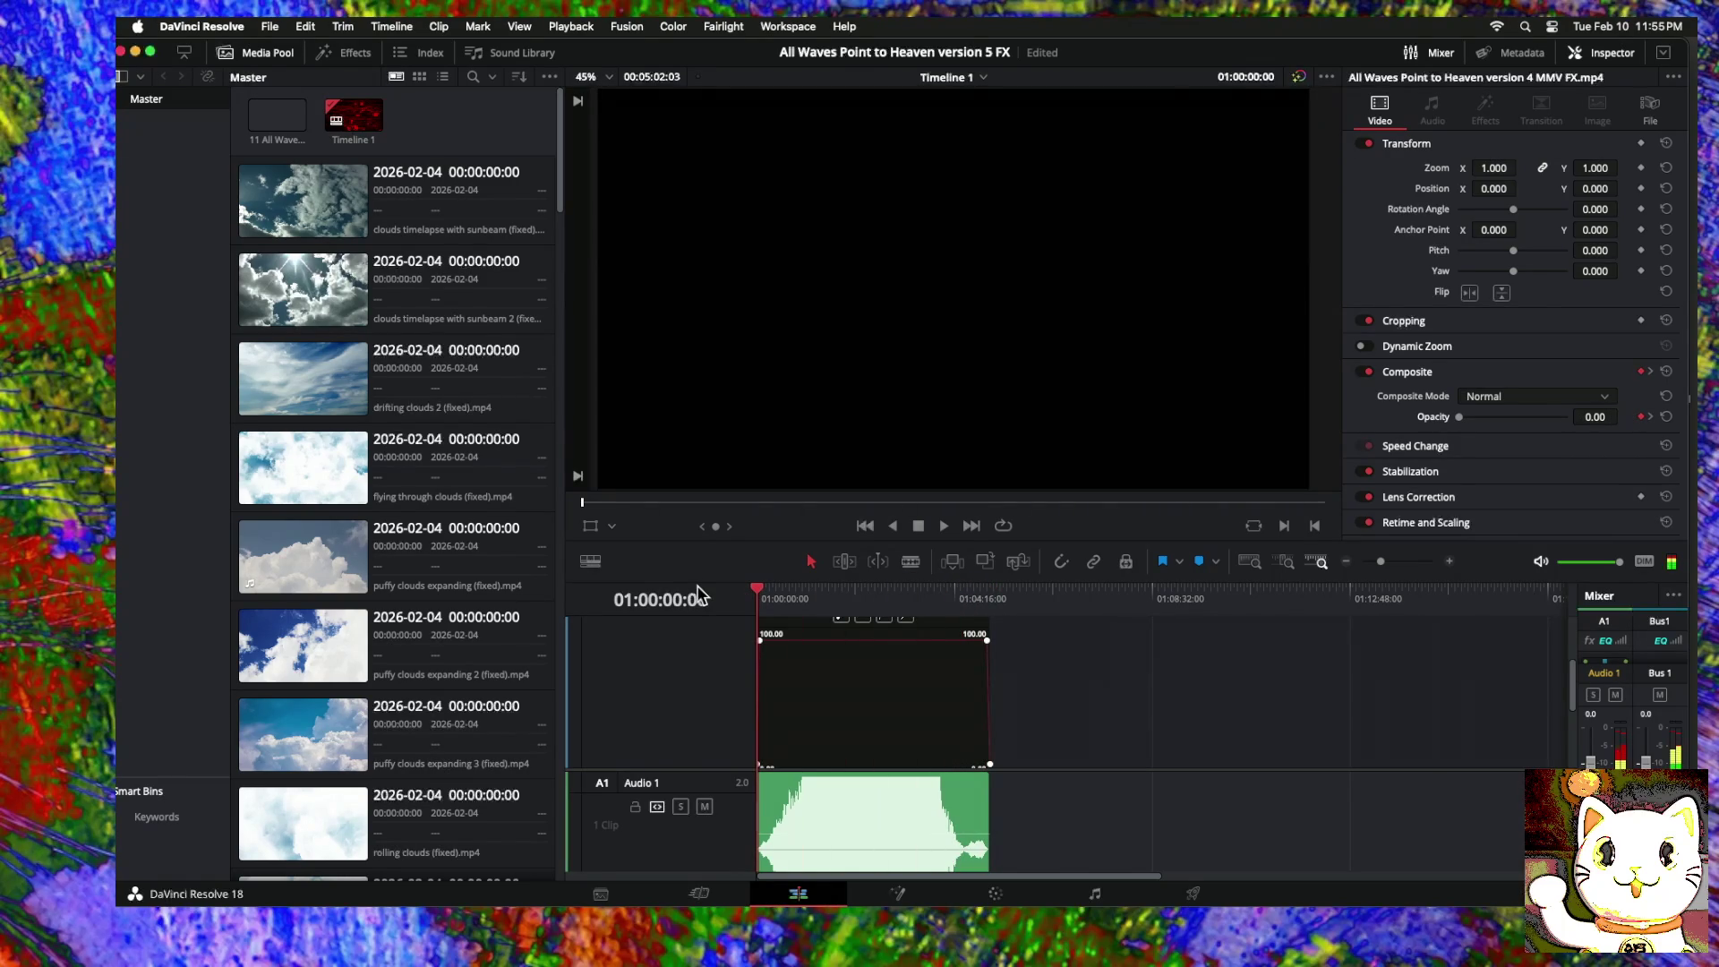
key(space)
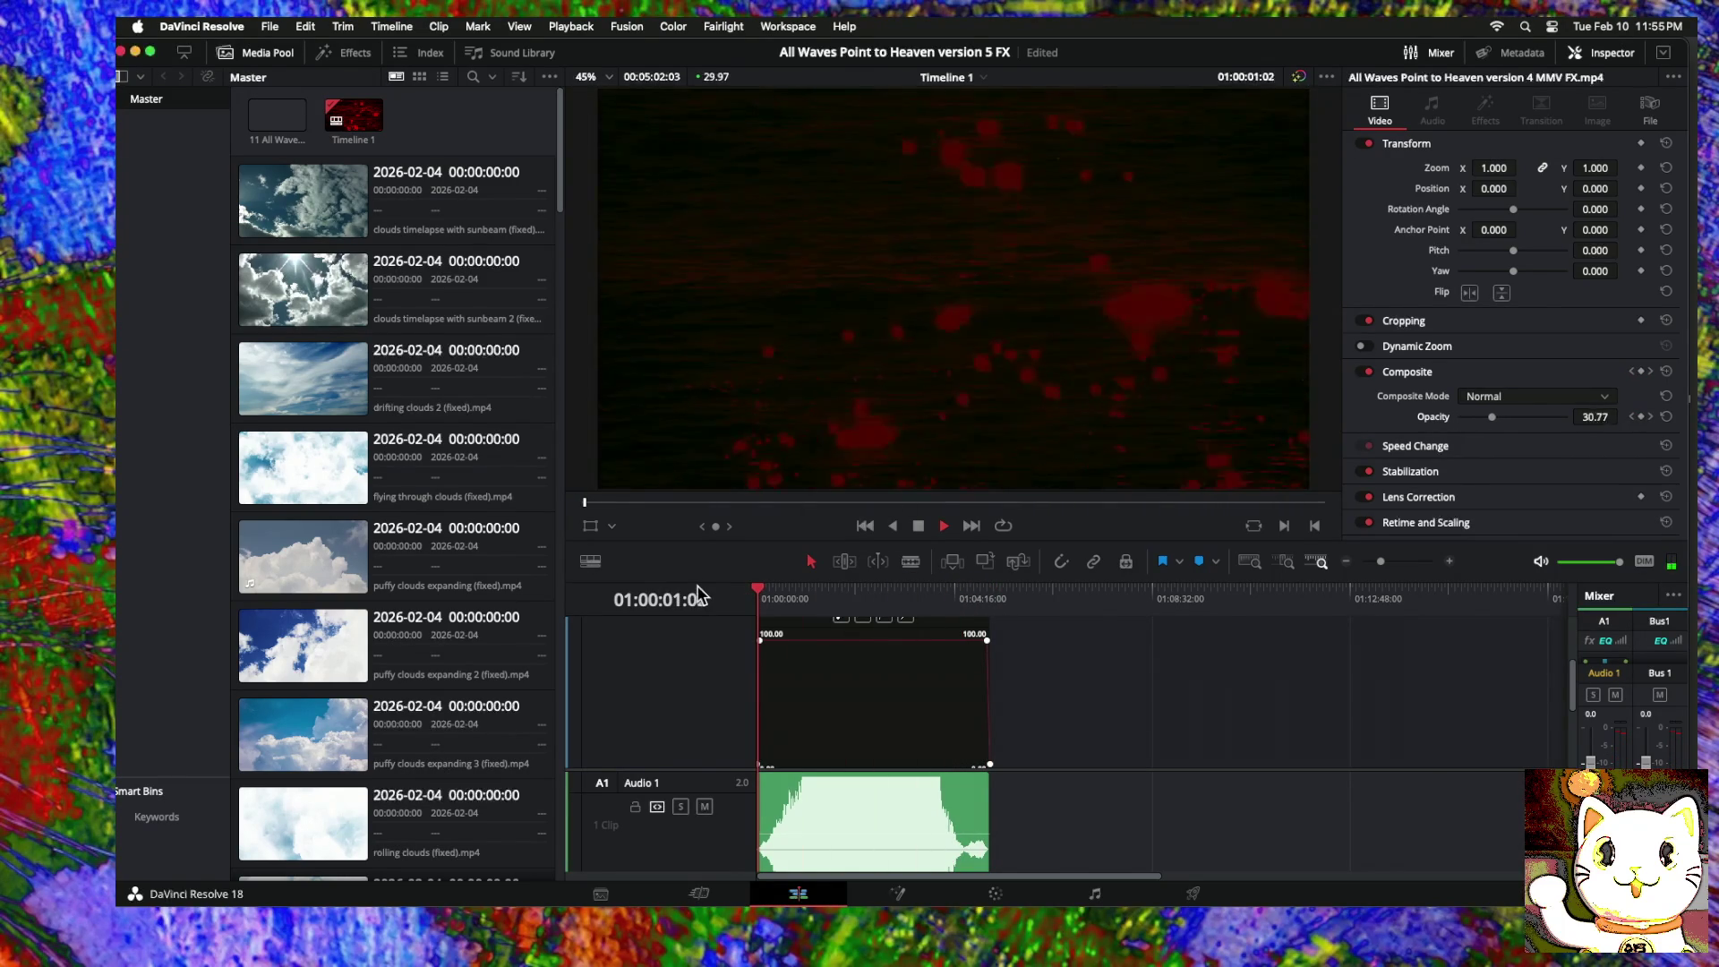
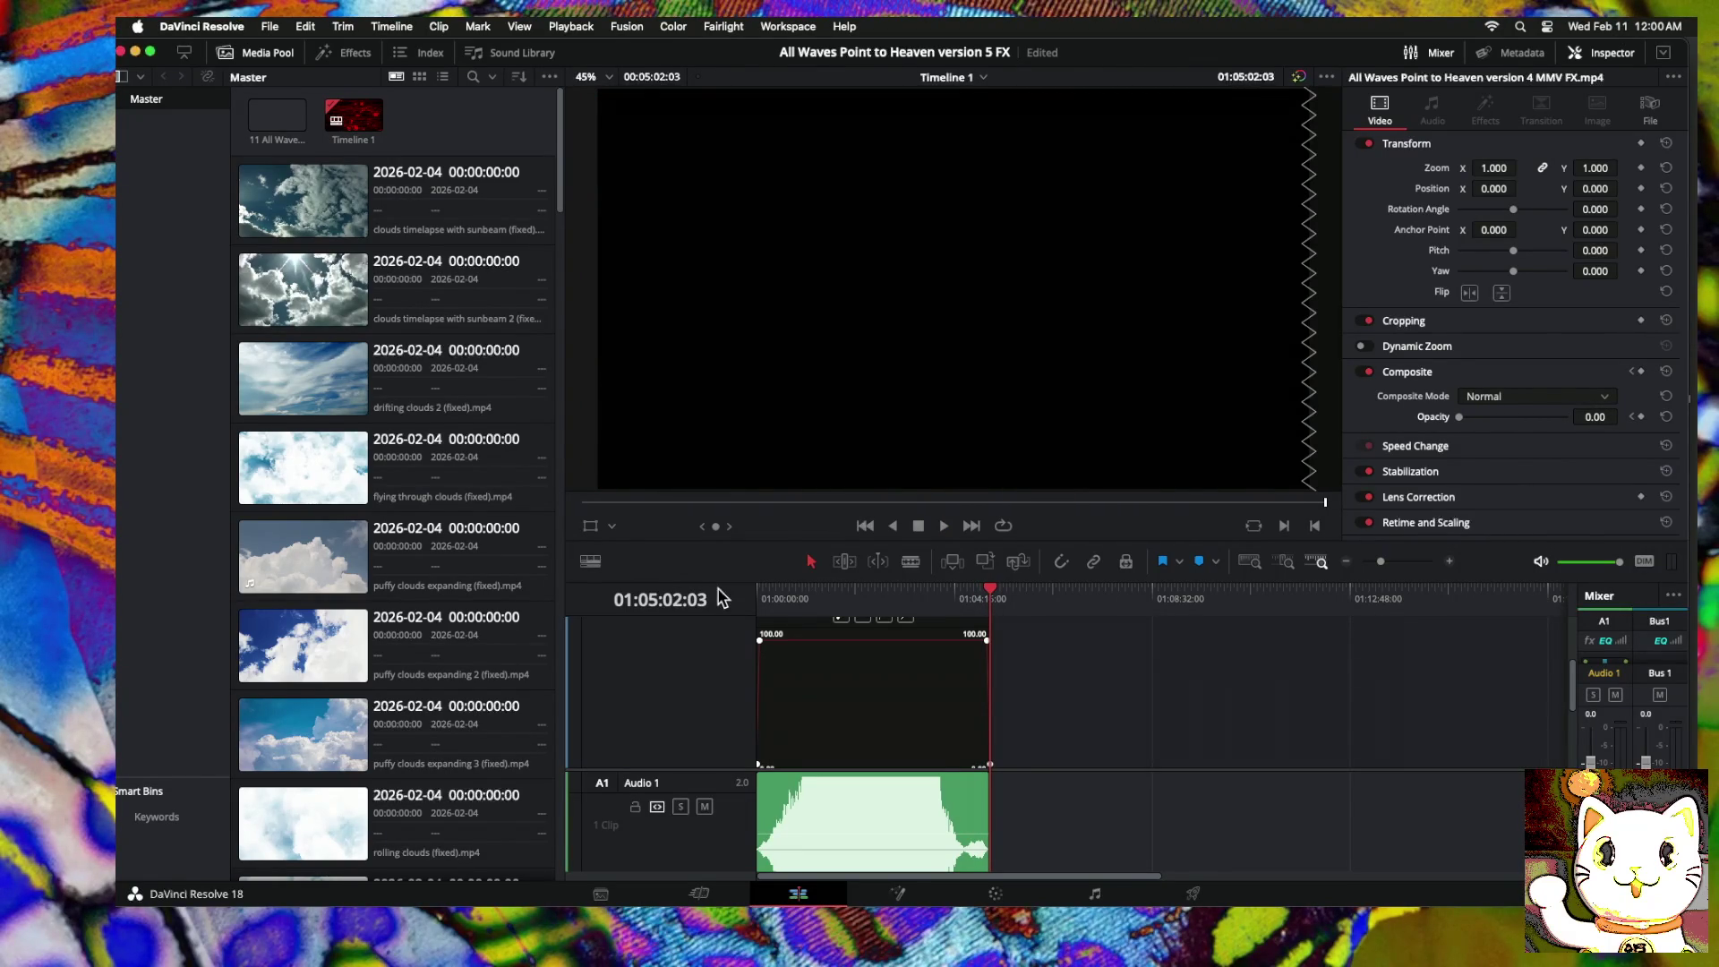
Step: Shift the final Opacity keyframe slightly earlier and replay the ending fade-out twice
click(1450, 562)
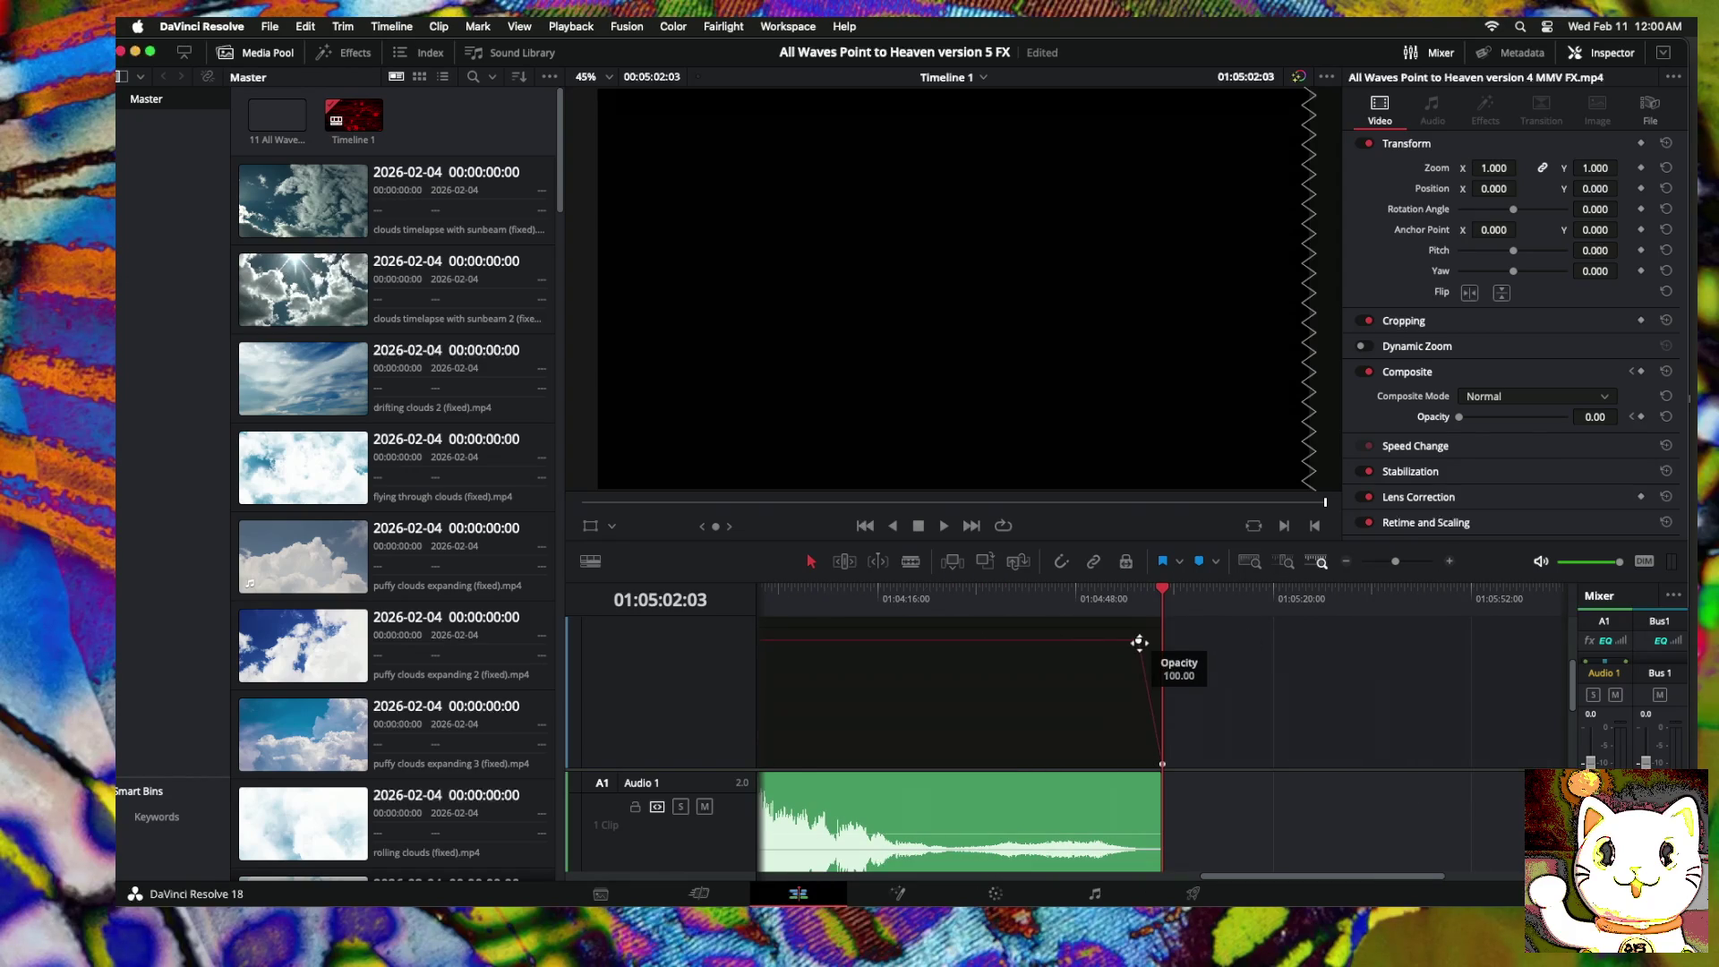
drag(1139, 641, 1117, 638)
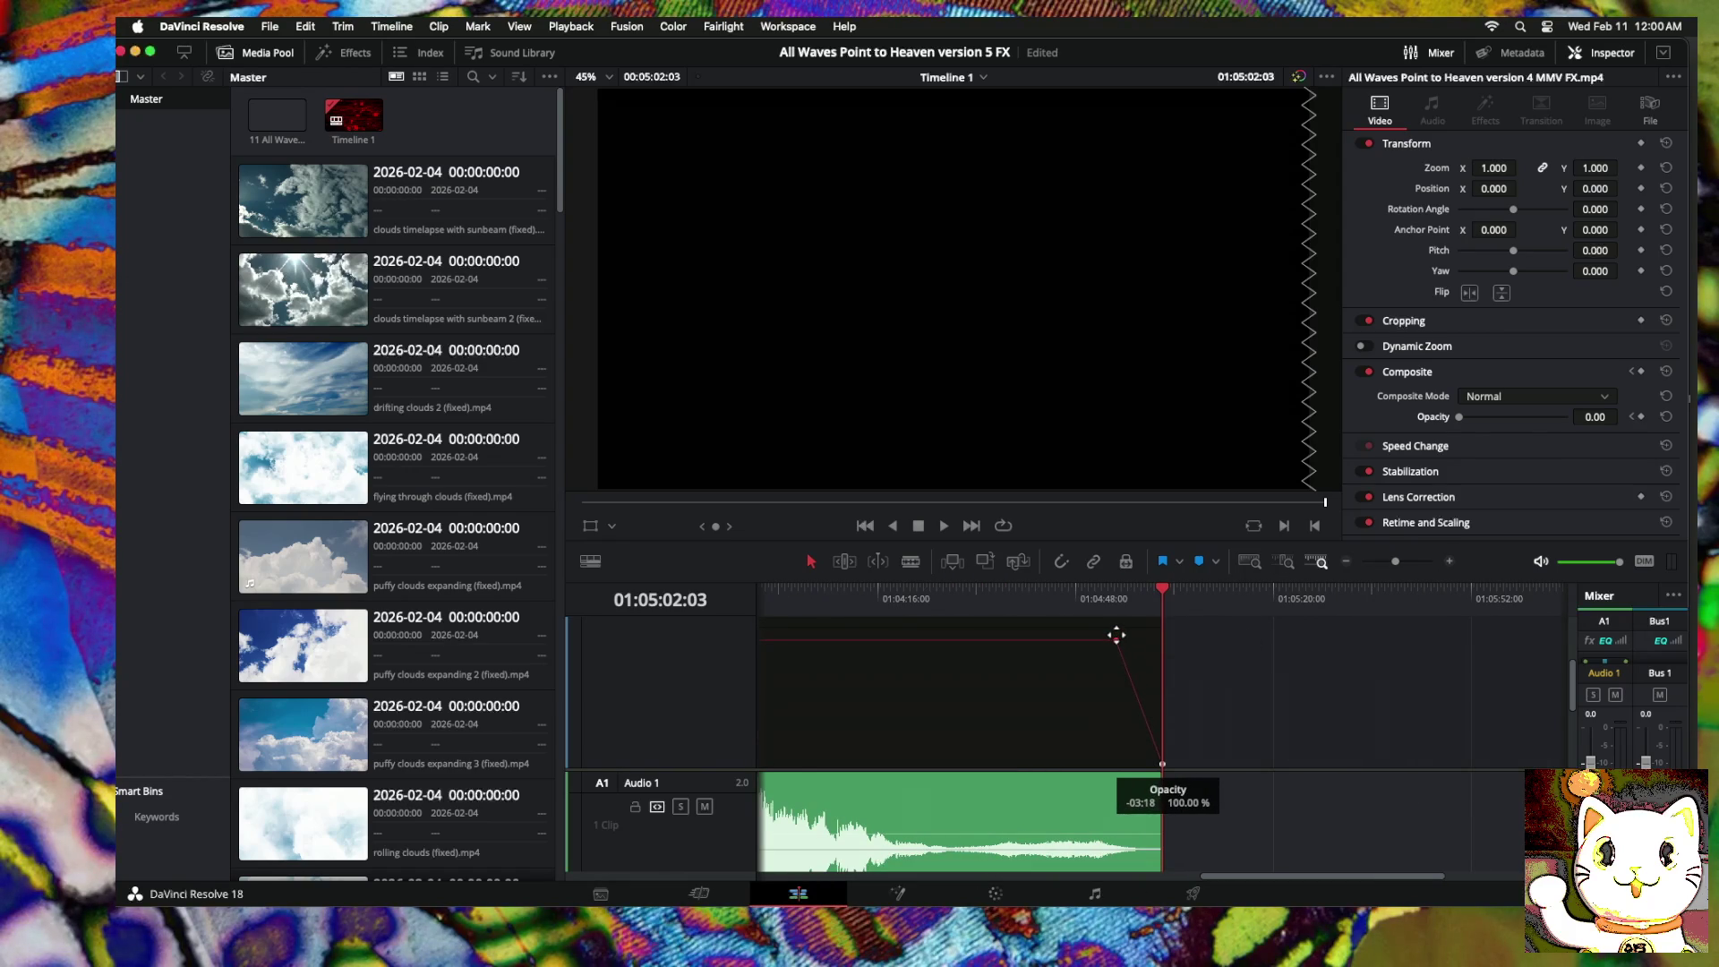
drag(1164, 595, 1056, 598)
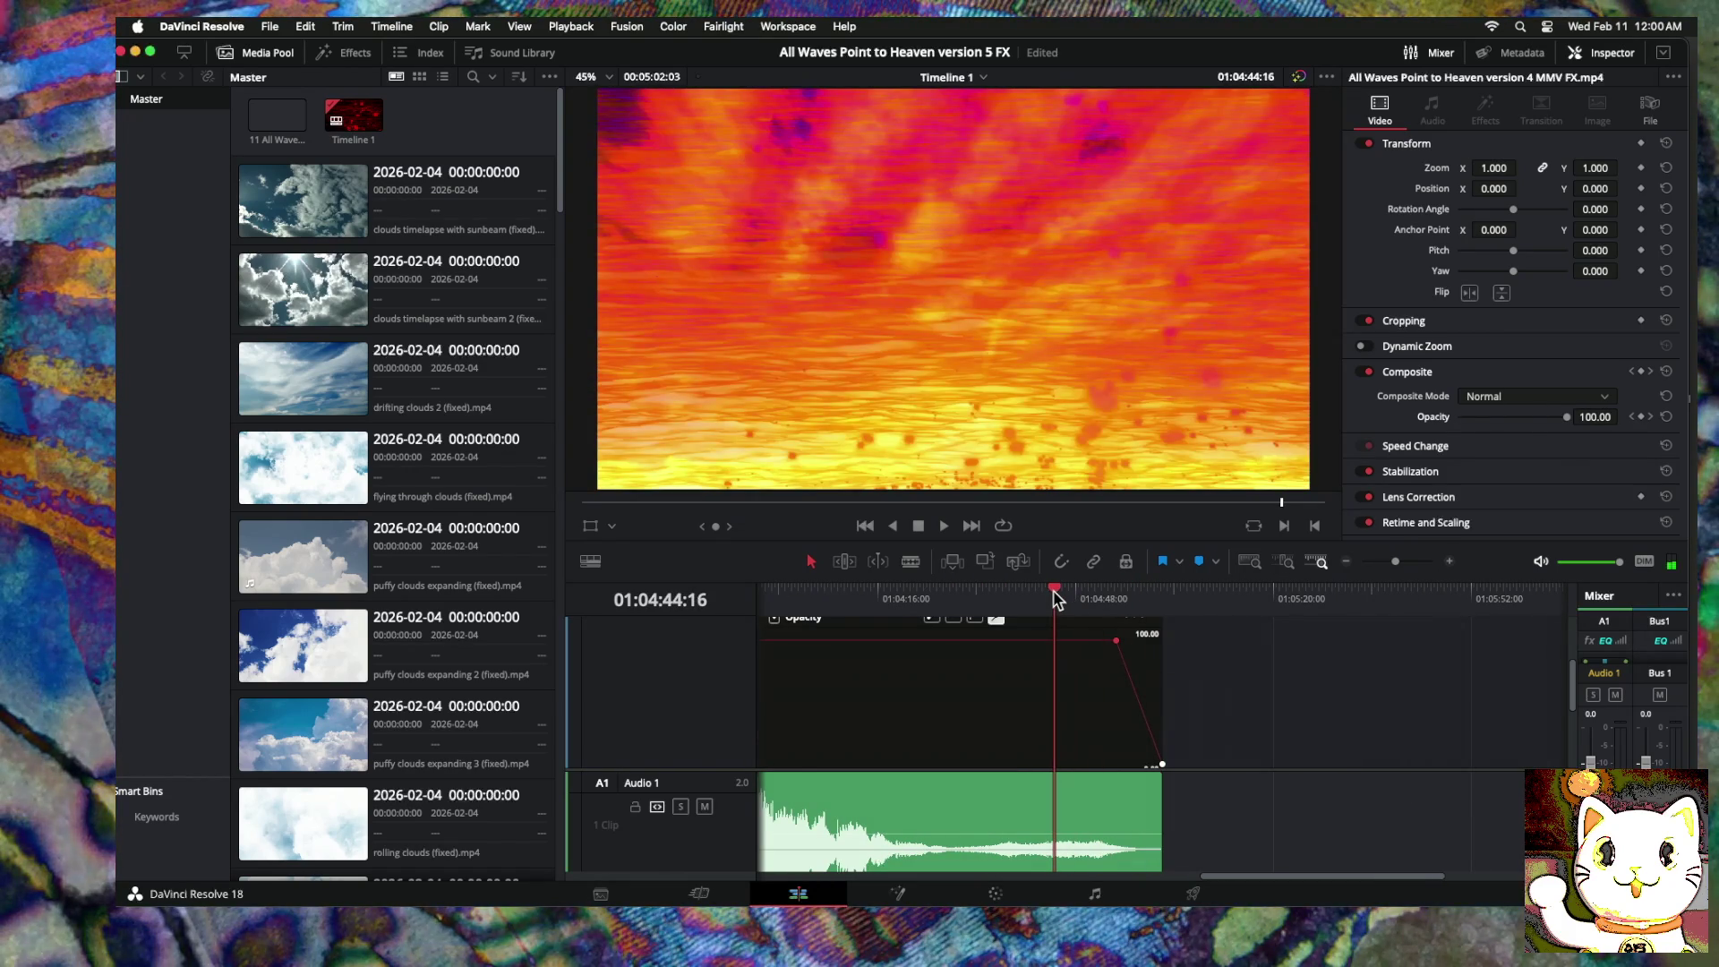
key(space)
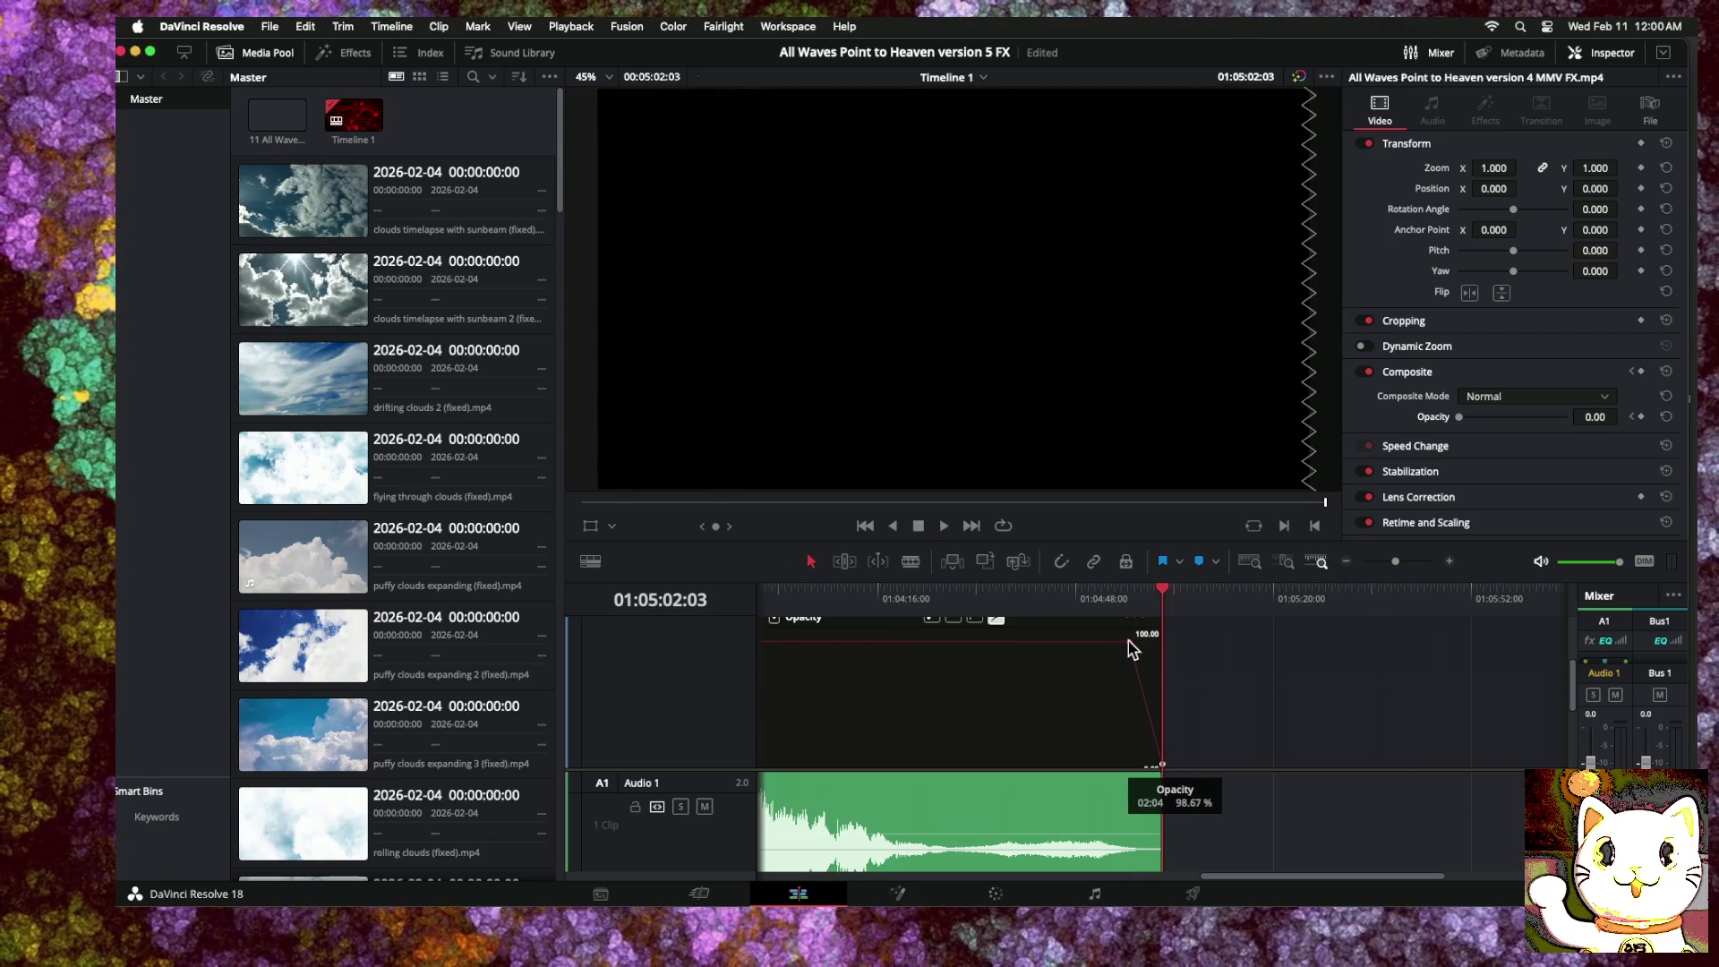
drag(1162, 590, 1115, 591)
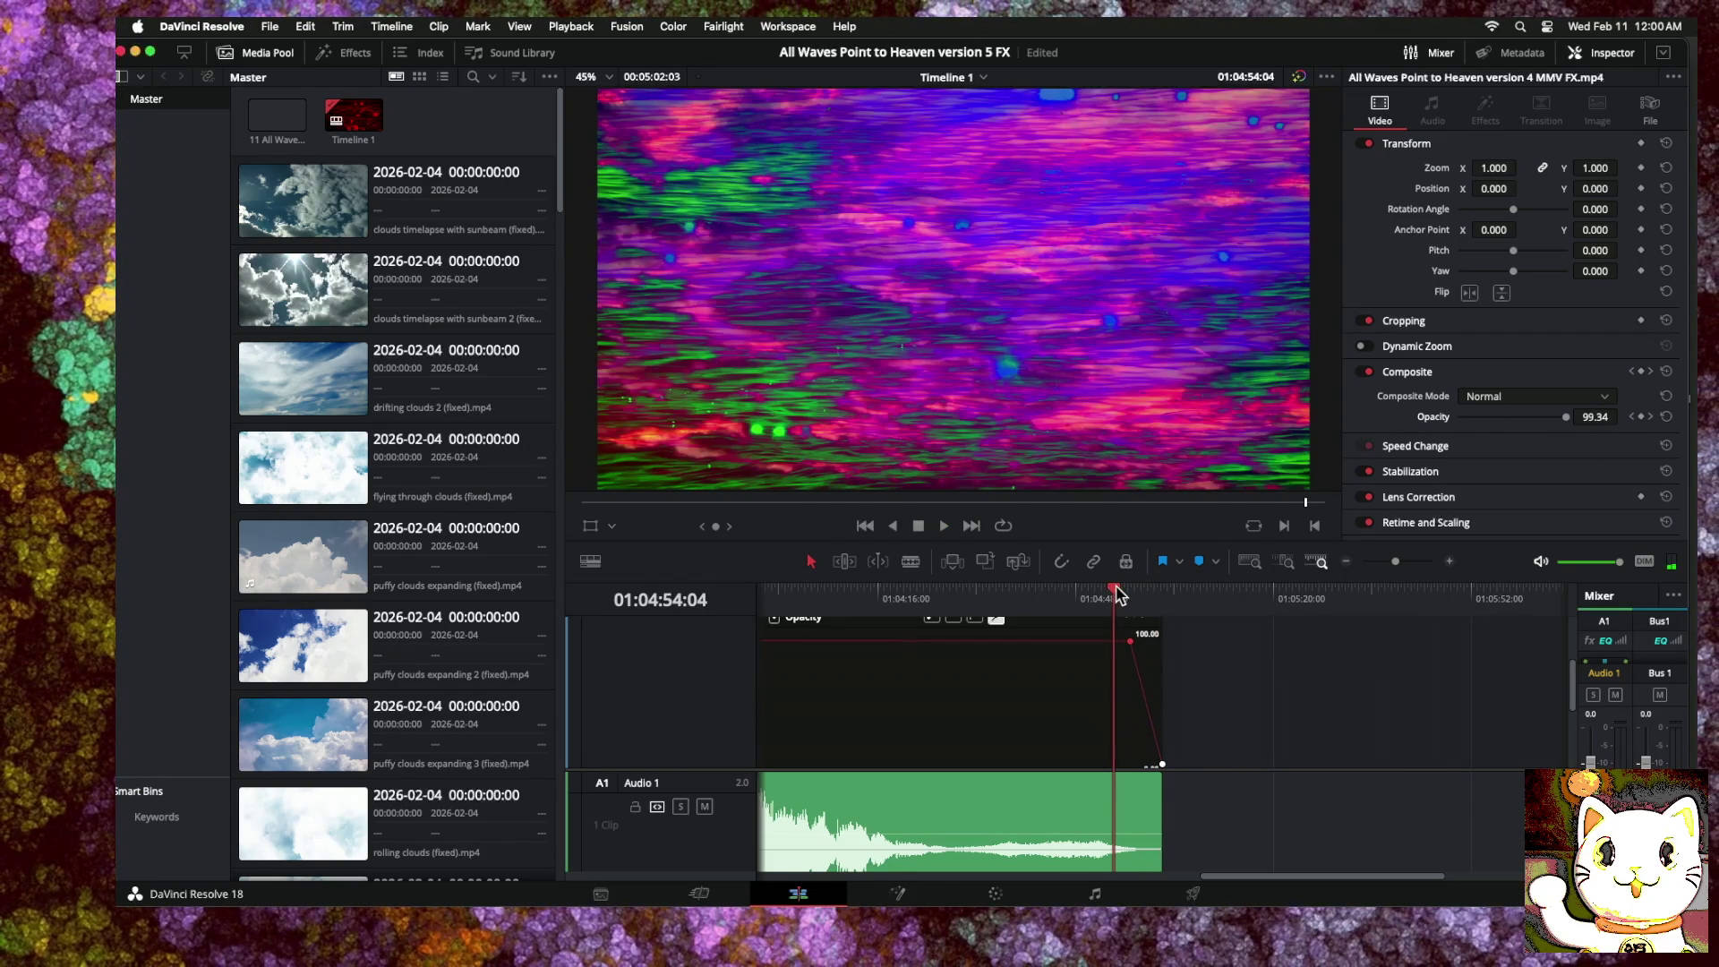
key(space)
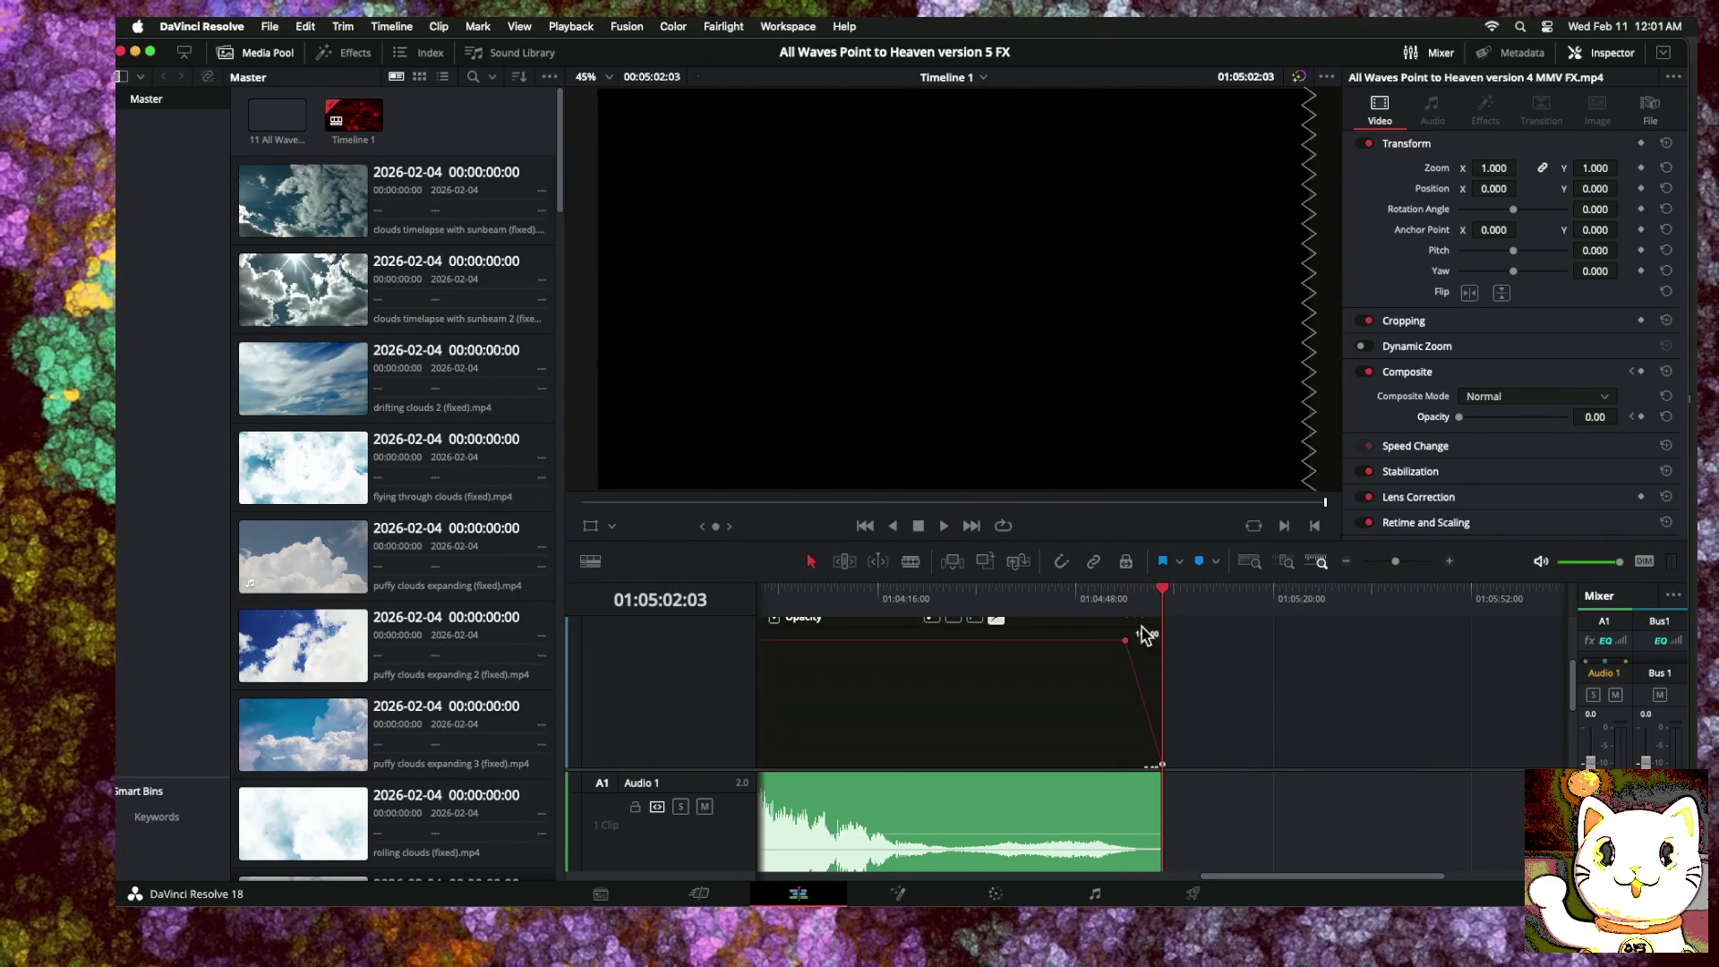
click(1345, 561)
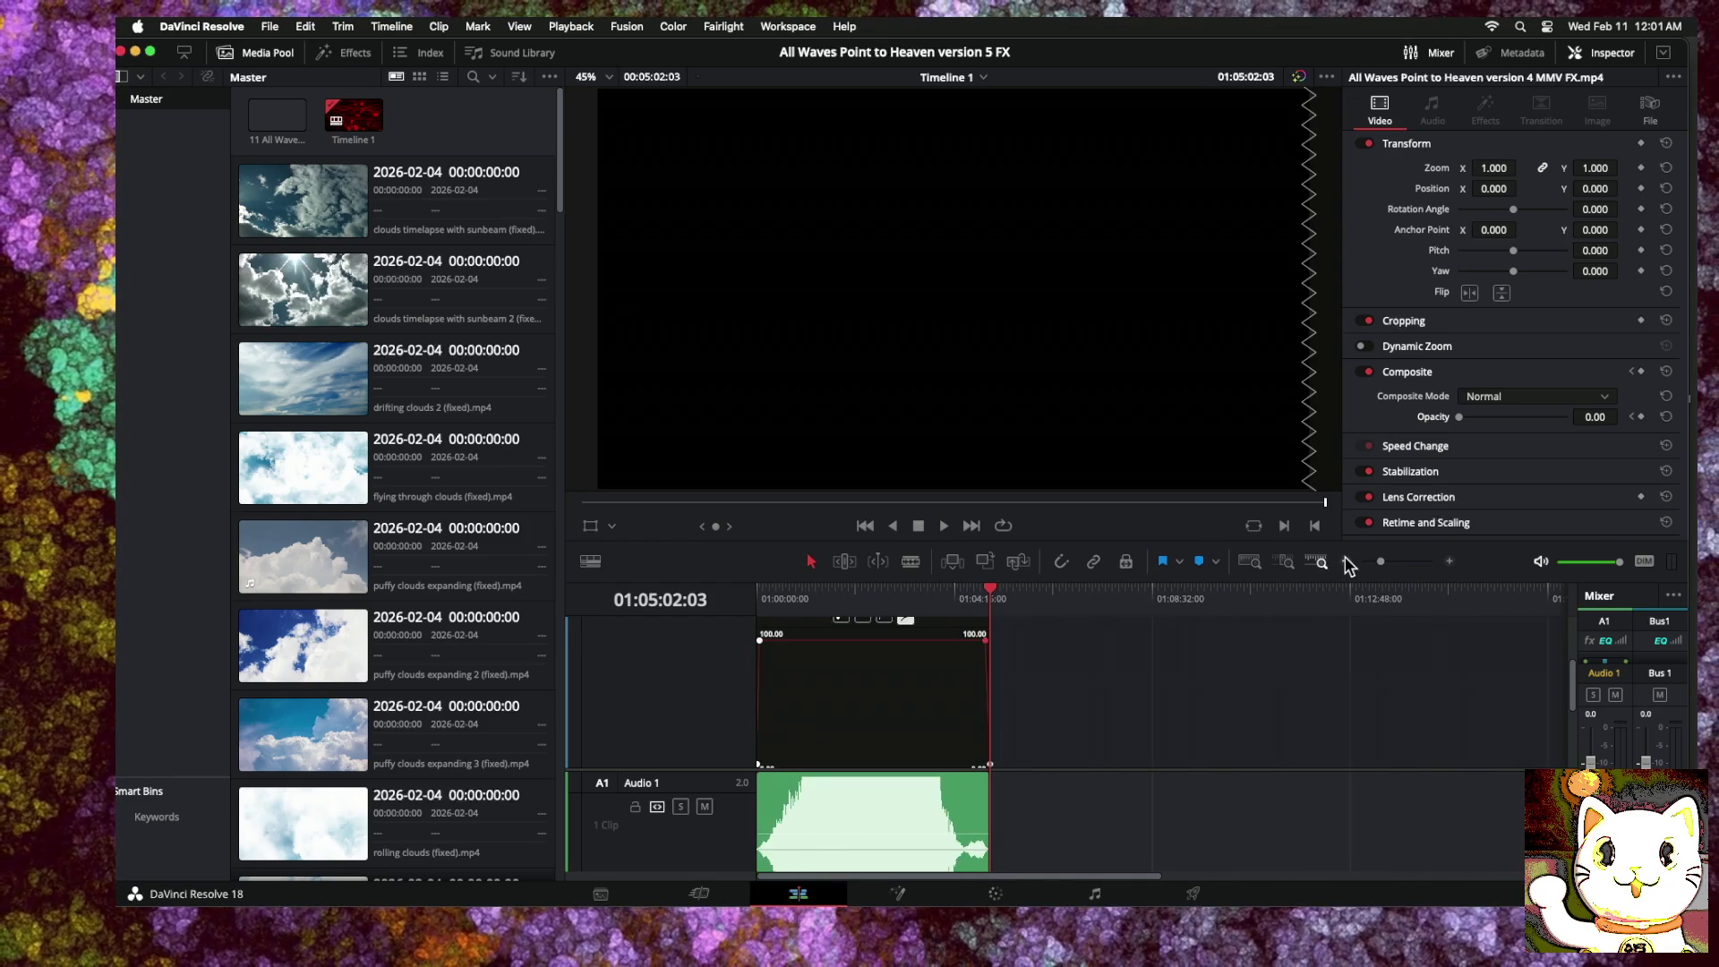
Step: At the clip's start, drag the first full-opacity keyframe slightly earlier and preview the opening
click(1346, 561)
drag(874, 596, 703, 595)
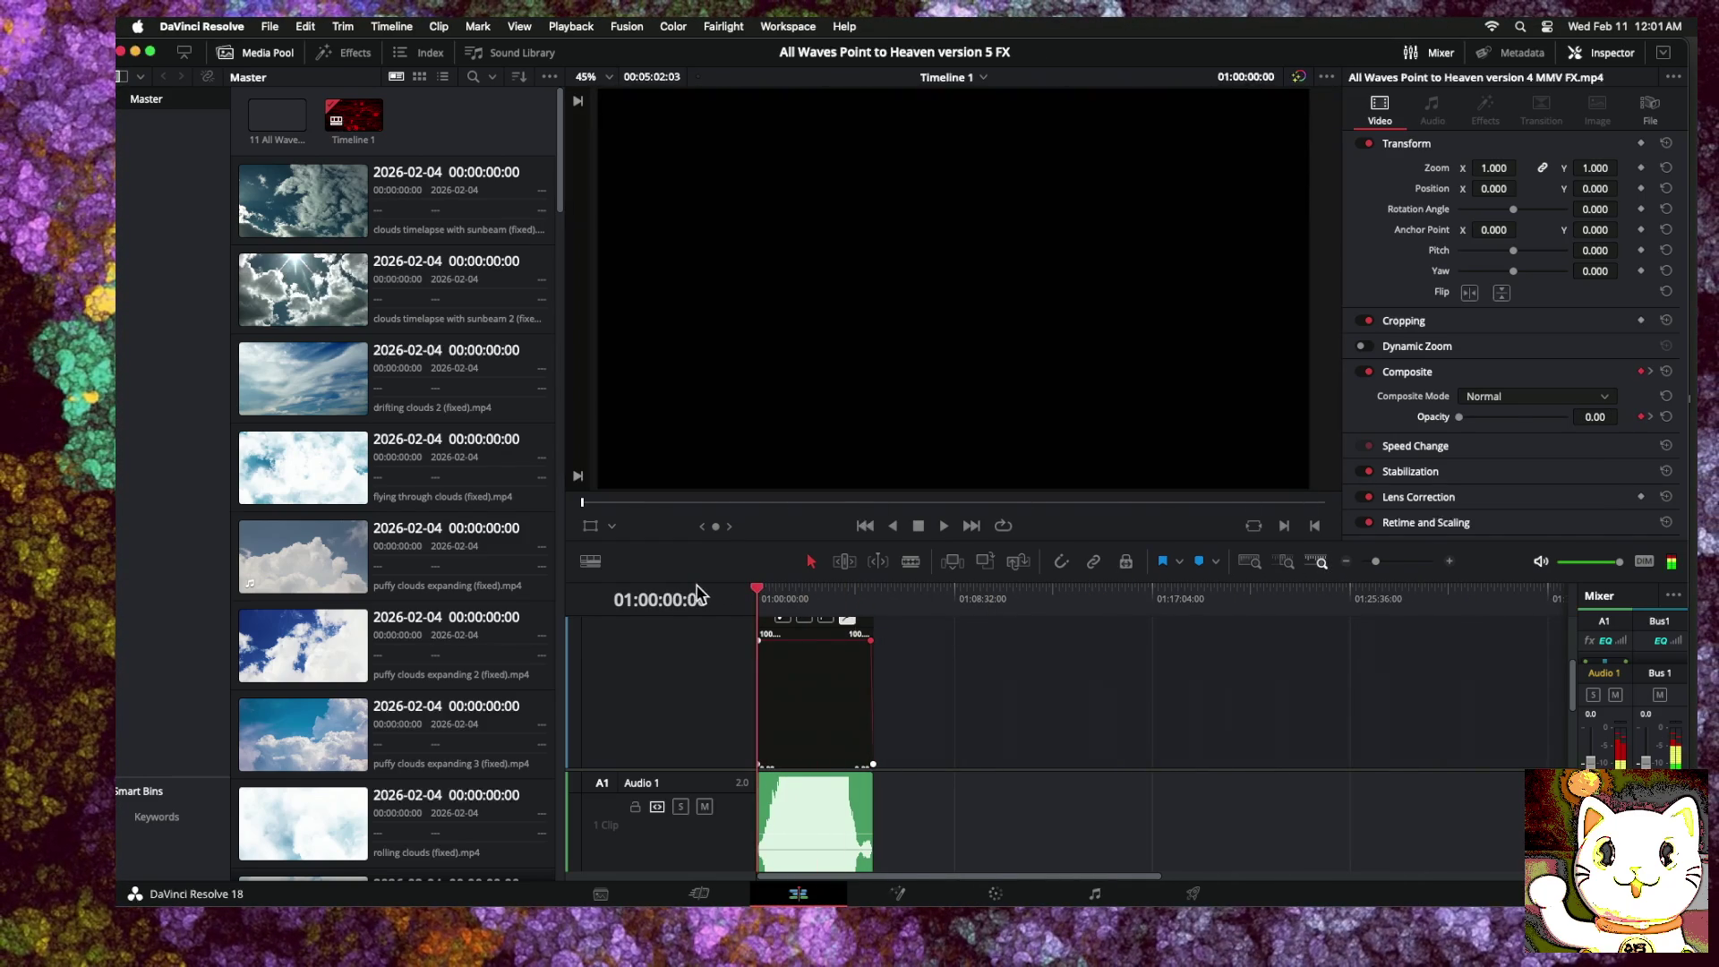
click(1451, 562)
click(1451, 561)
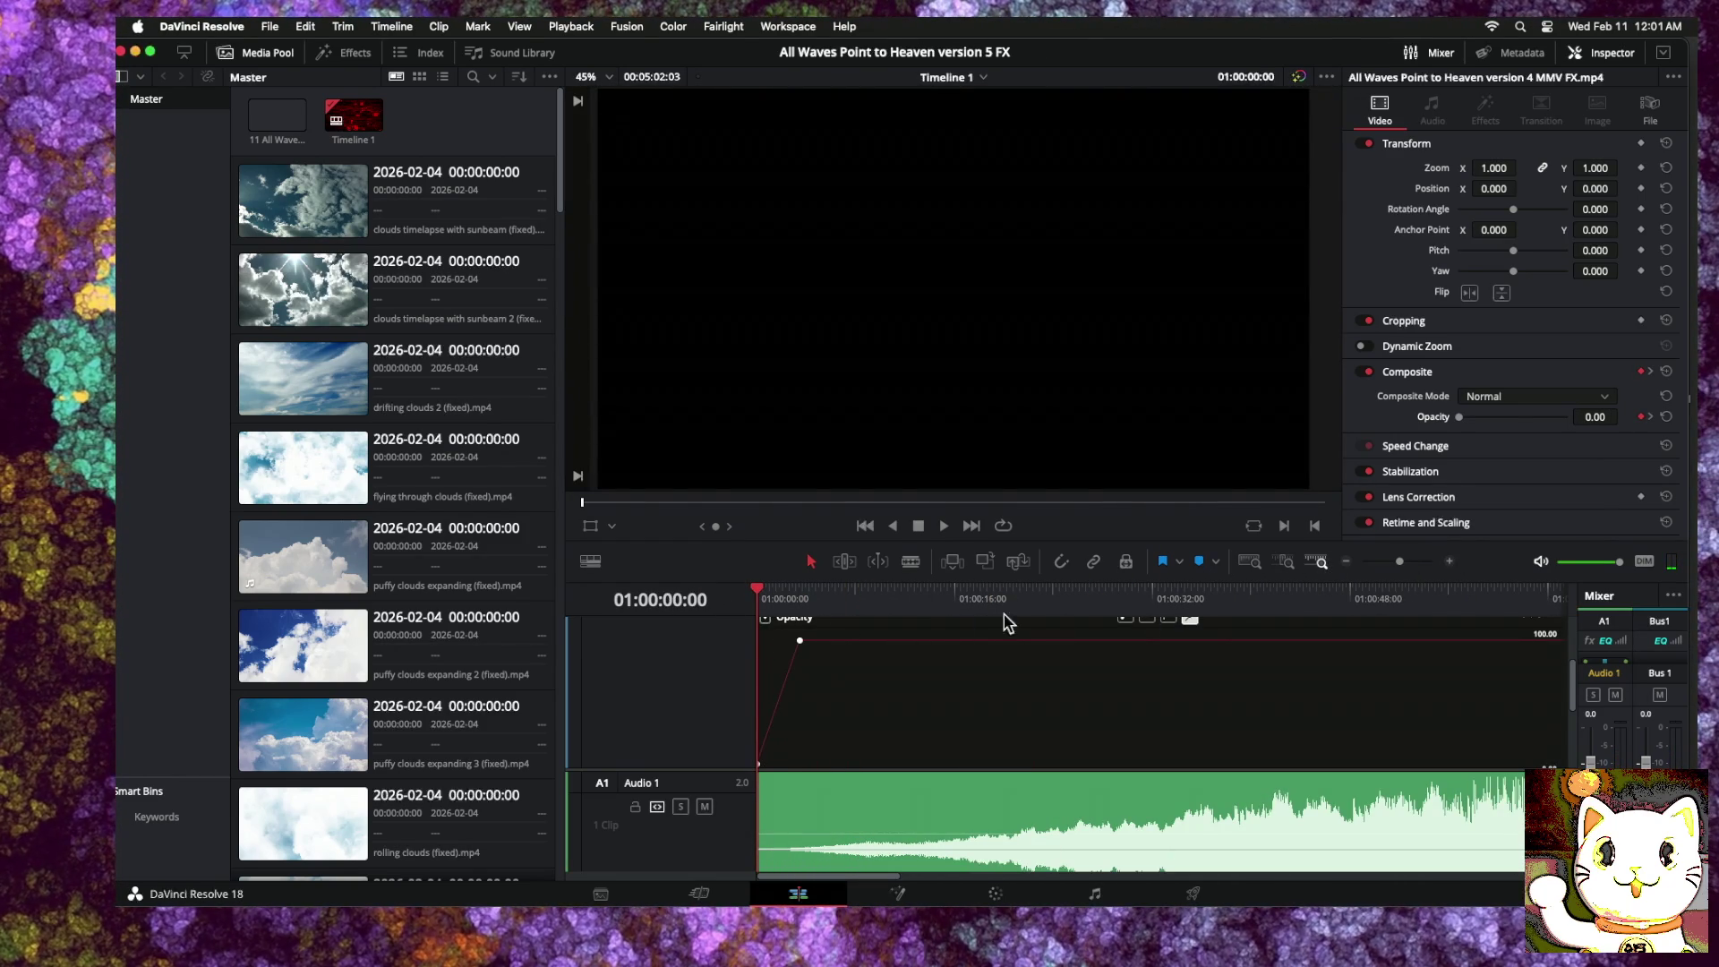
mouse_move(800, 641)
drag(800, 641, 785, 639)
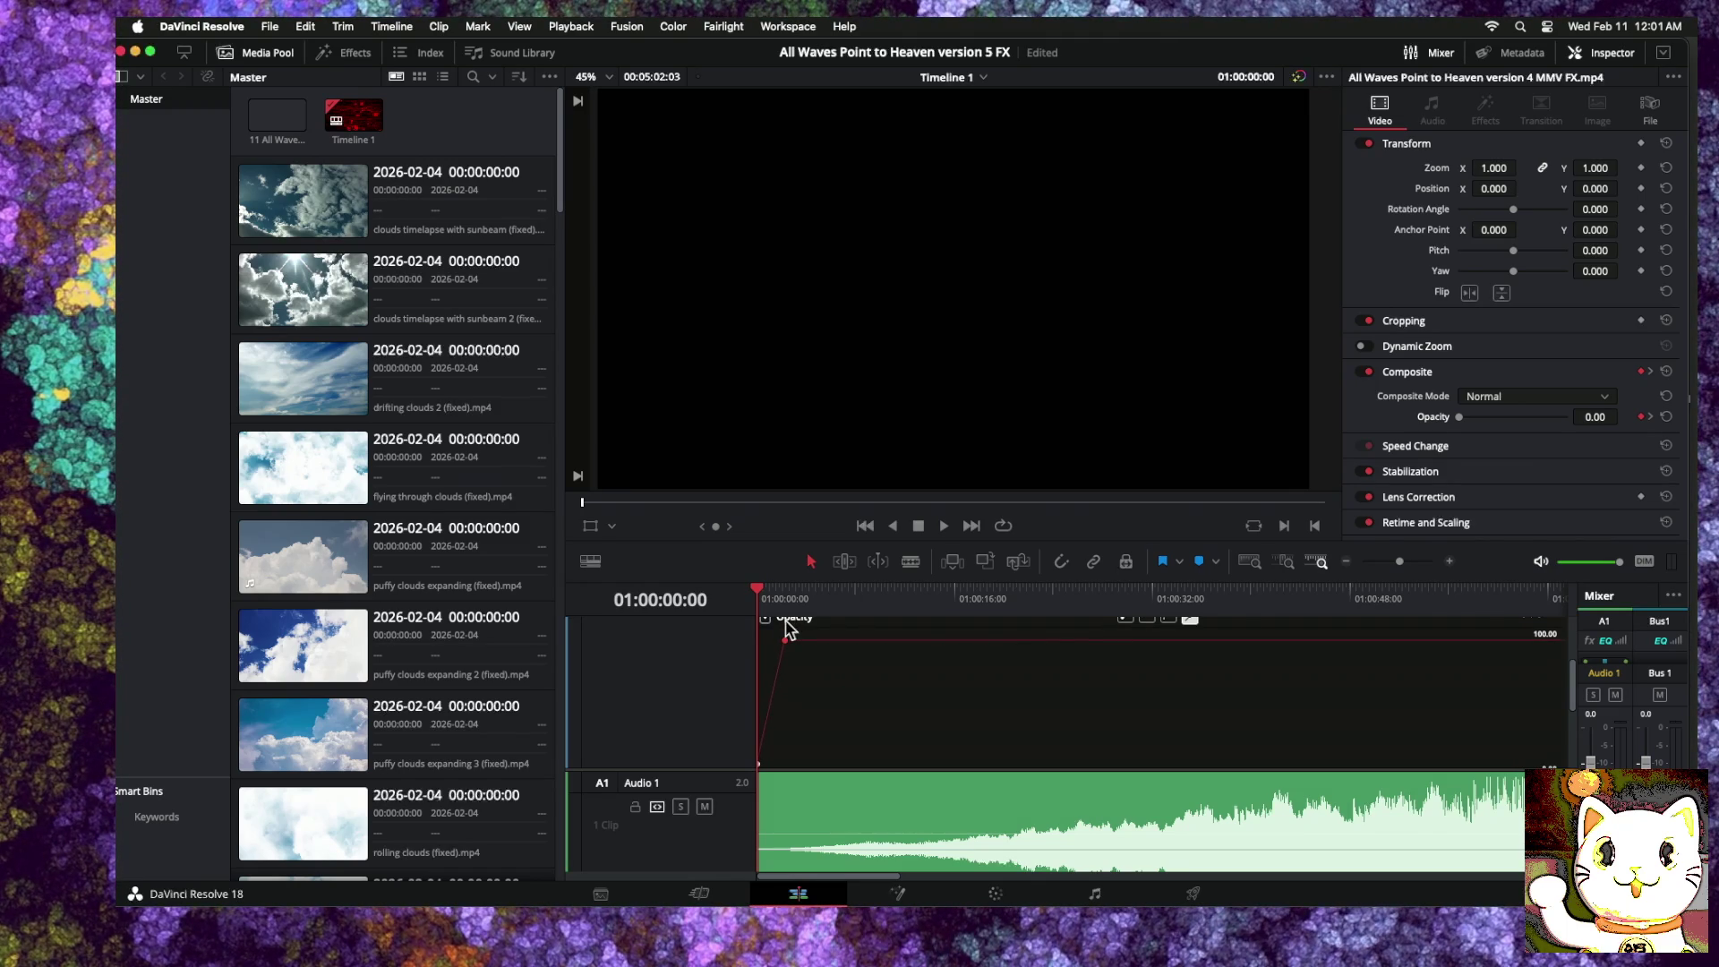
key(space)
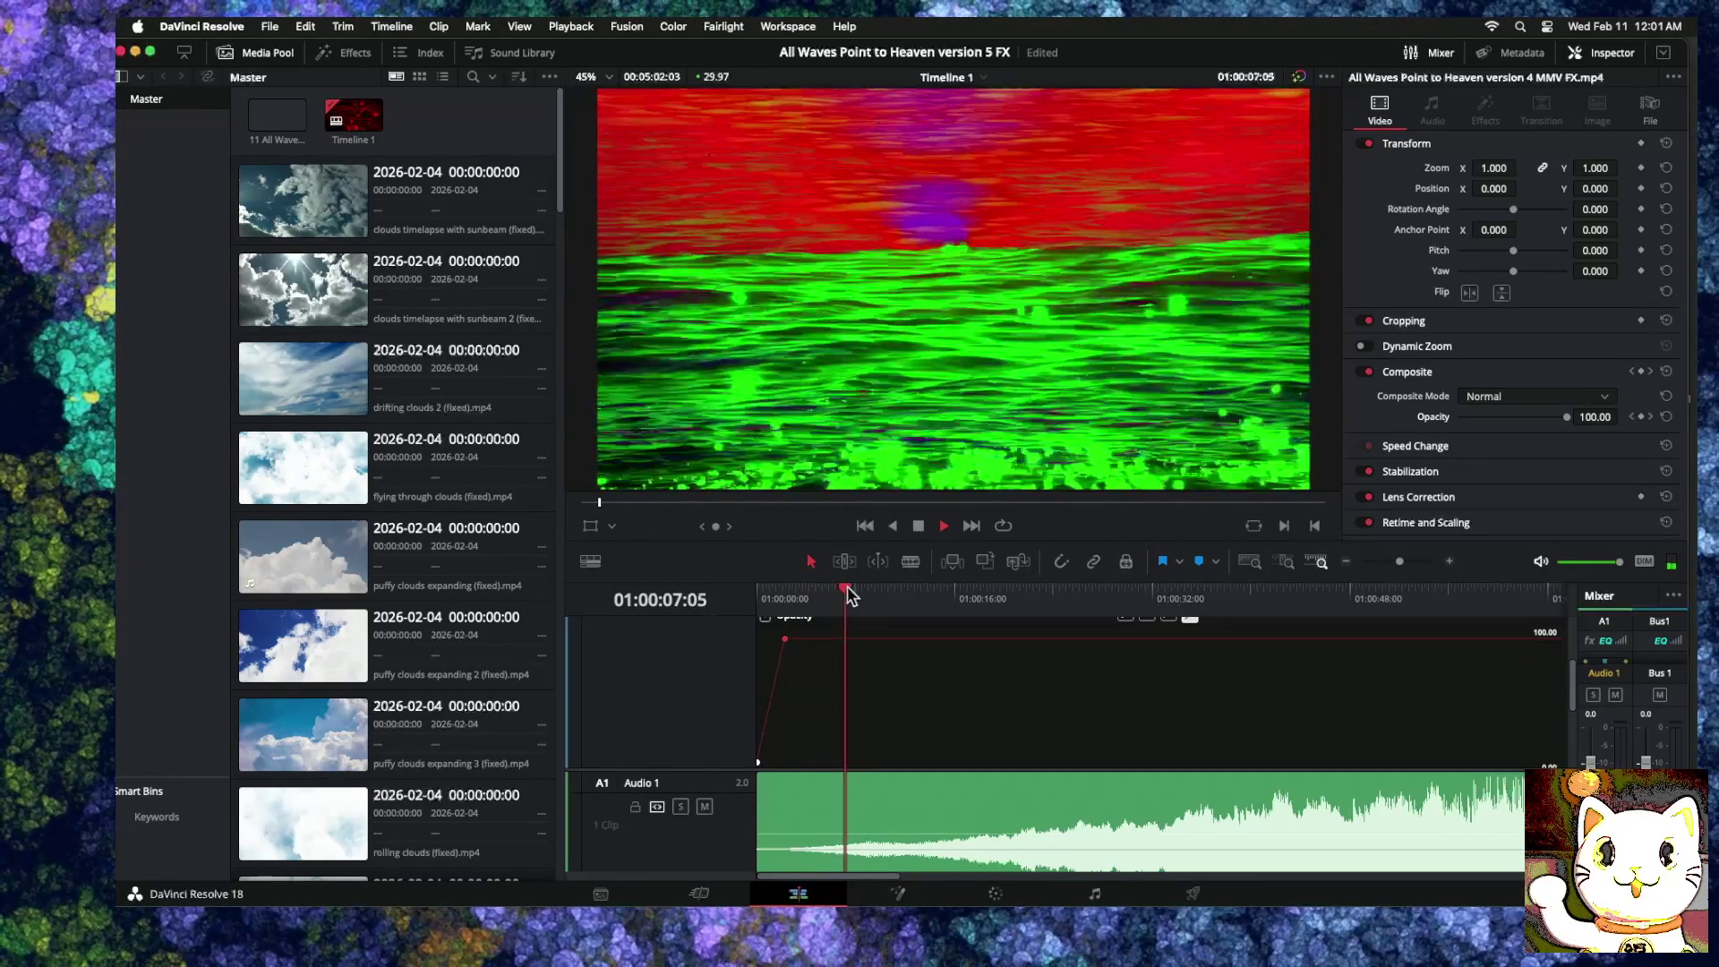
key(space)
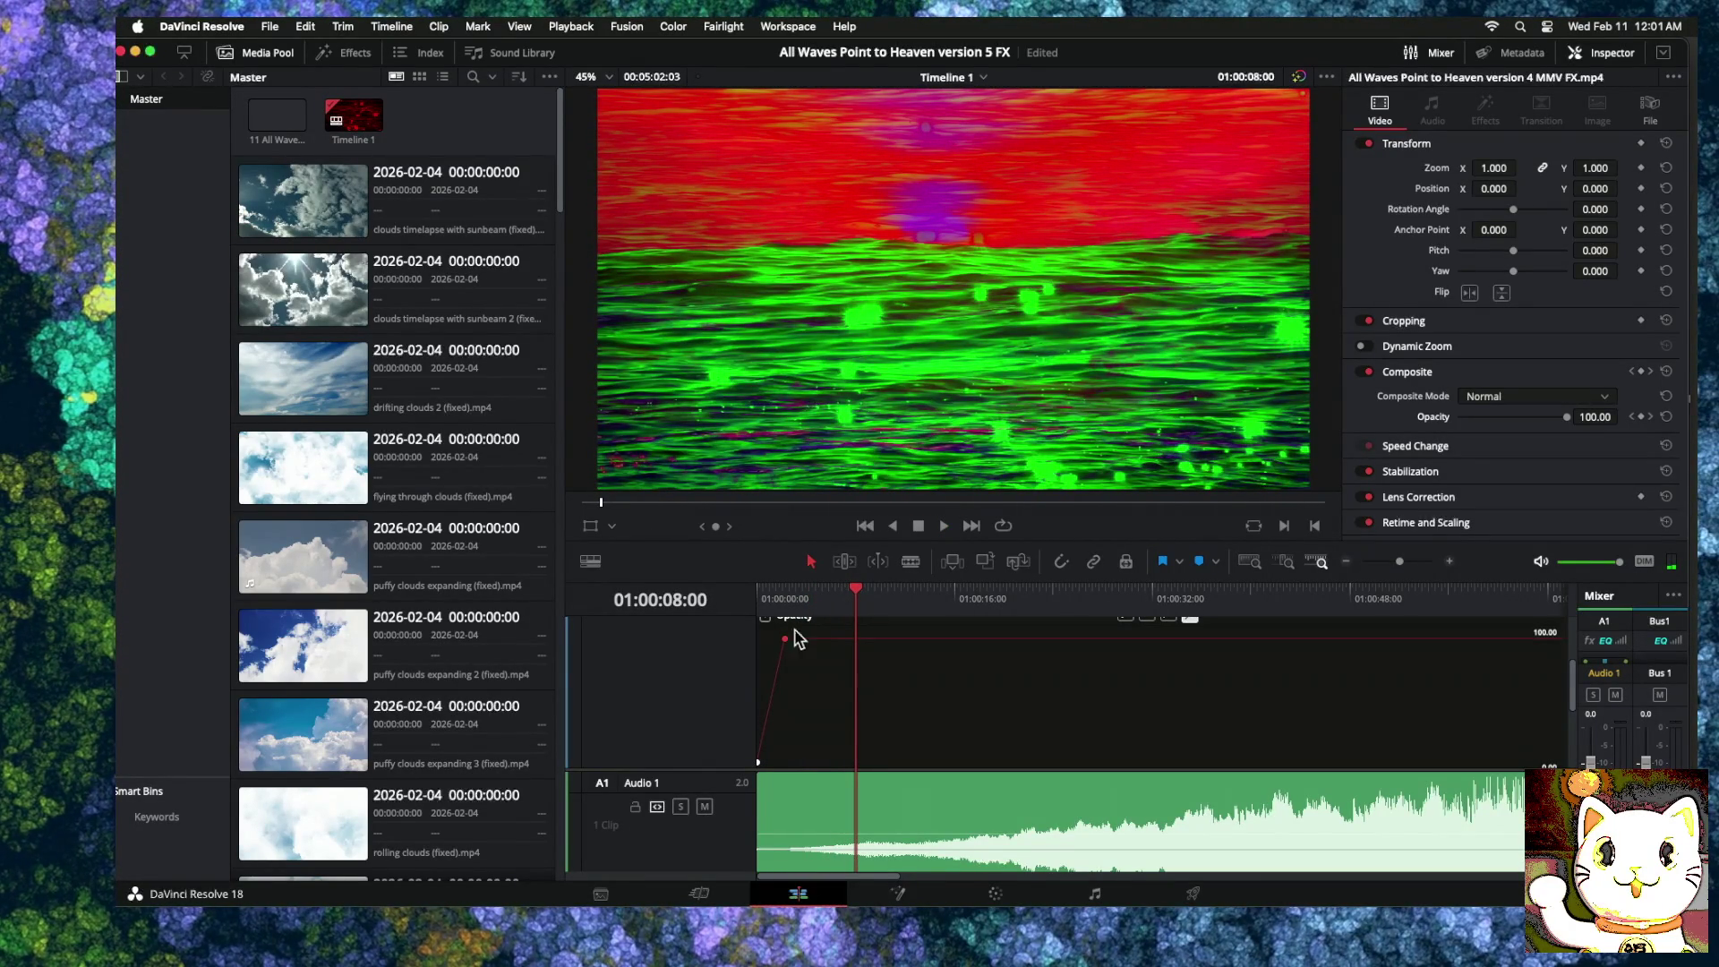
Step: Move that keyframe later to lengthen the fade-in, then preview the new fade
drag(783, 637, 817, 625)
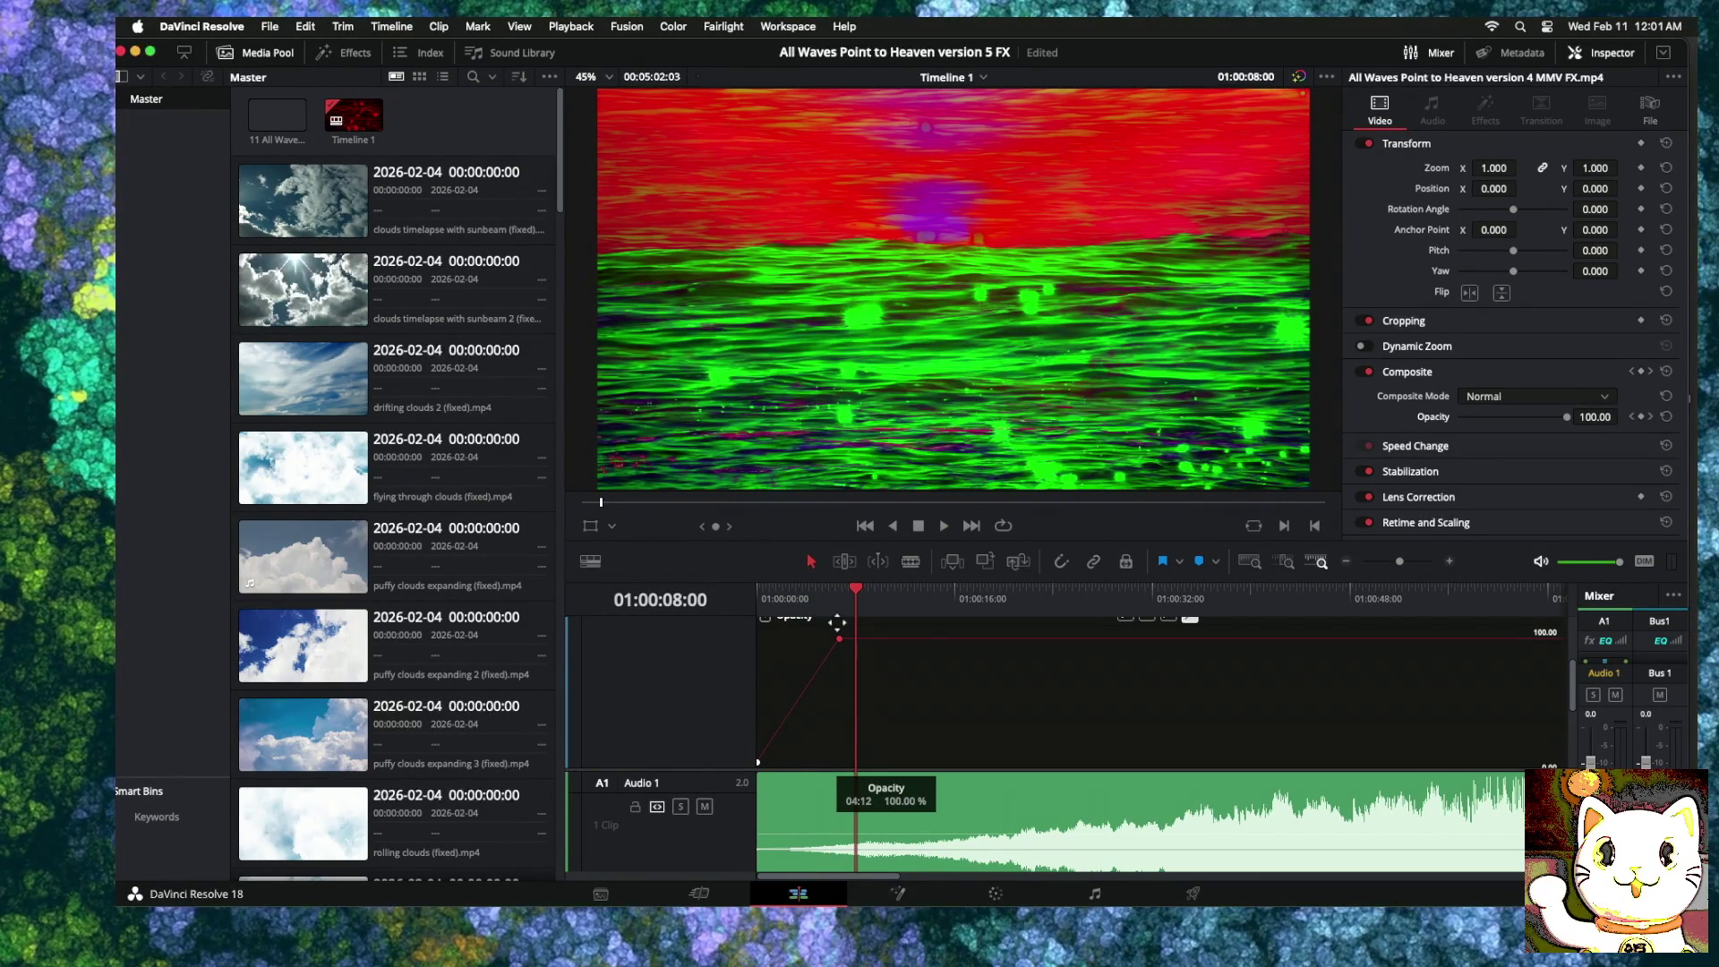
drag(837, 623, 704, 591)
key(space)
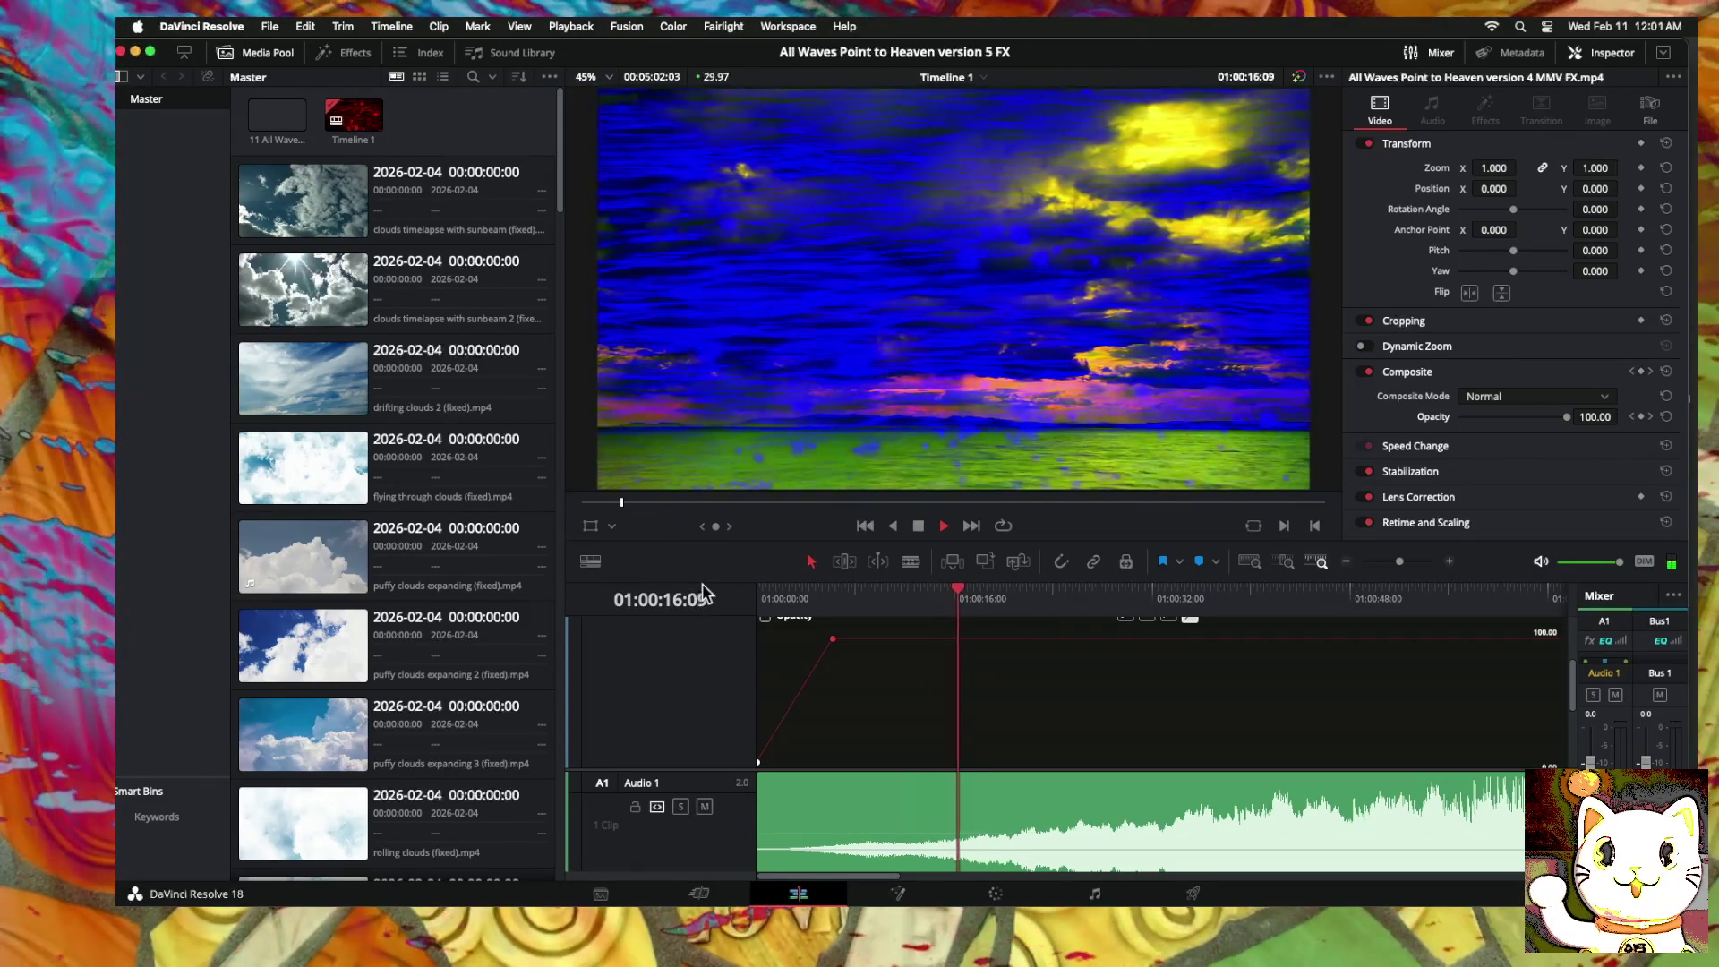
click(1346, 562)
click(1346, 563)
click(1346, 562)
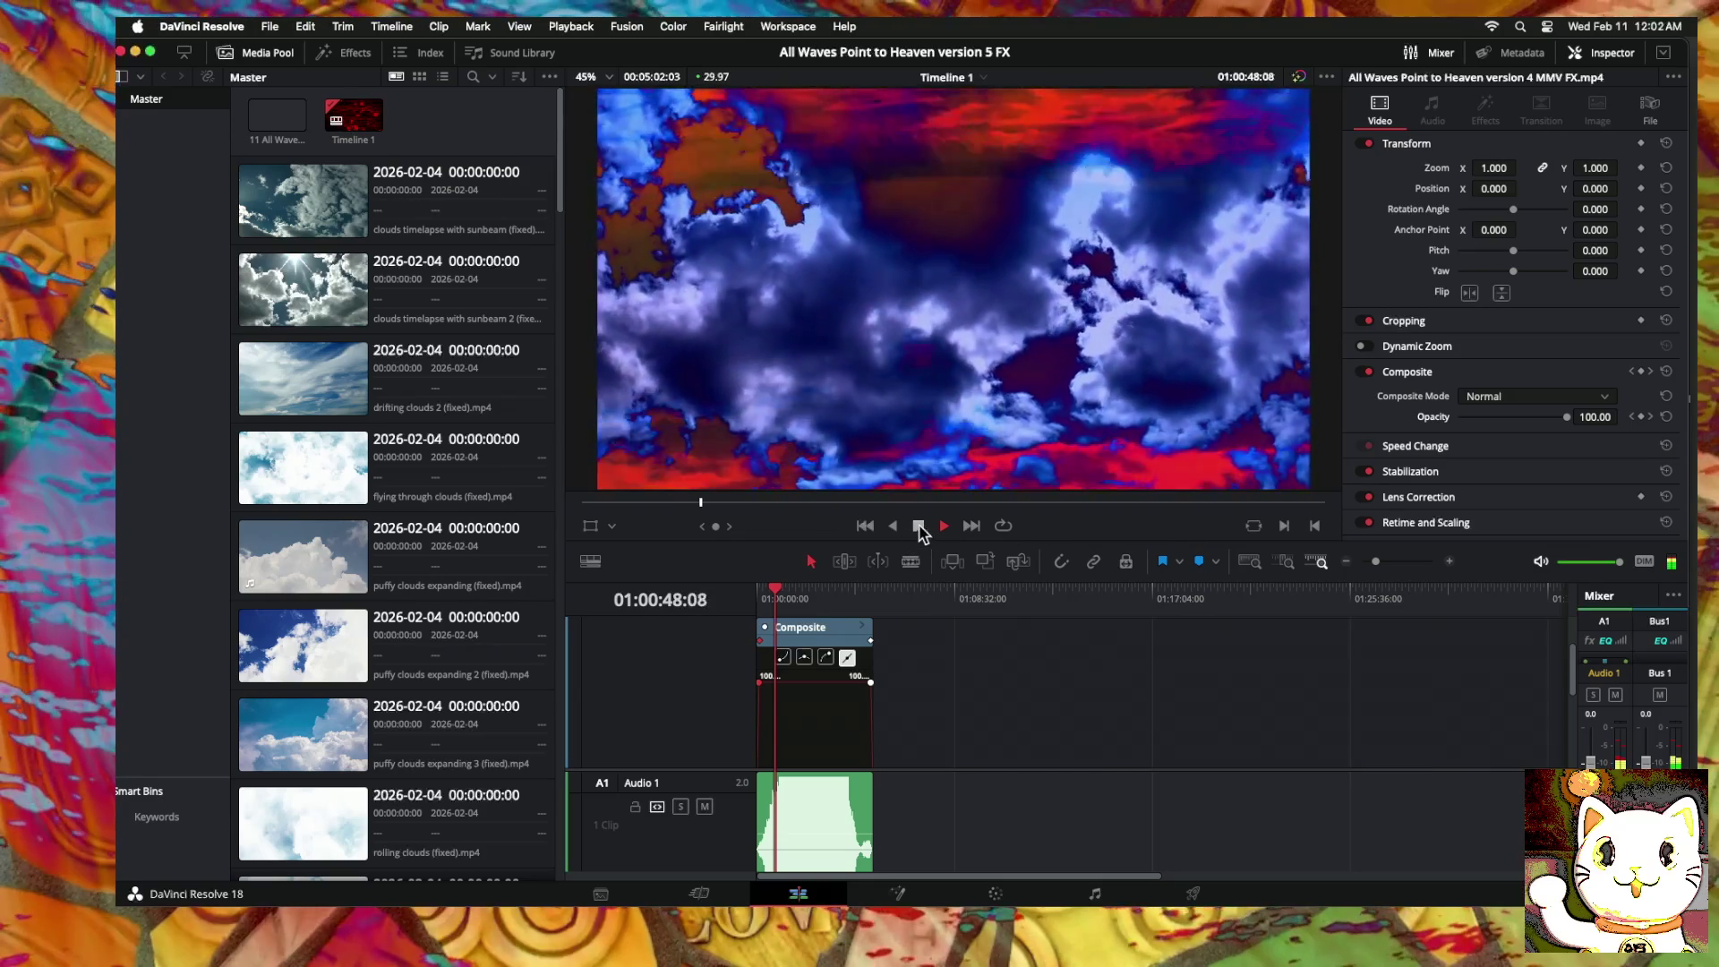
click(919, 527)
Step: Return to the timeline start, collapse the Opacity curve display, and switch to the Deliver page
key(Home)
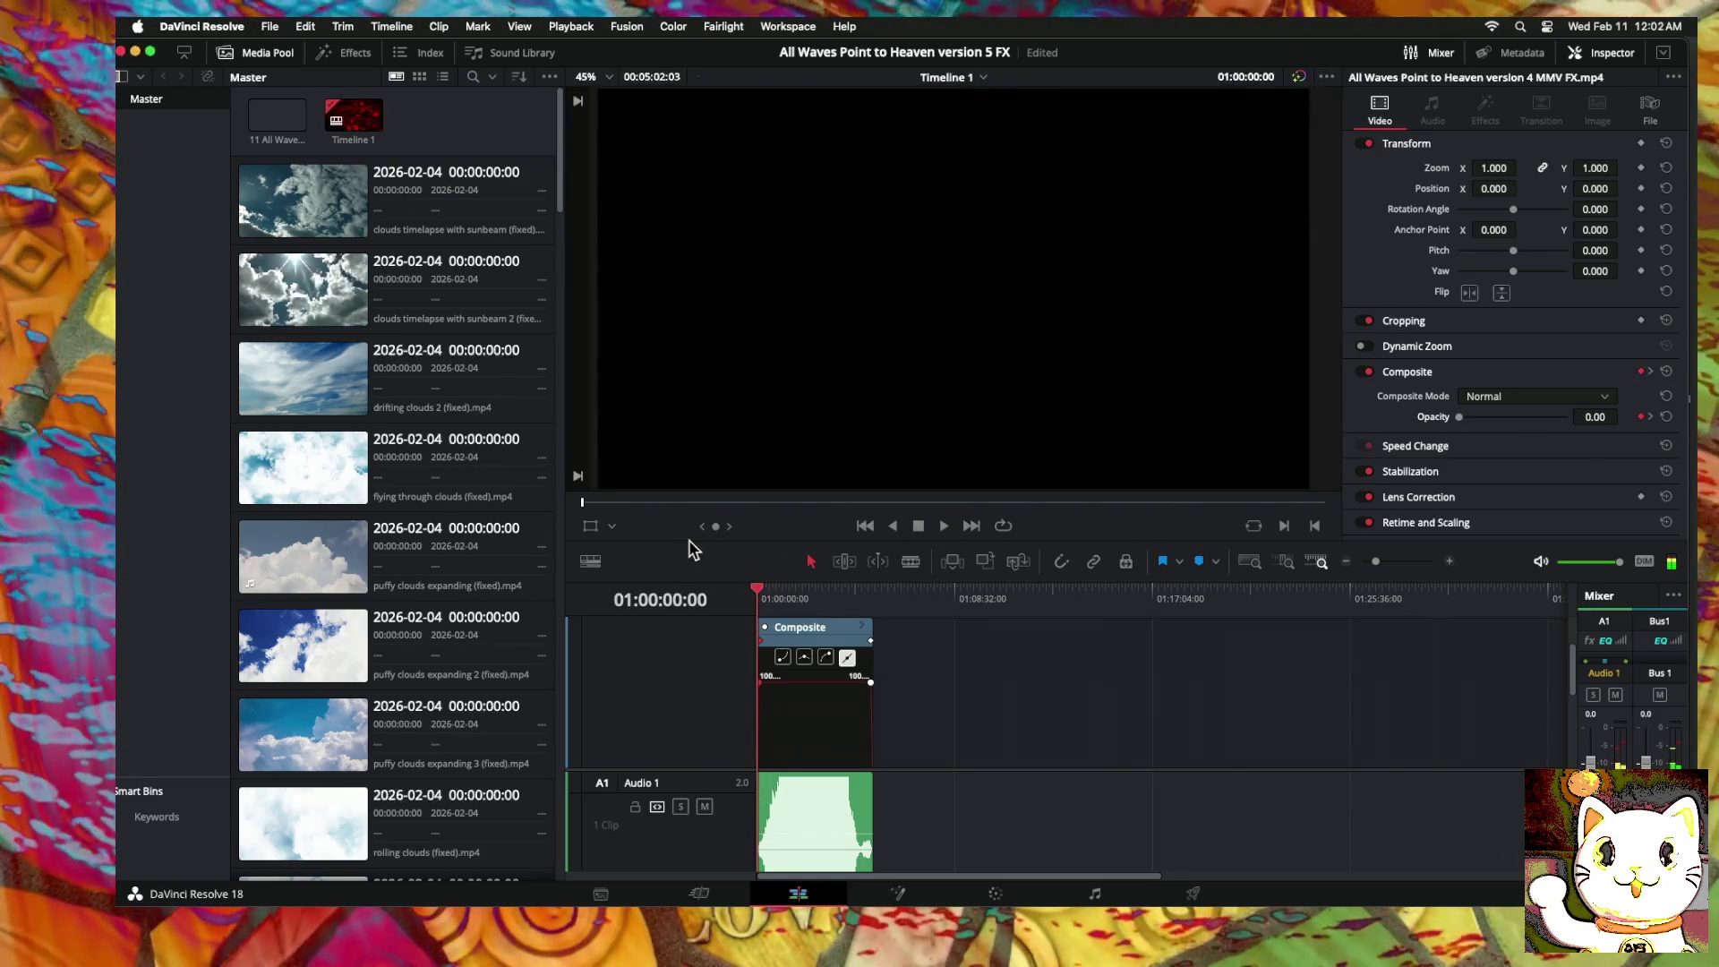
click(908, 598)
key(Home)
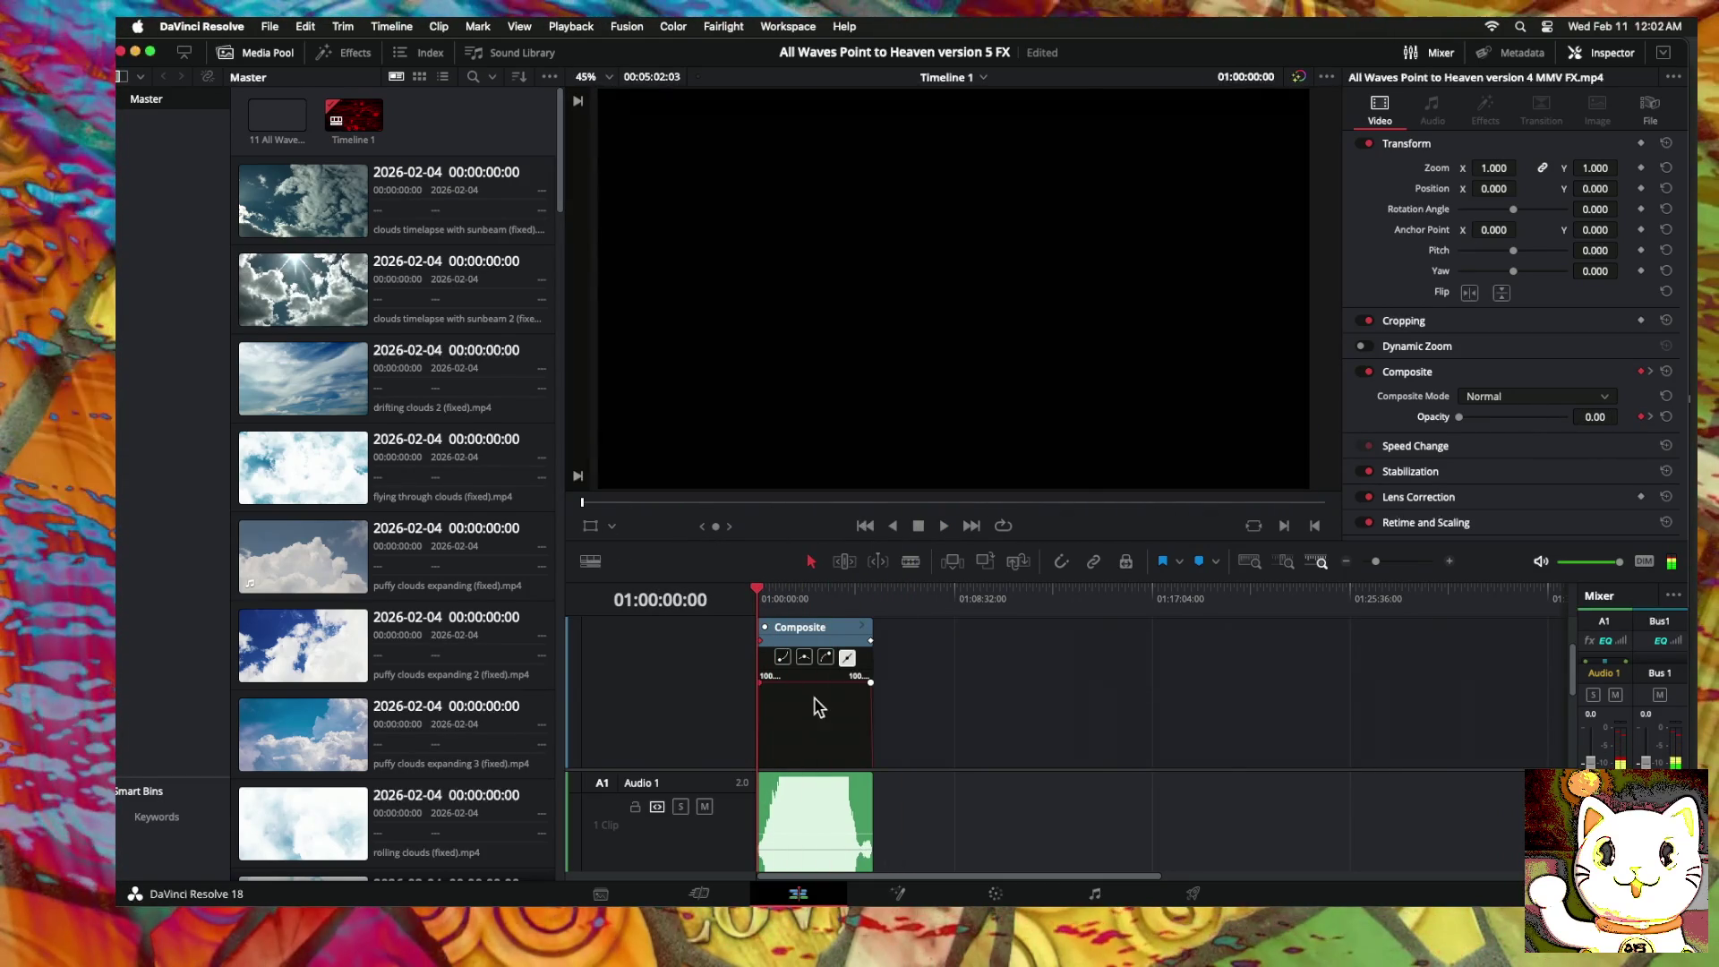
scroll(817, 707, up, 2)
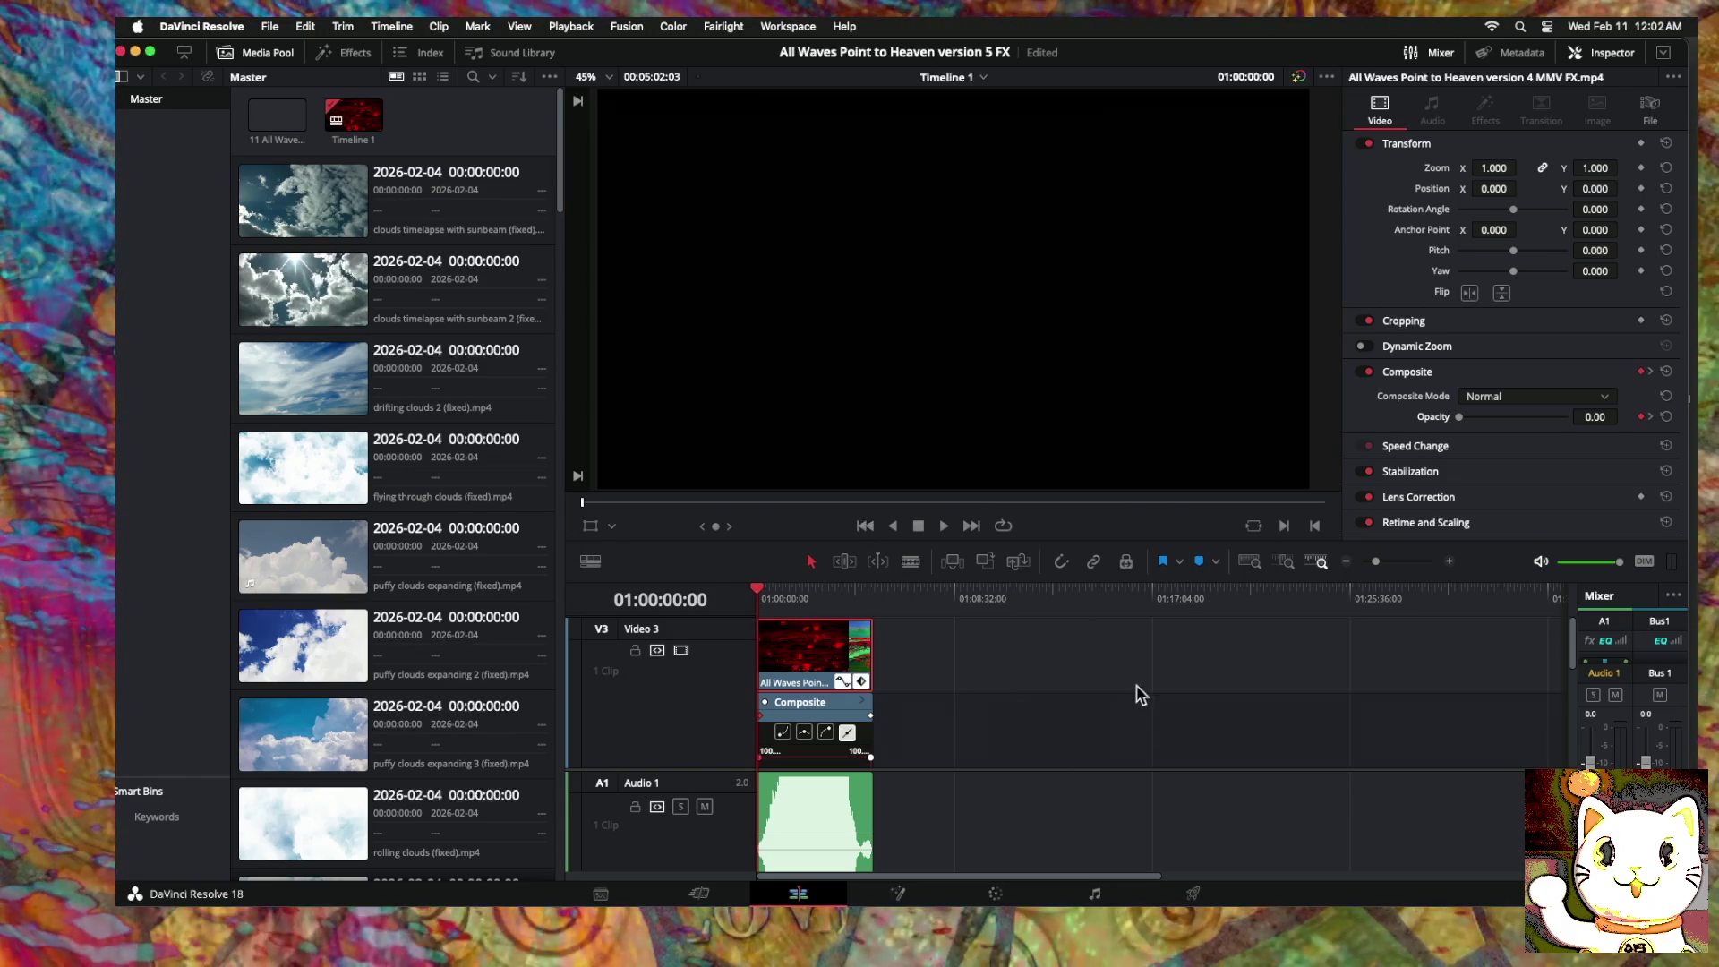
scroll(877, 692, down, 2)
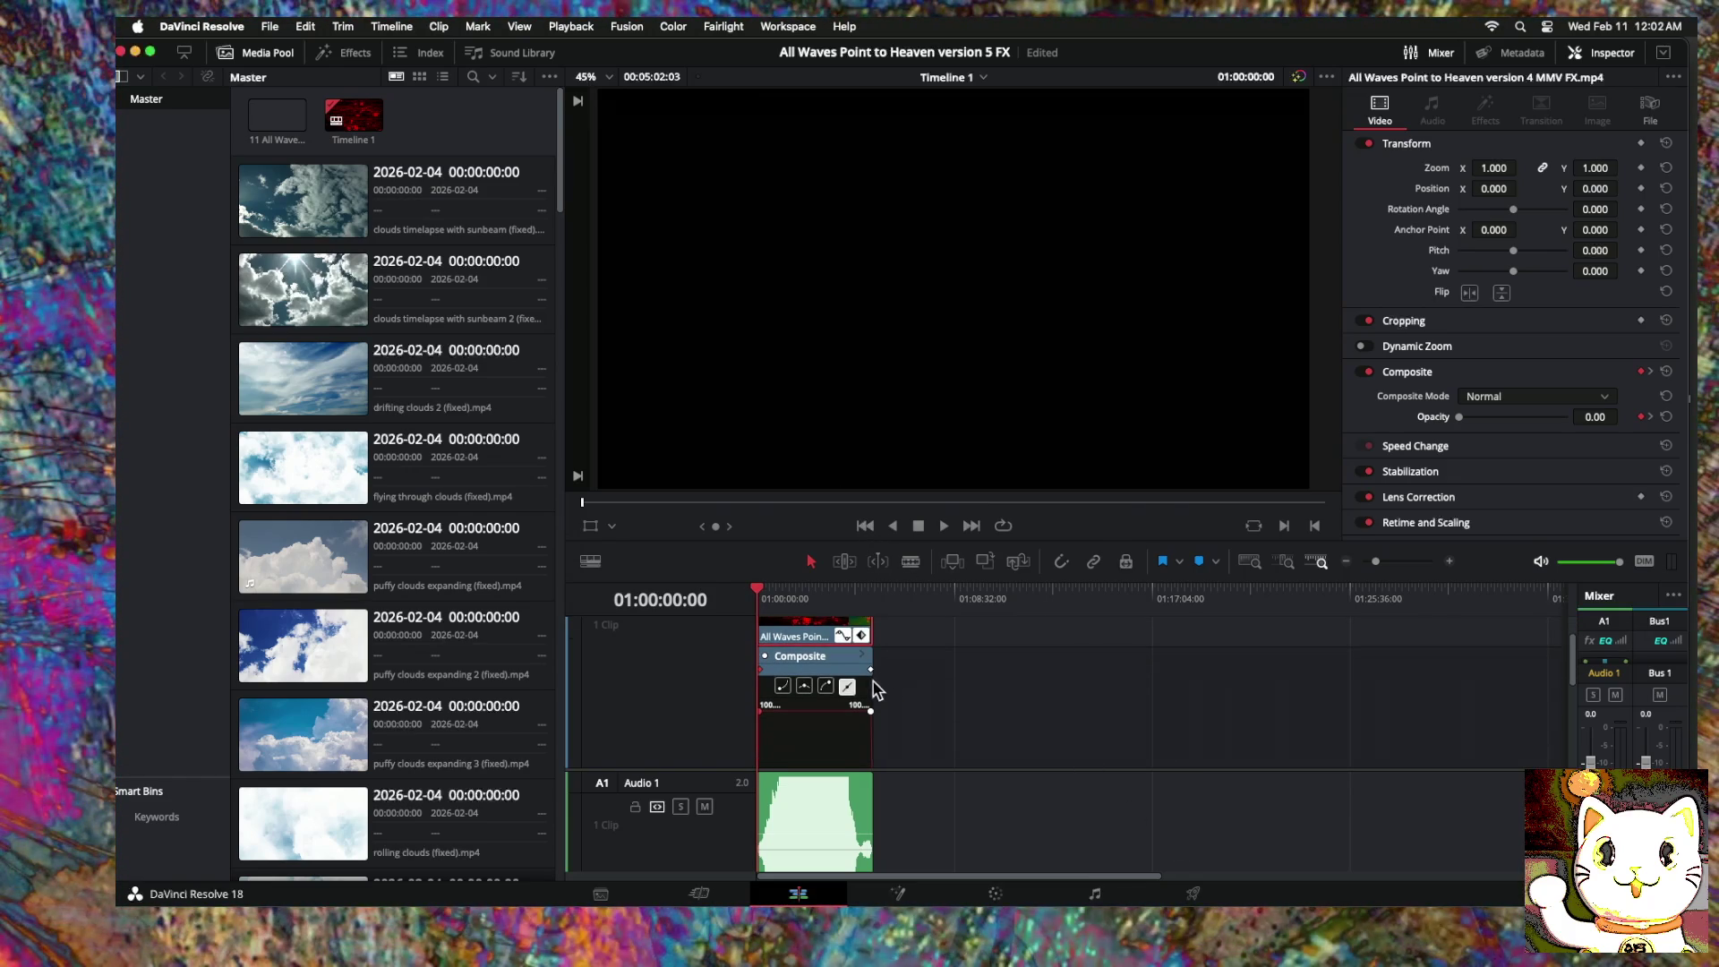
scroll(867, 672, down, 3)
scroll(859, 652, up, 5)
click(844, 684)
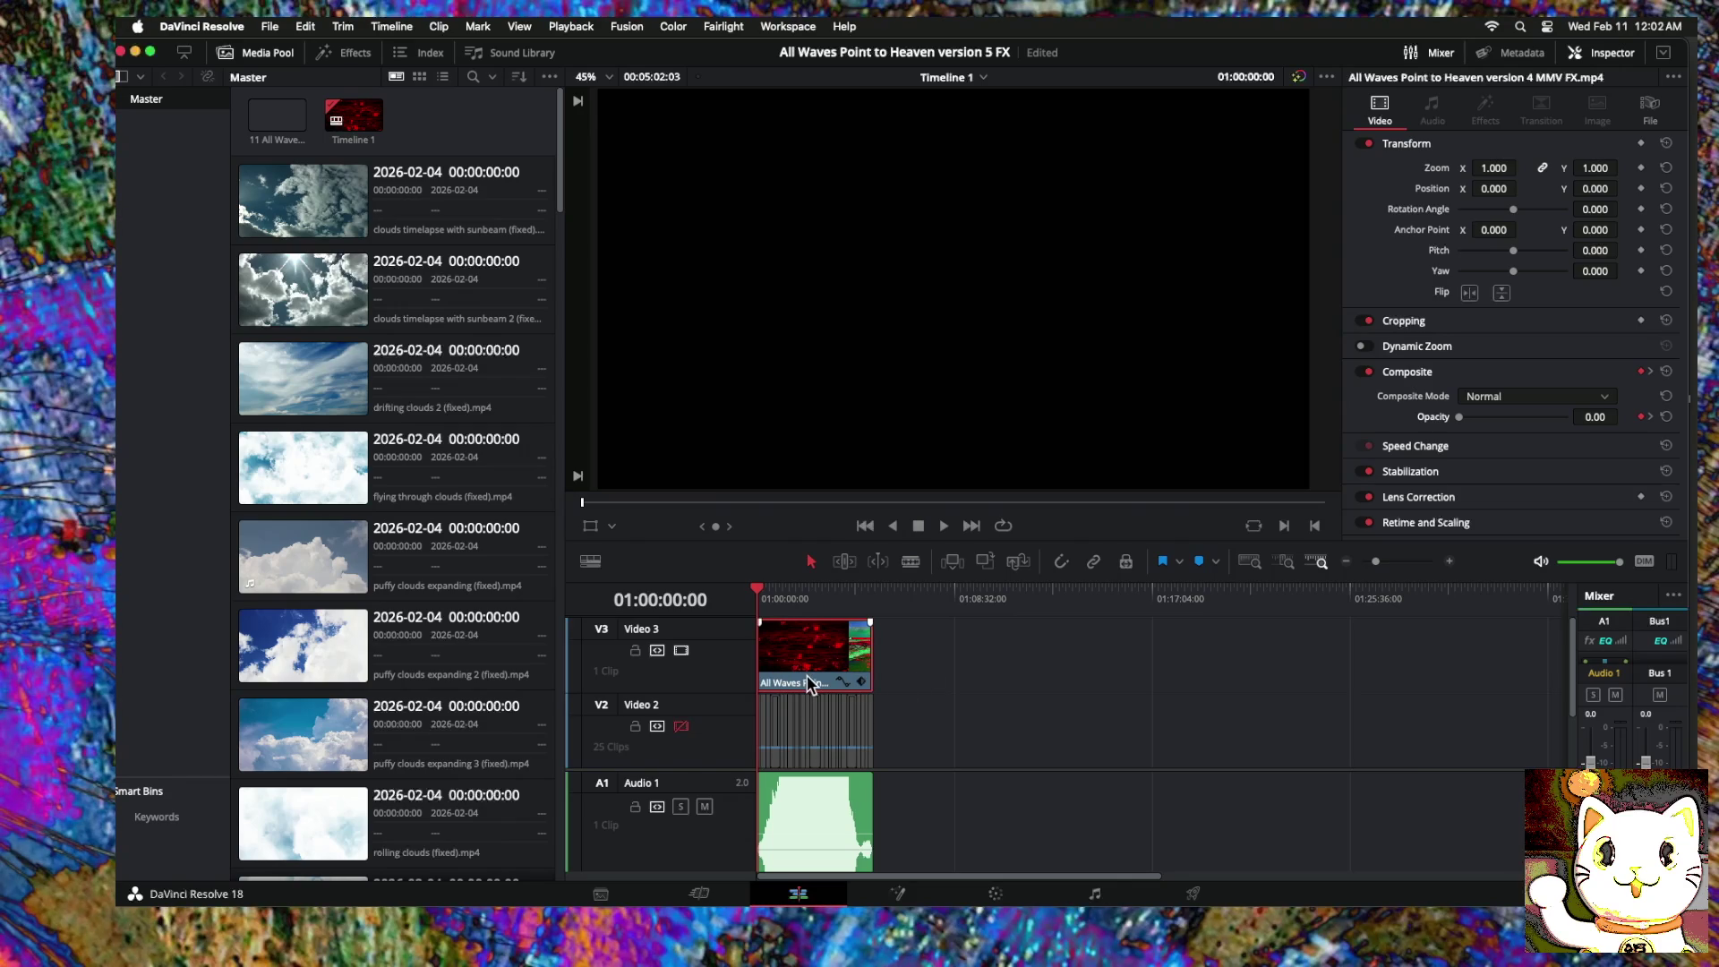
click(1192, 894)
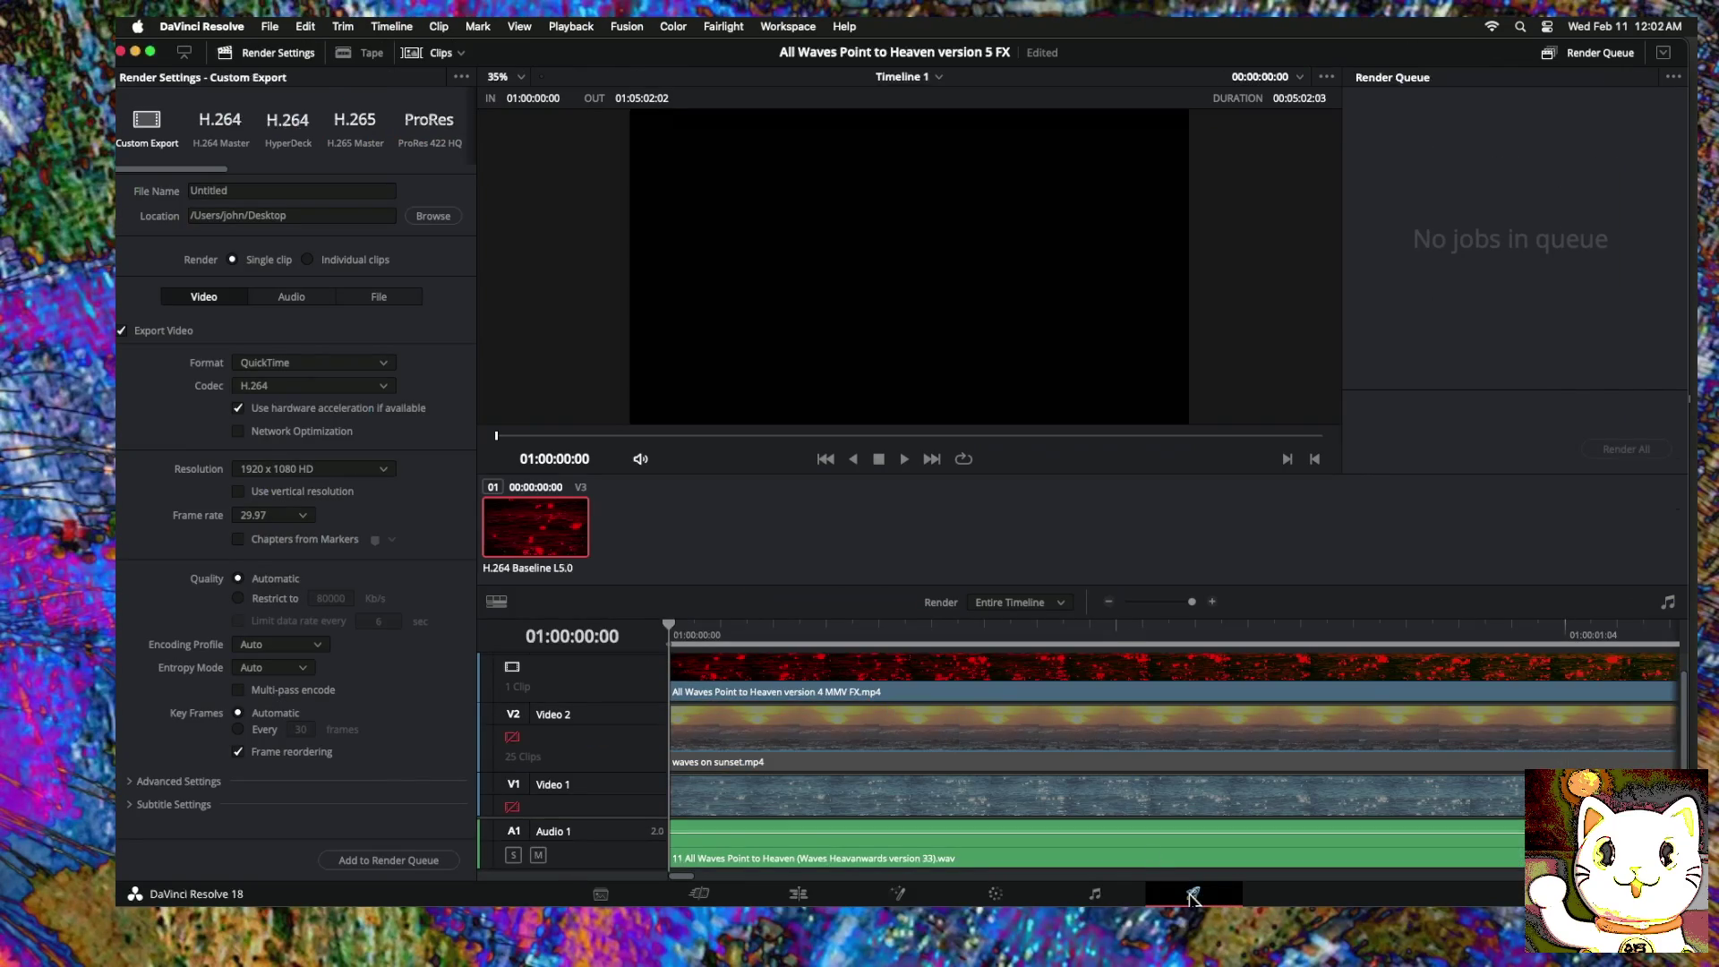
click(244, 191)
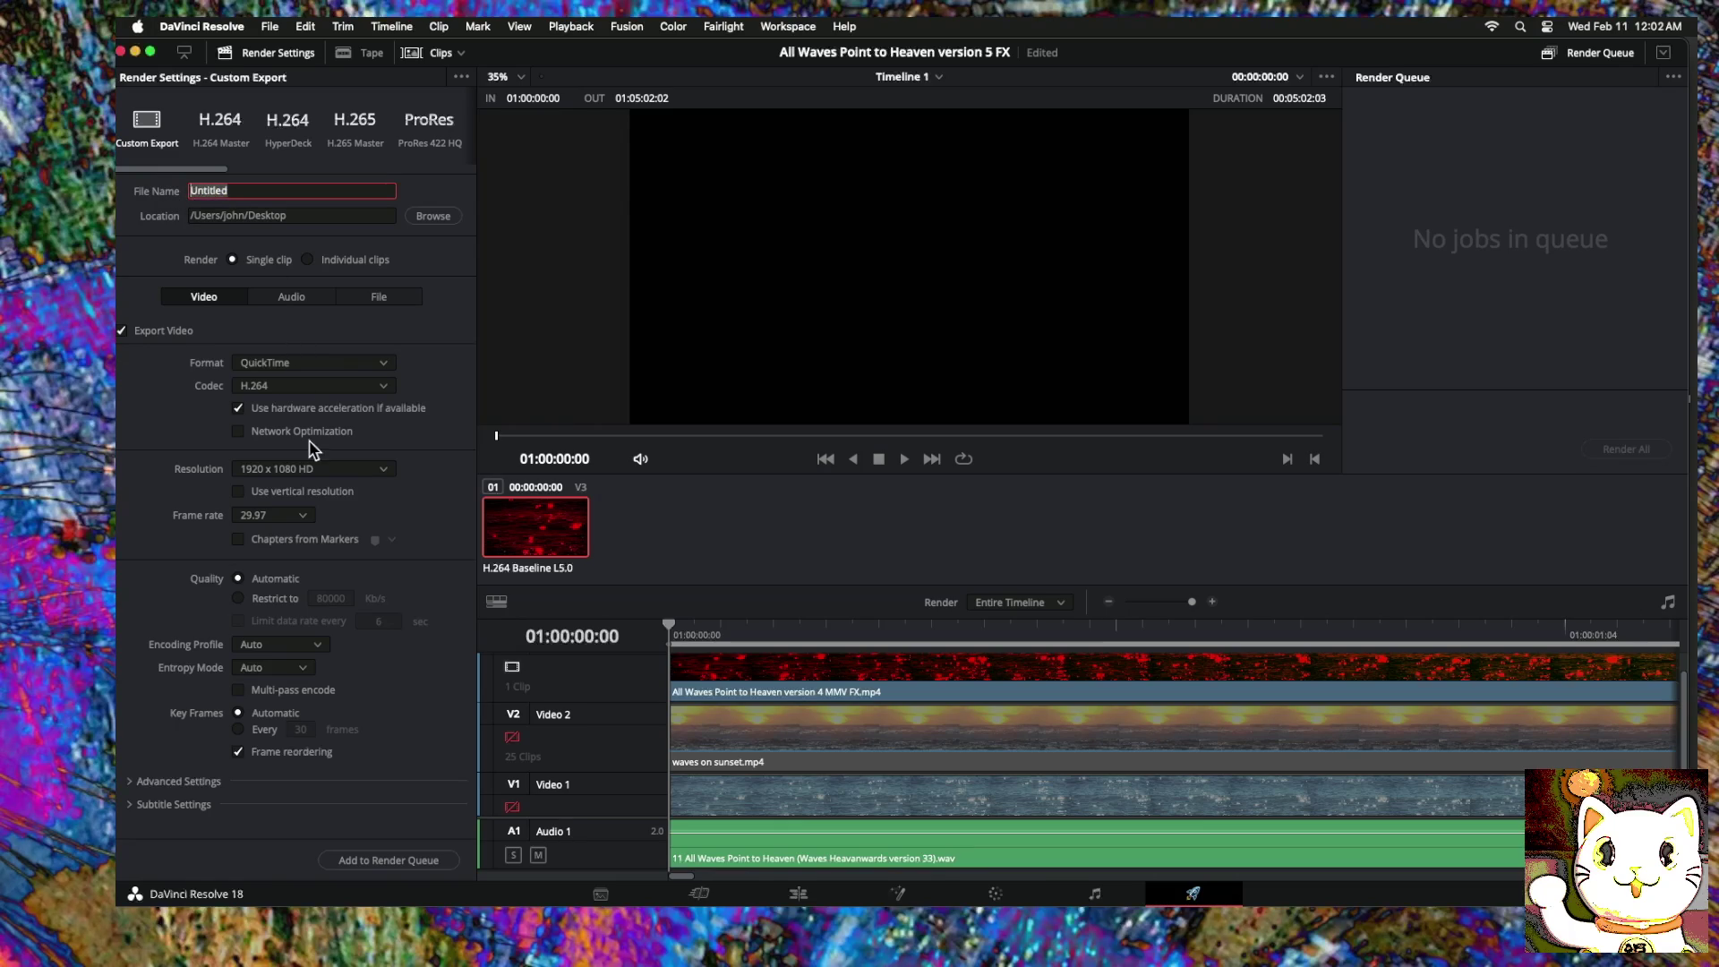
click(432, 217)
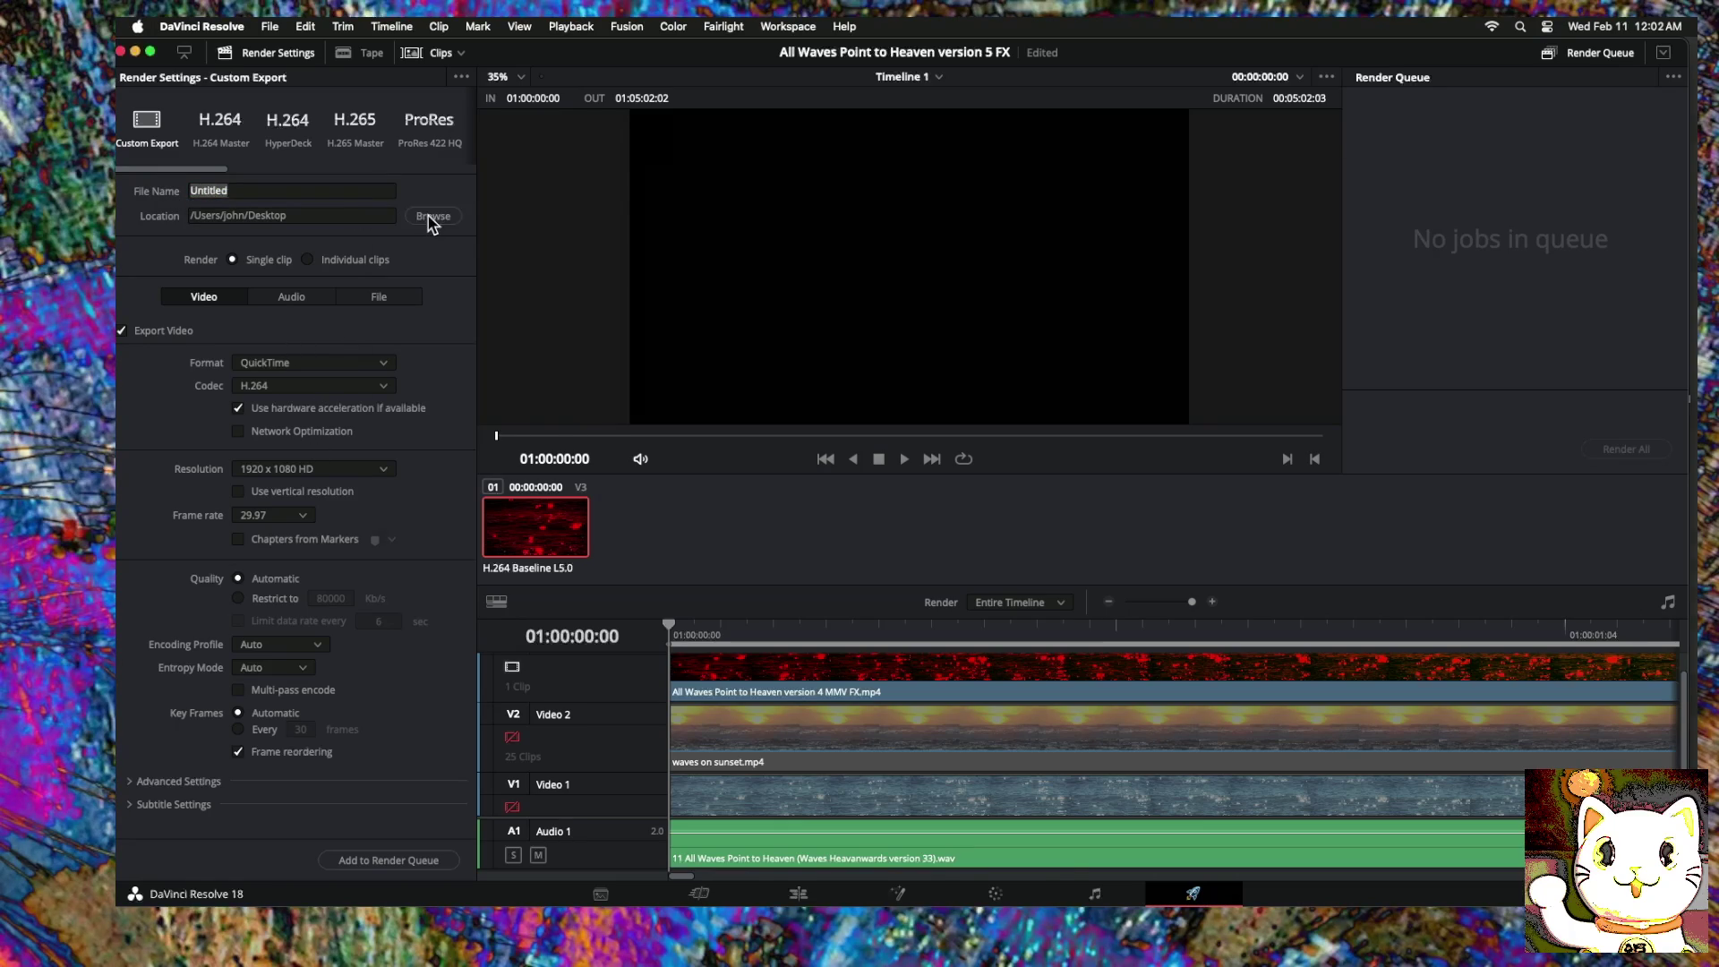
click(582, 318)
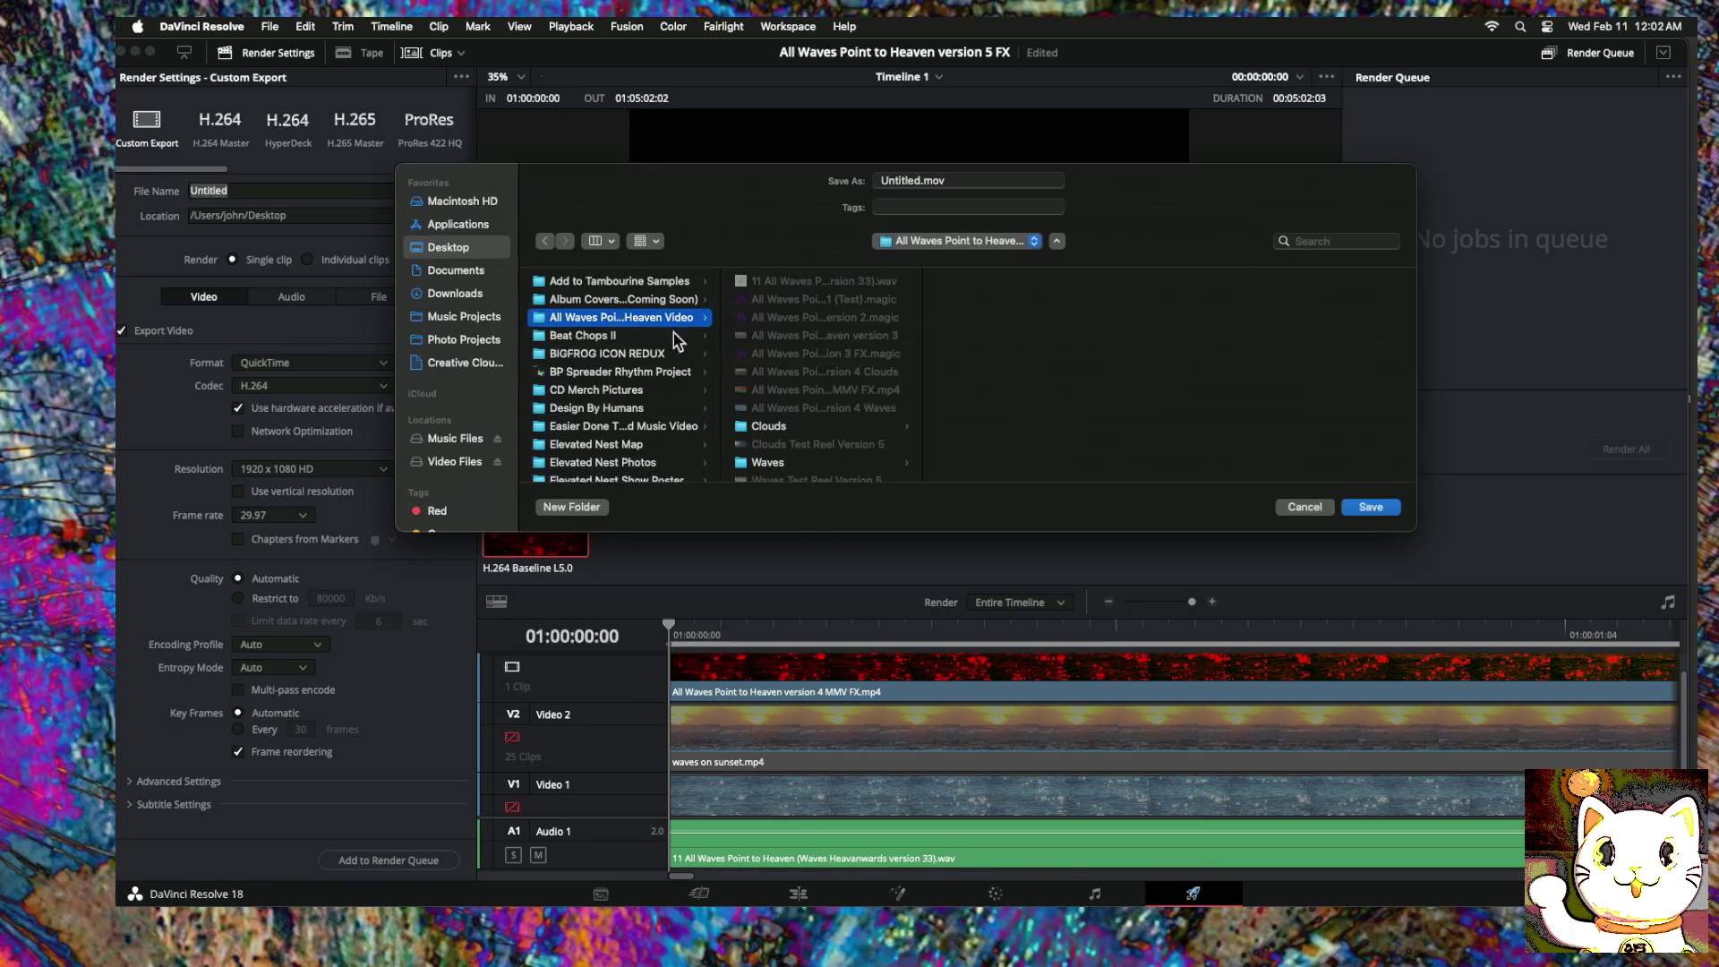
click(809, 393)
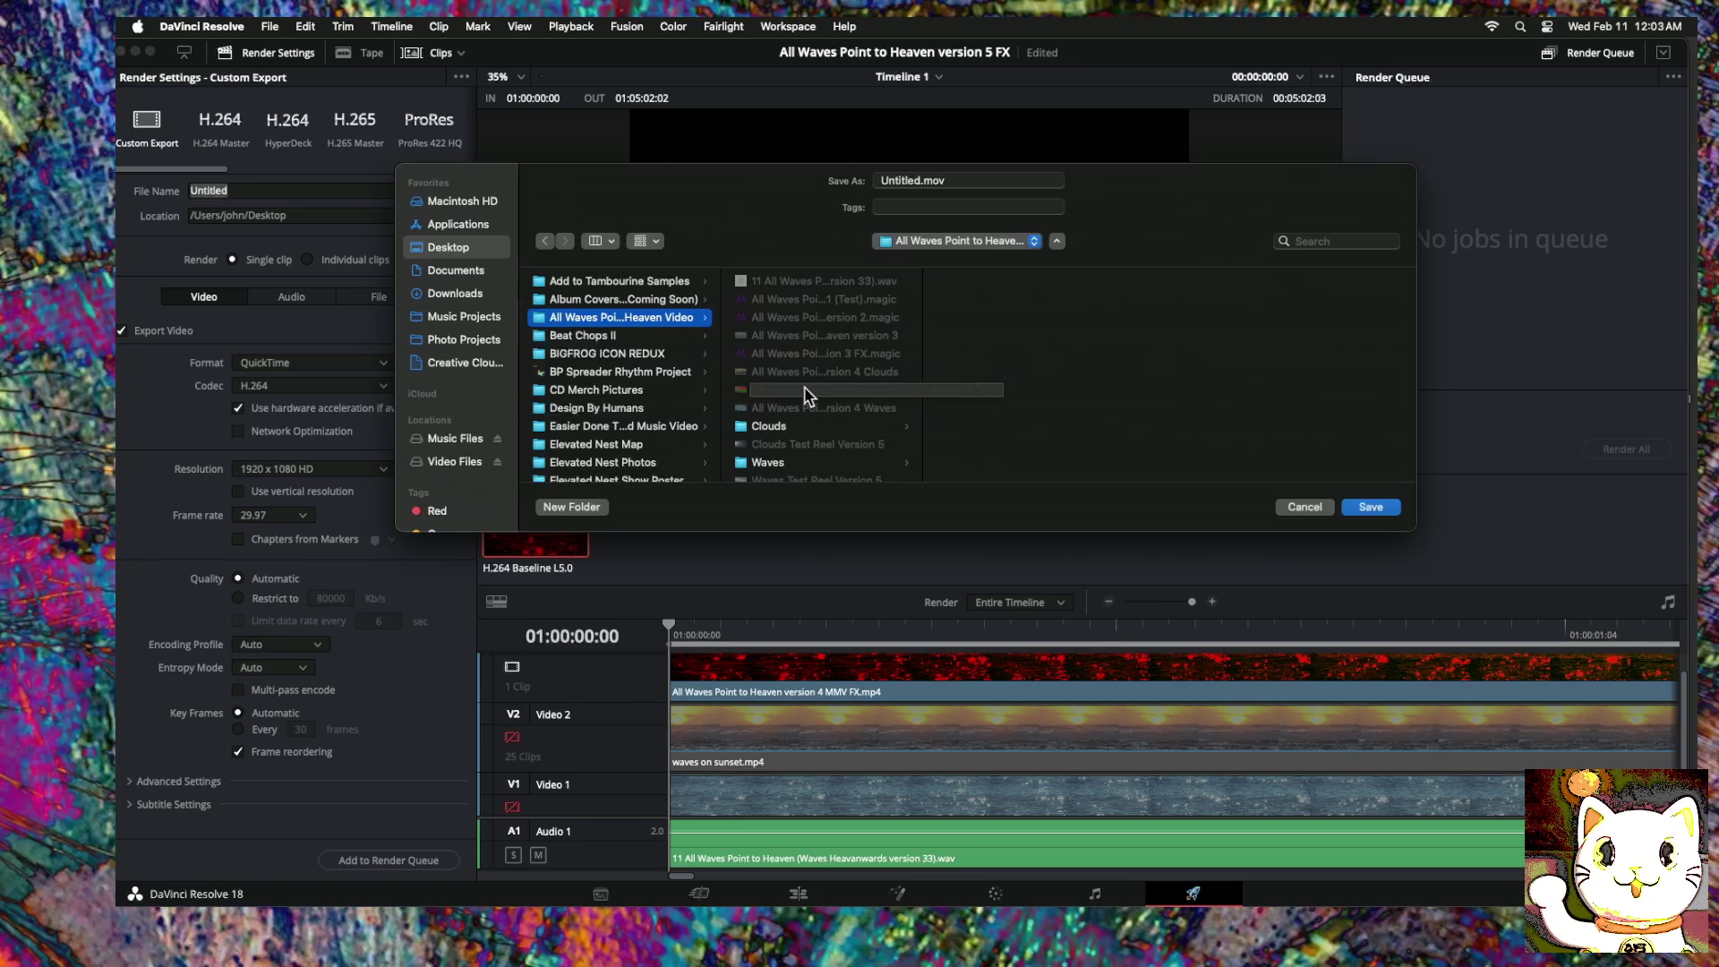
click(809, 394)
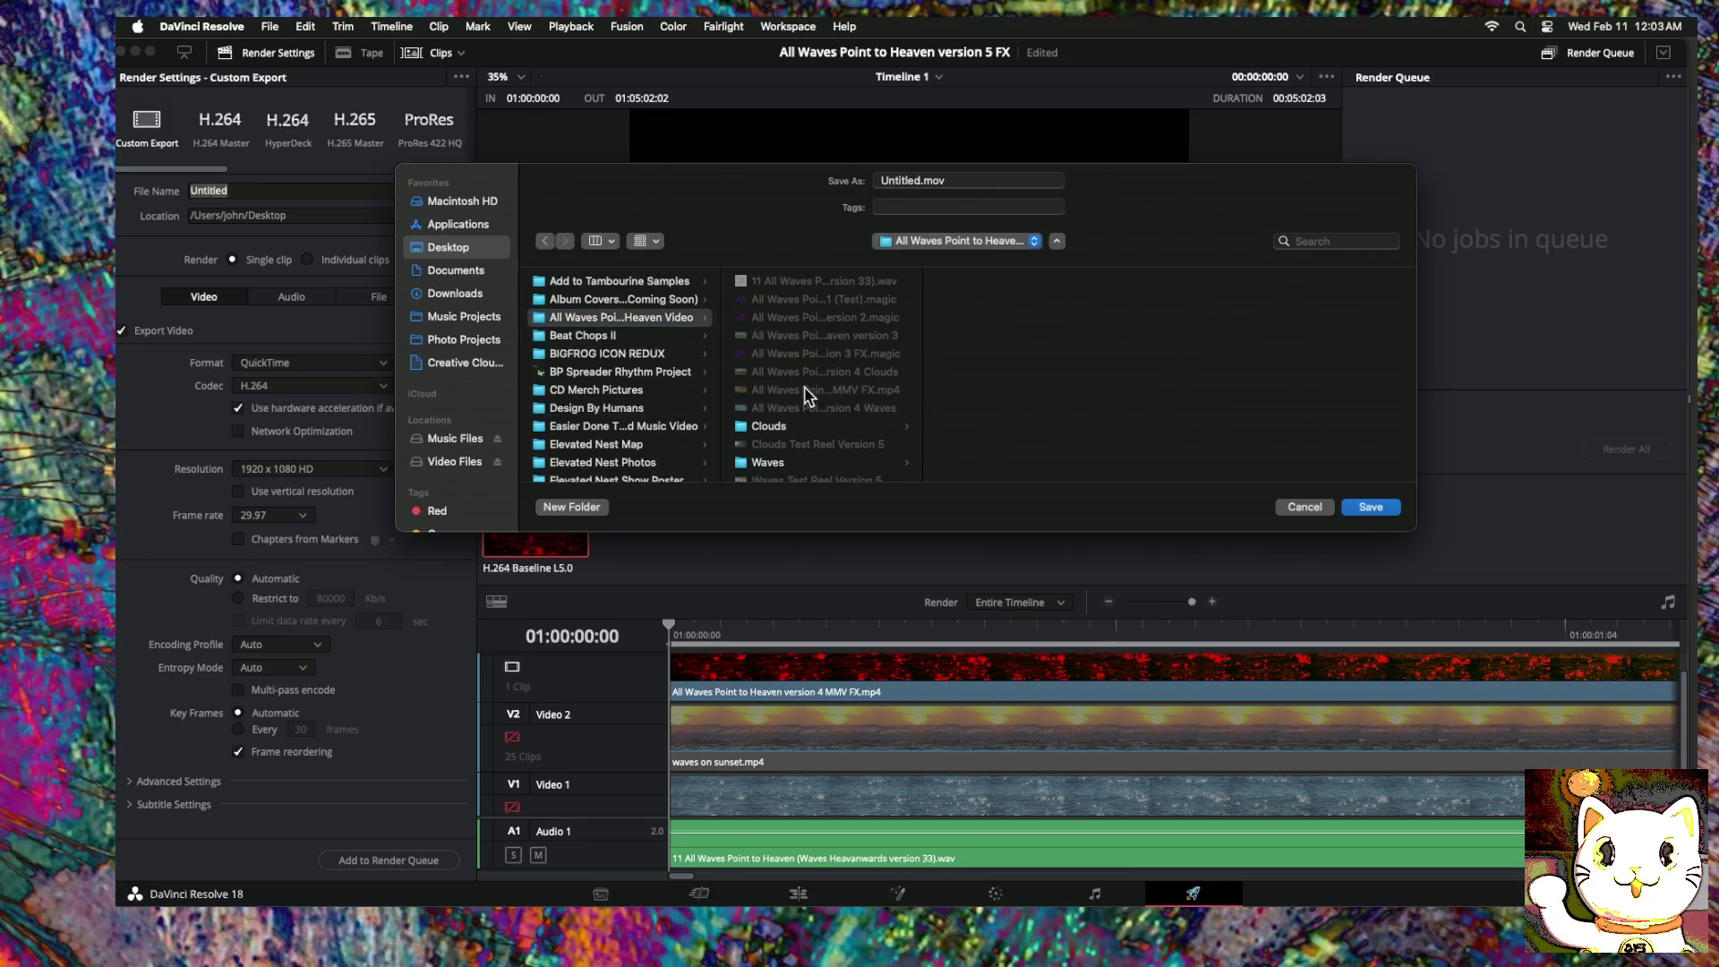
click(1053, 180)
text(MMV FX)
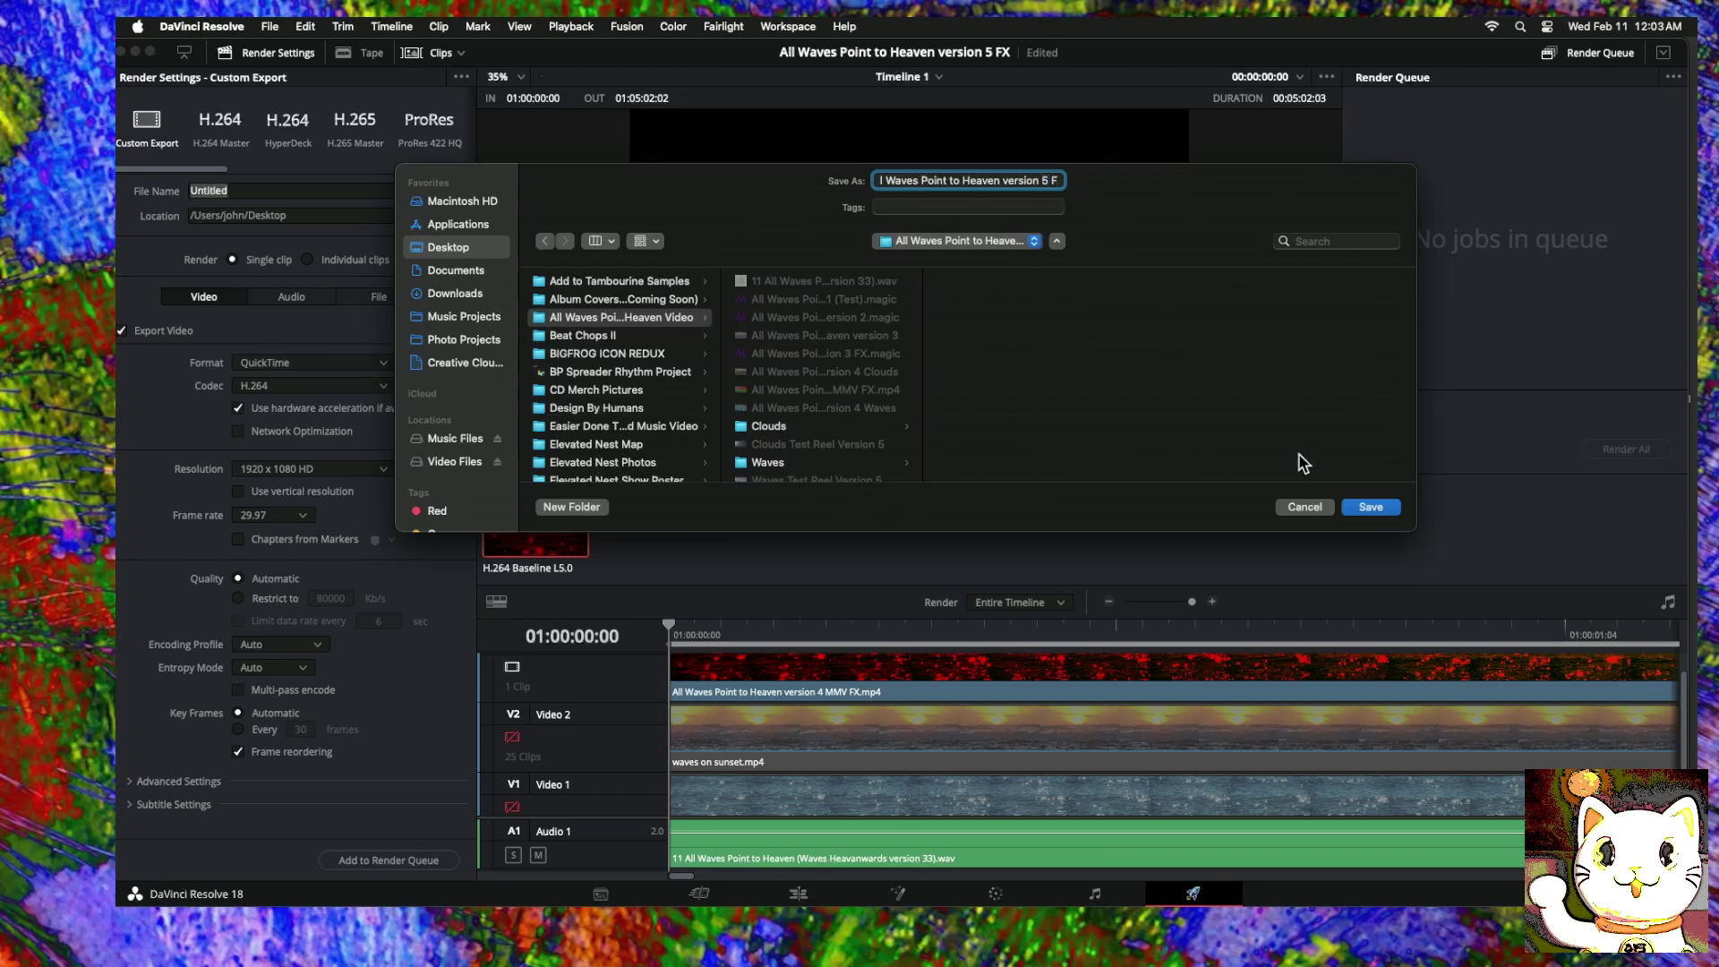
click(1371, 507)
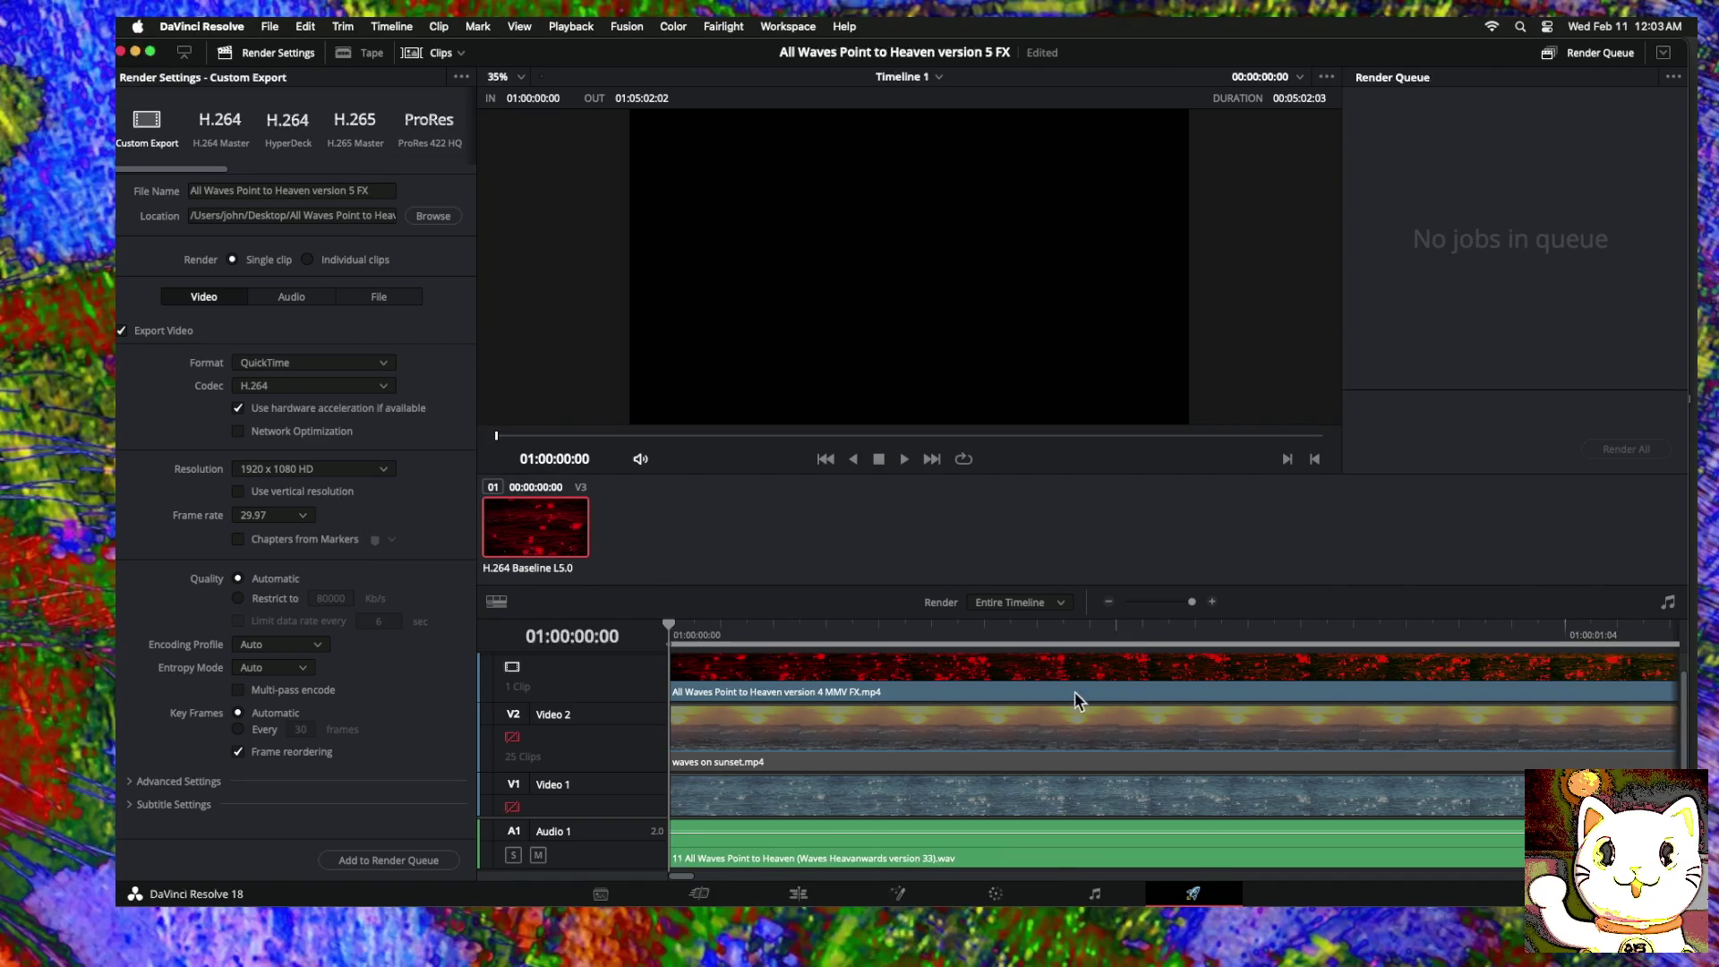
click(797, 893)
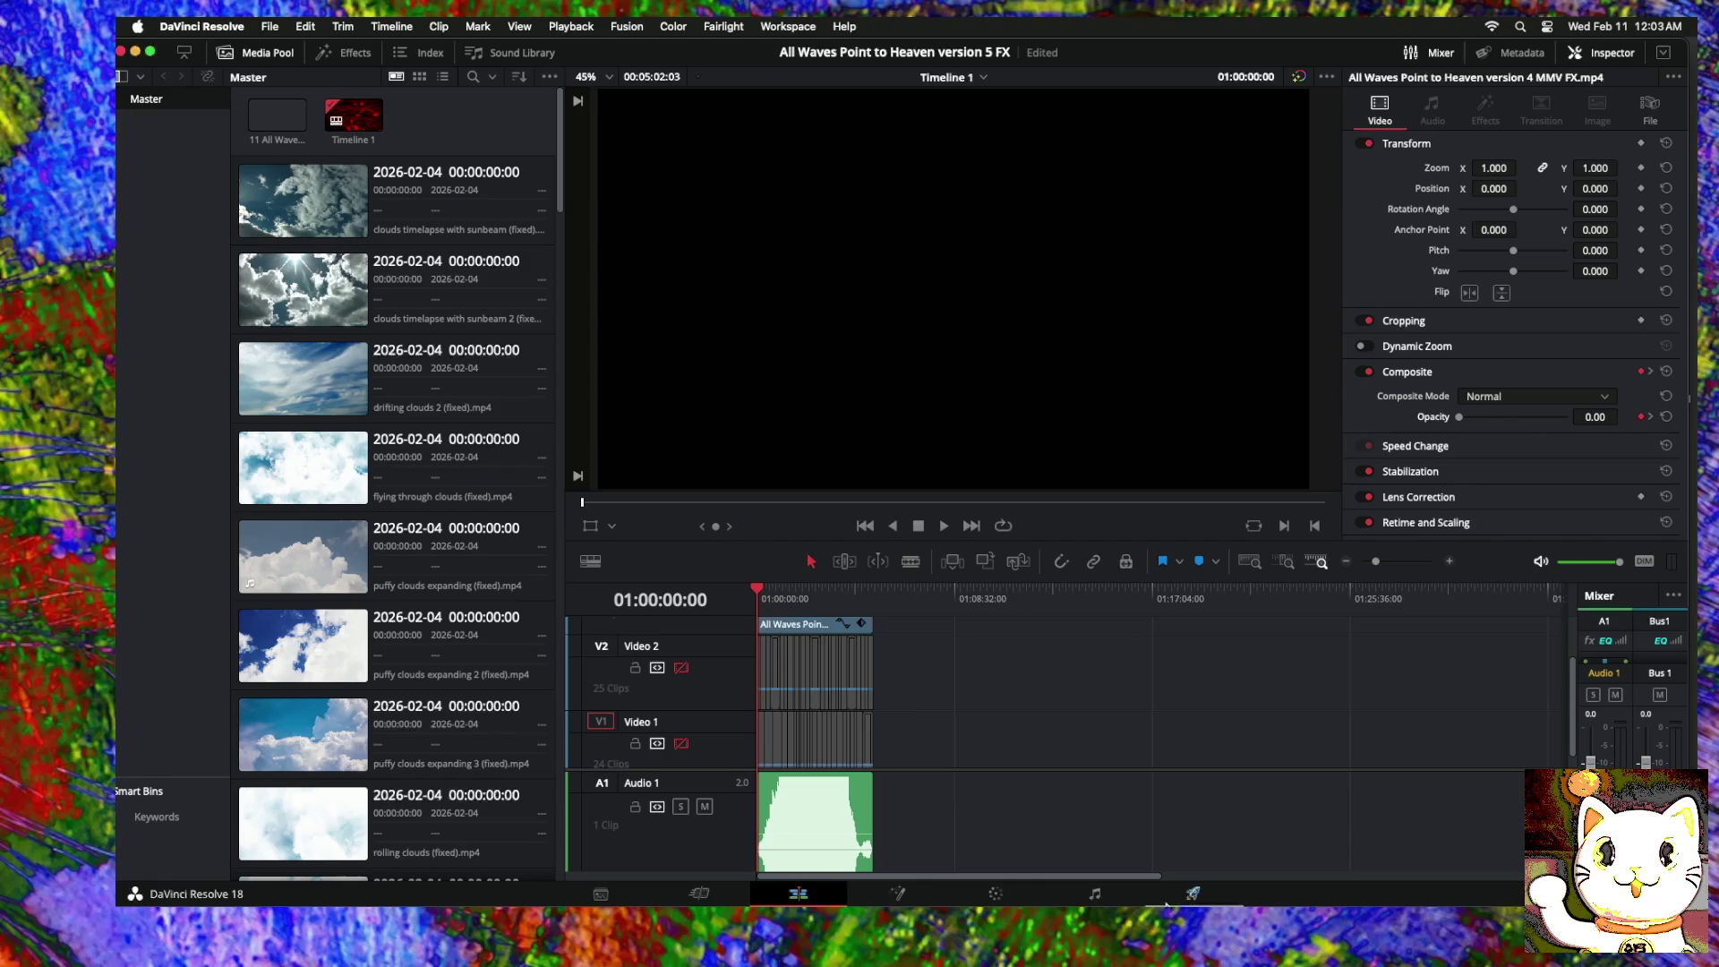
click(1195, 894)
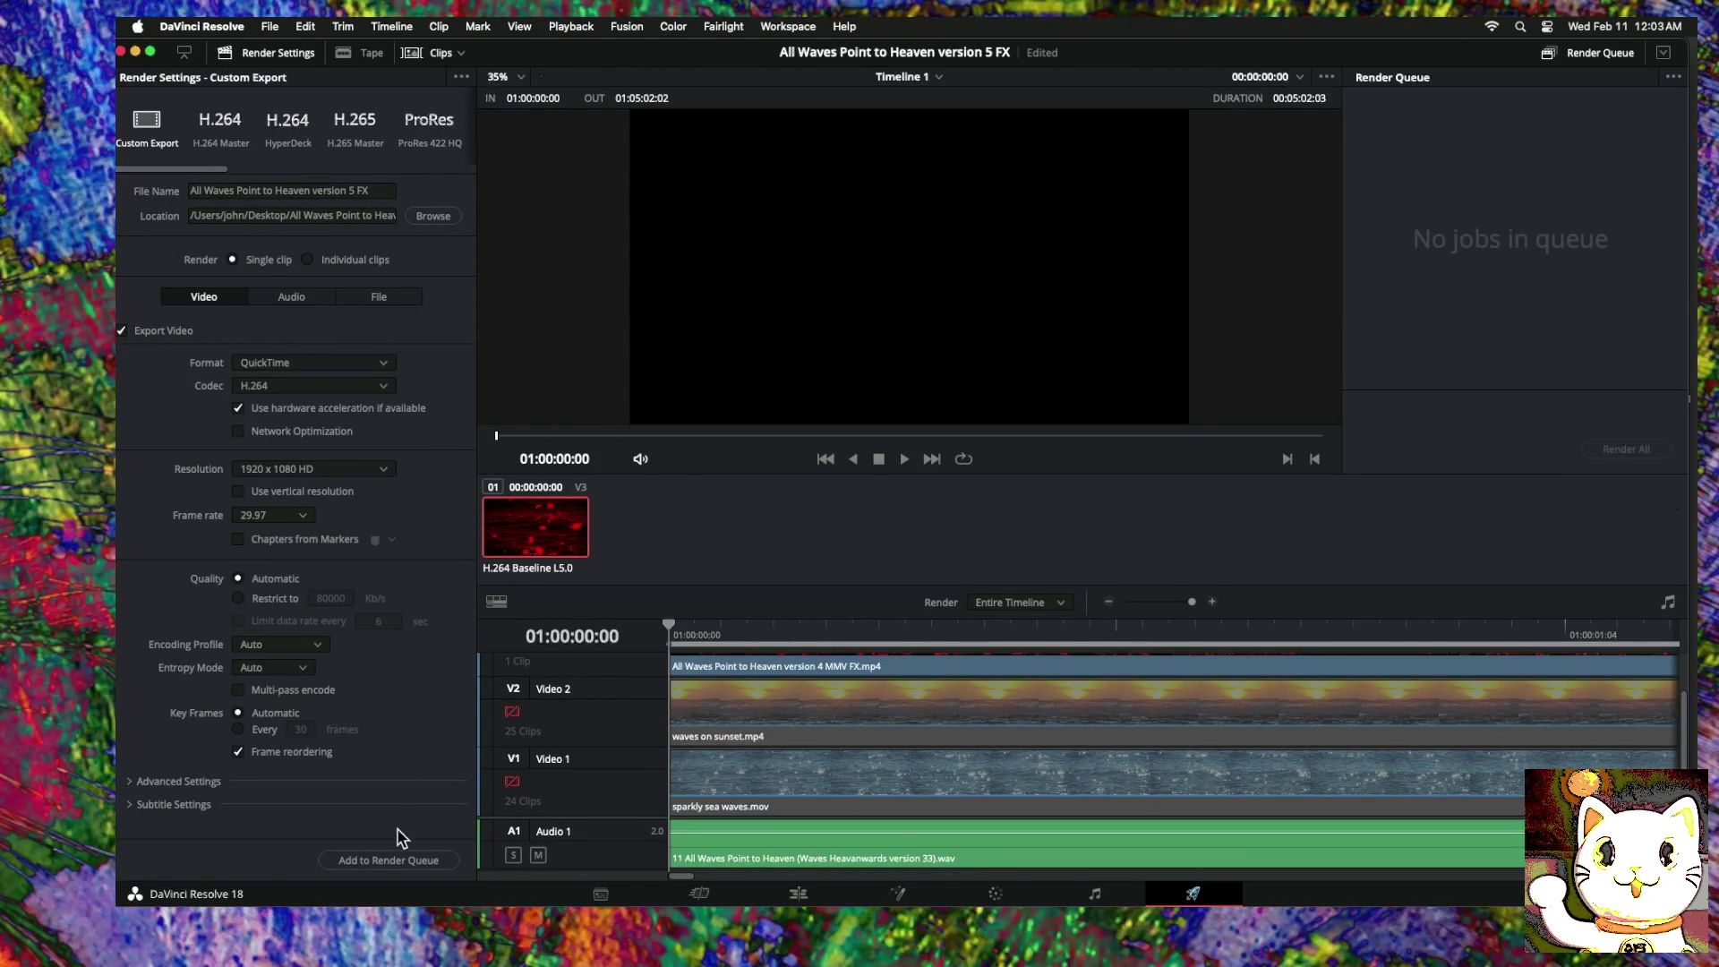
Step: Queue and render the timeline as the QuickTime H.264 movie, then minimize Resolve
click(394, 860)
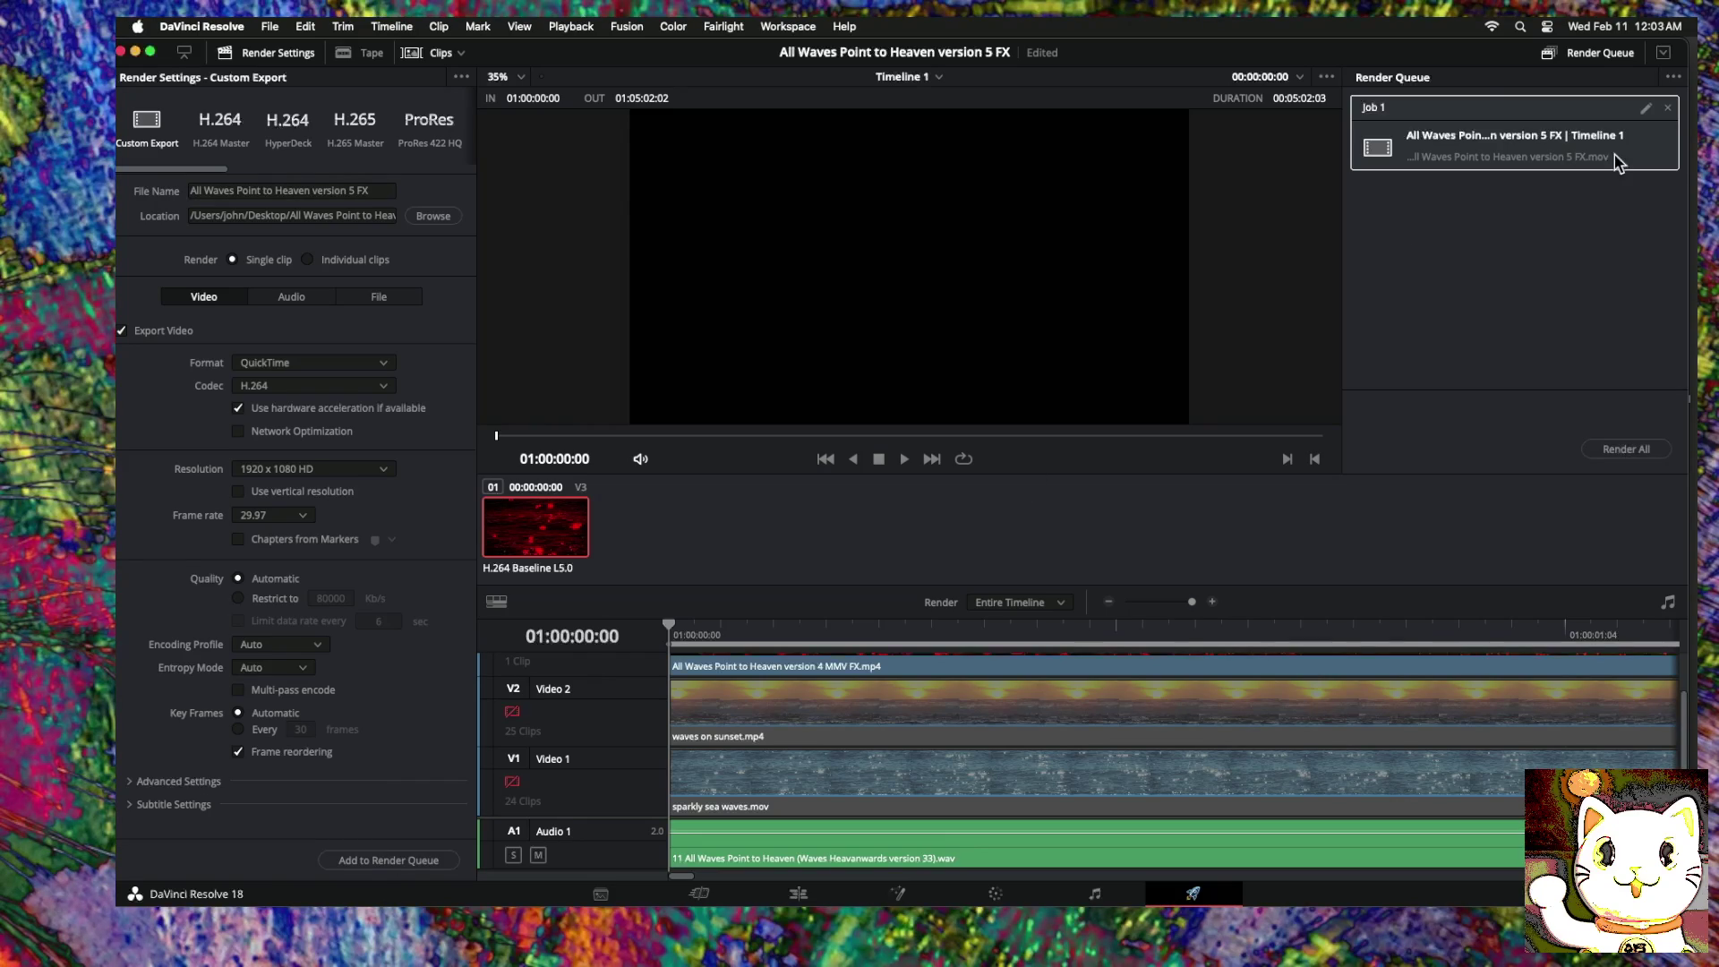
click(1626, 450)
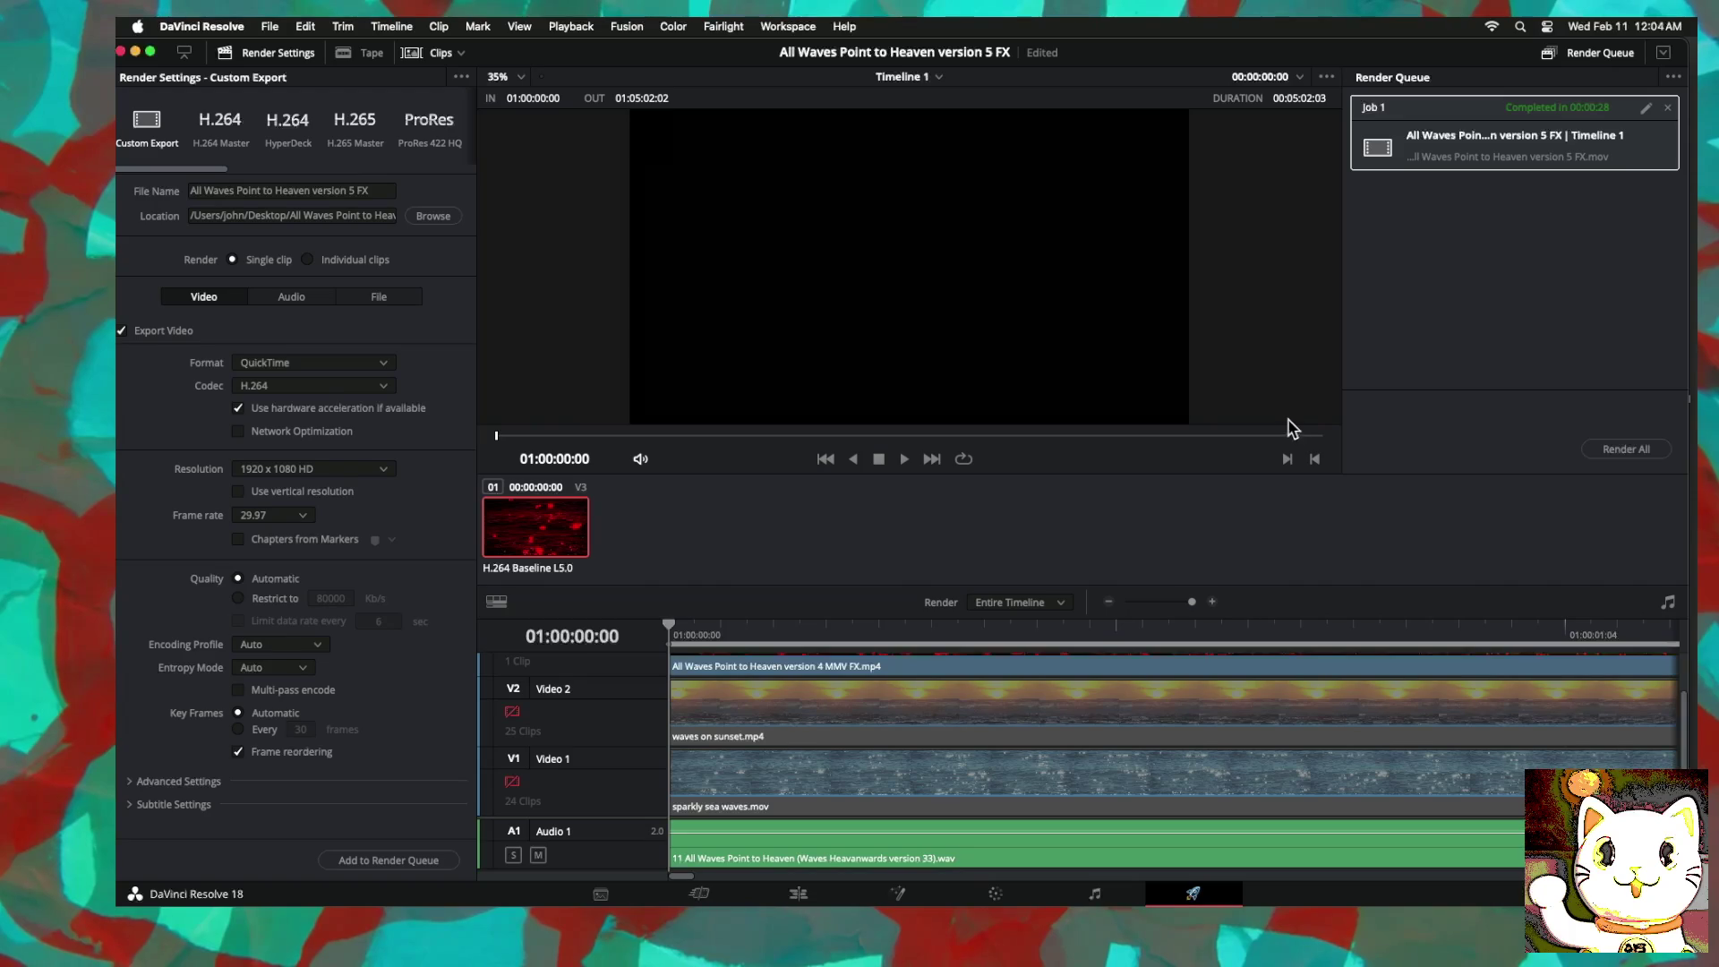
click(135, 51)
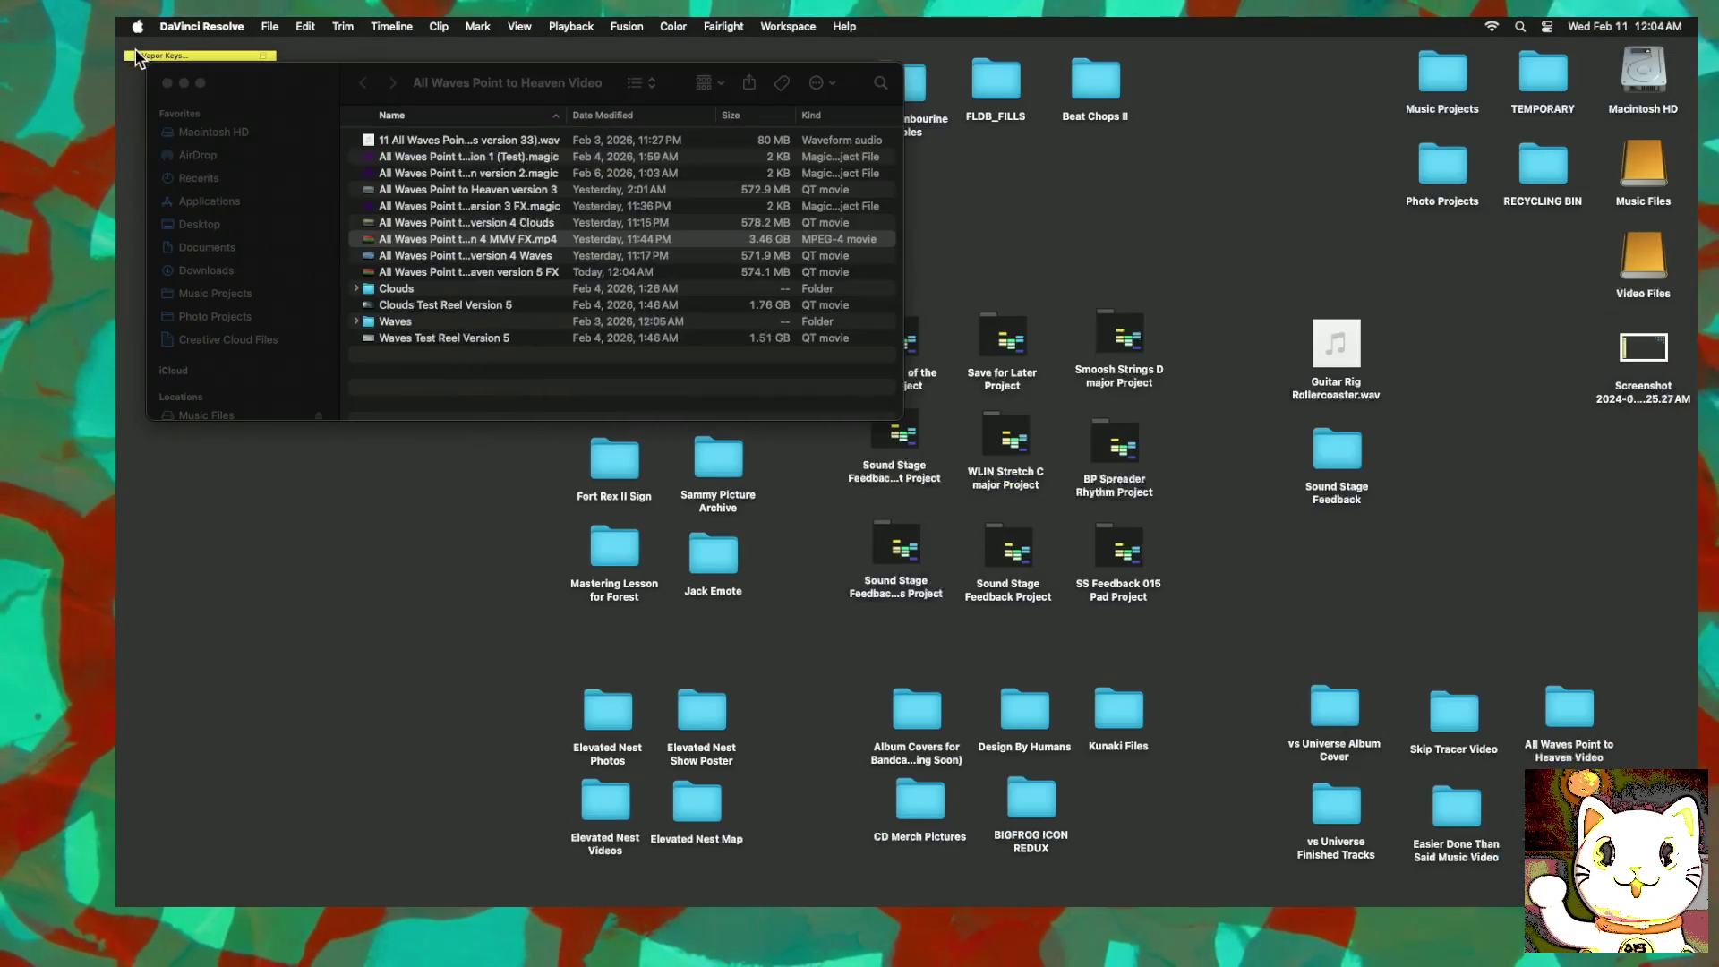
Step: Open All Waves Point to Heaven version 5 FX.mov in VLC and play it full screen
click(498, 277)
click(500, 273)
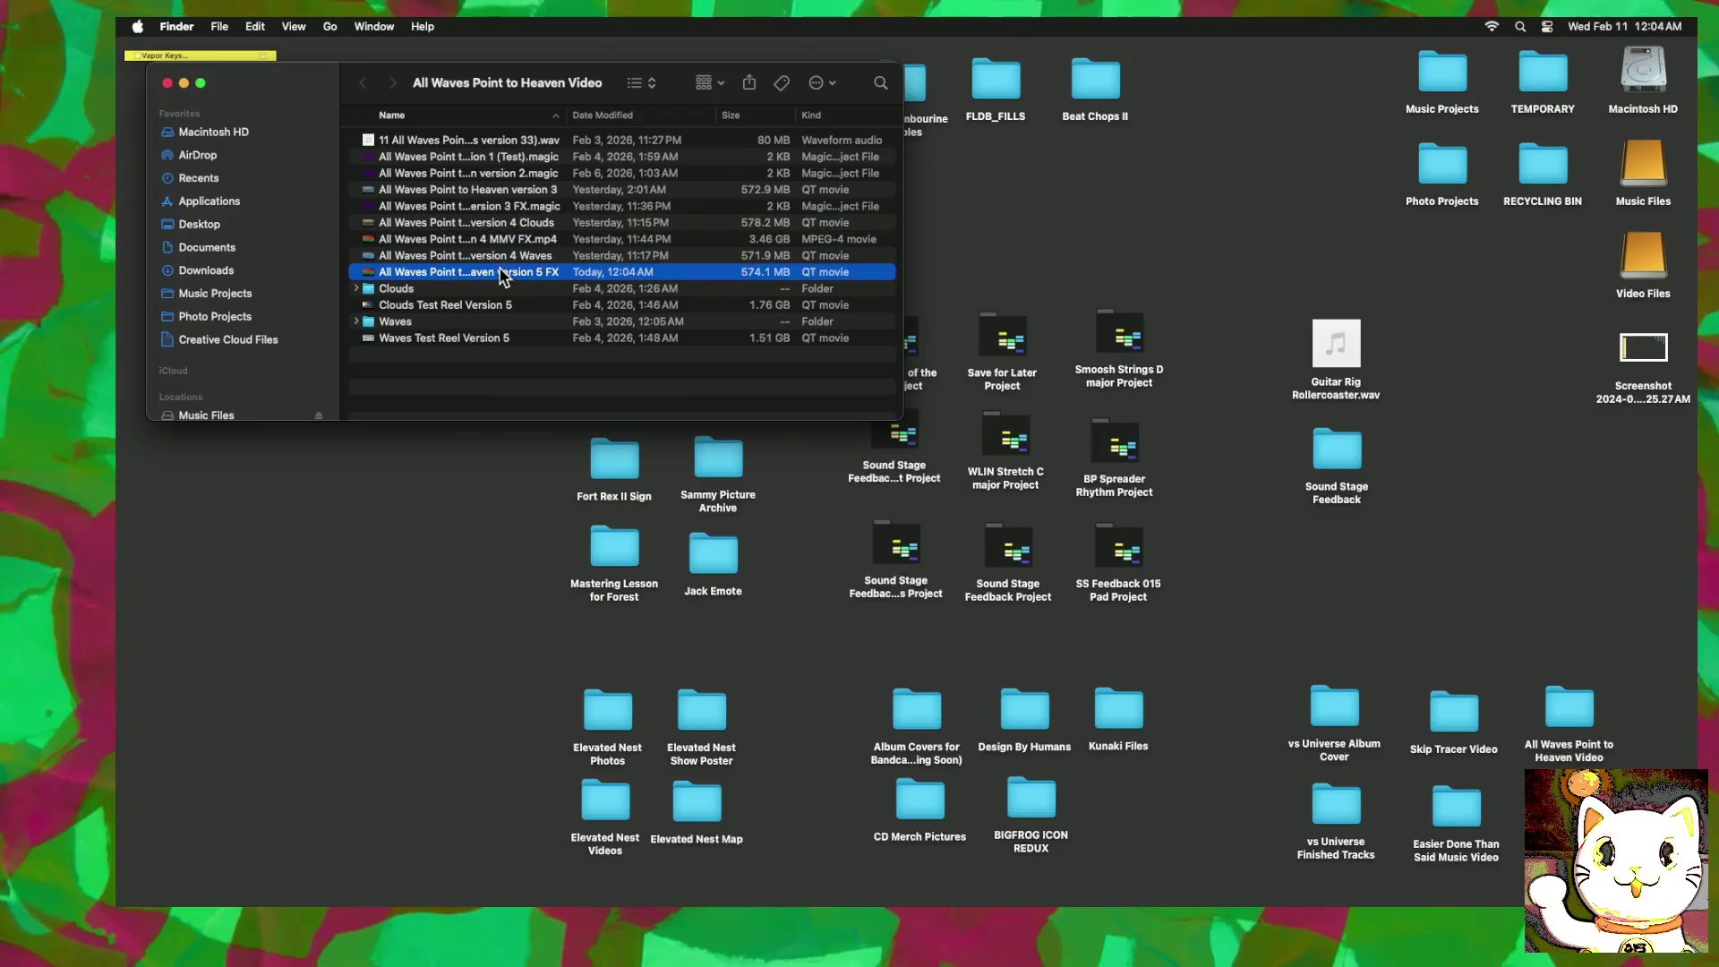
right_click(499, 273)
mouse_move(564, 298)
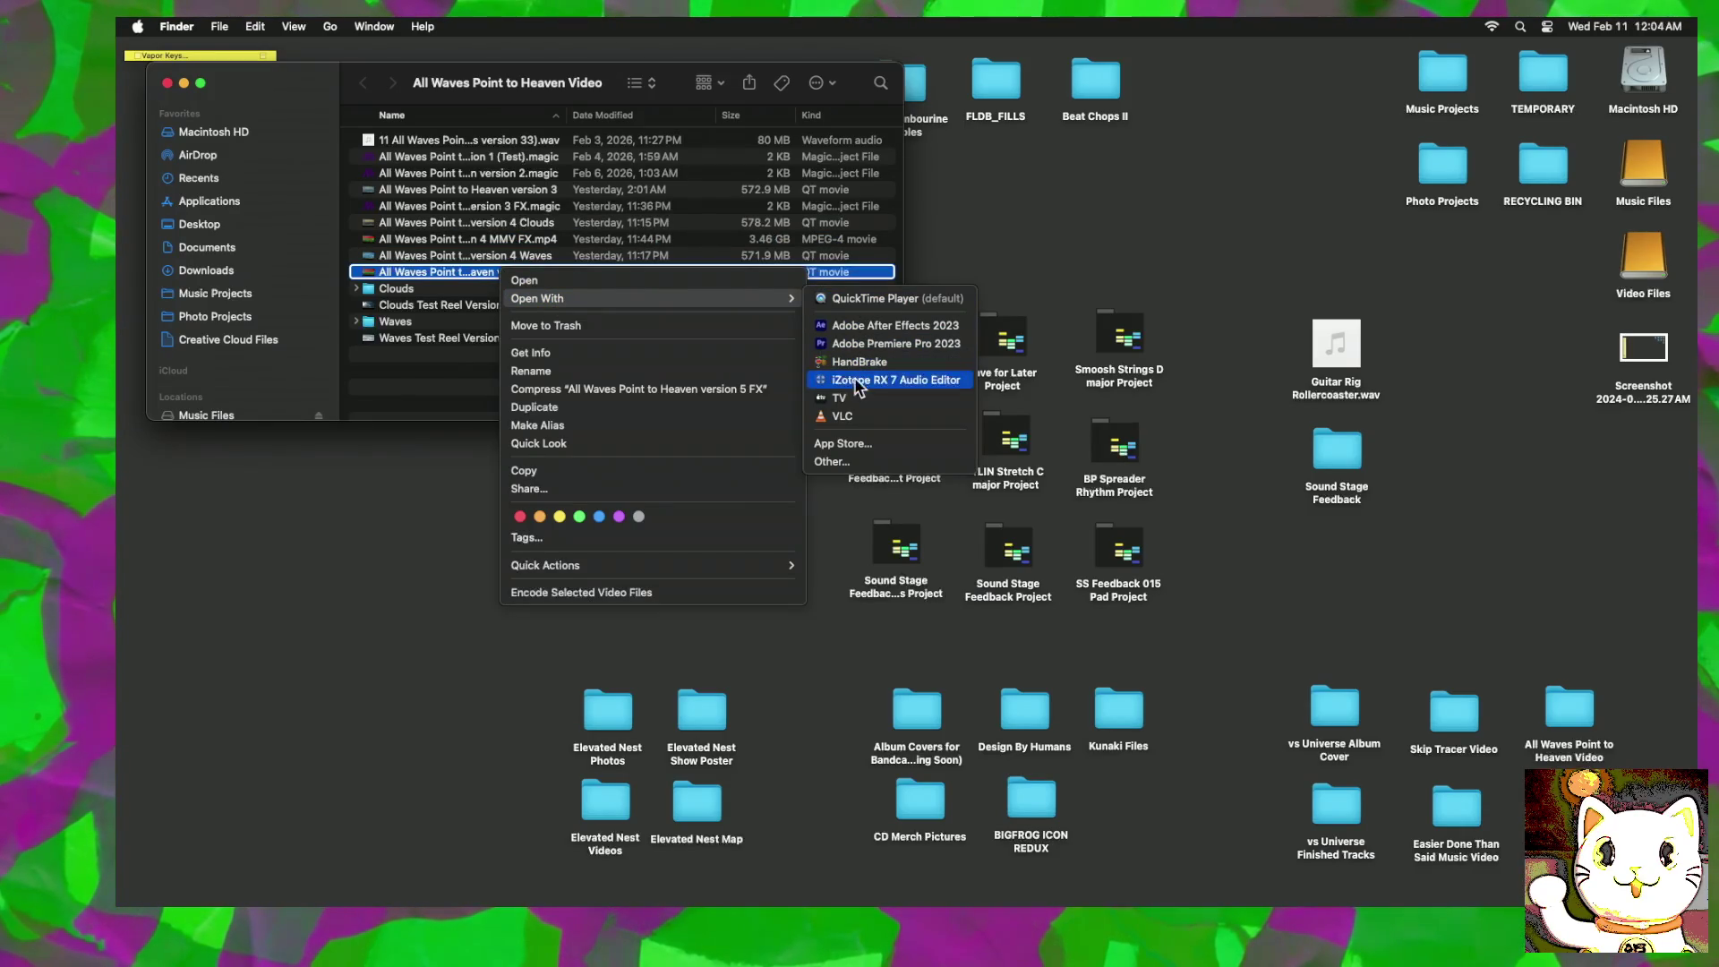
click(849, 415)
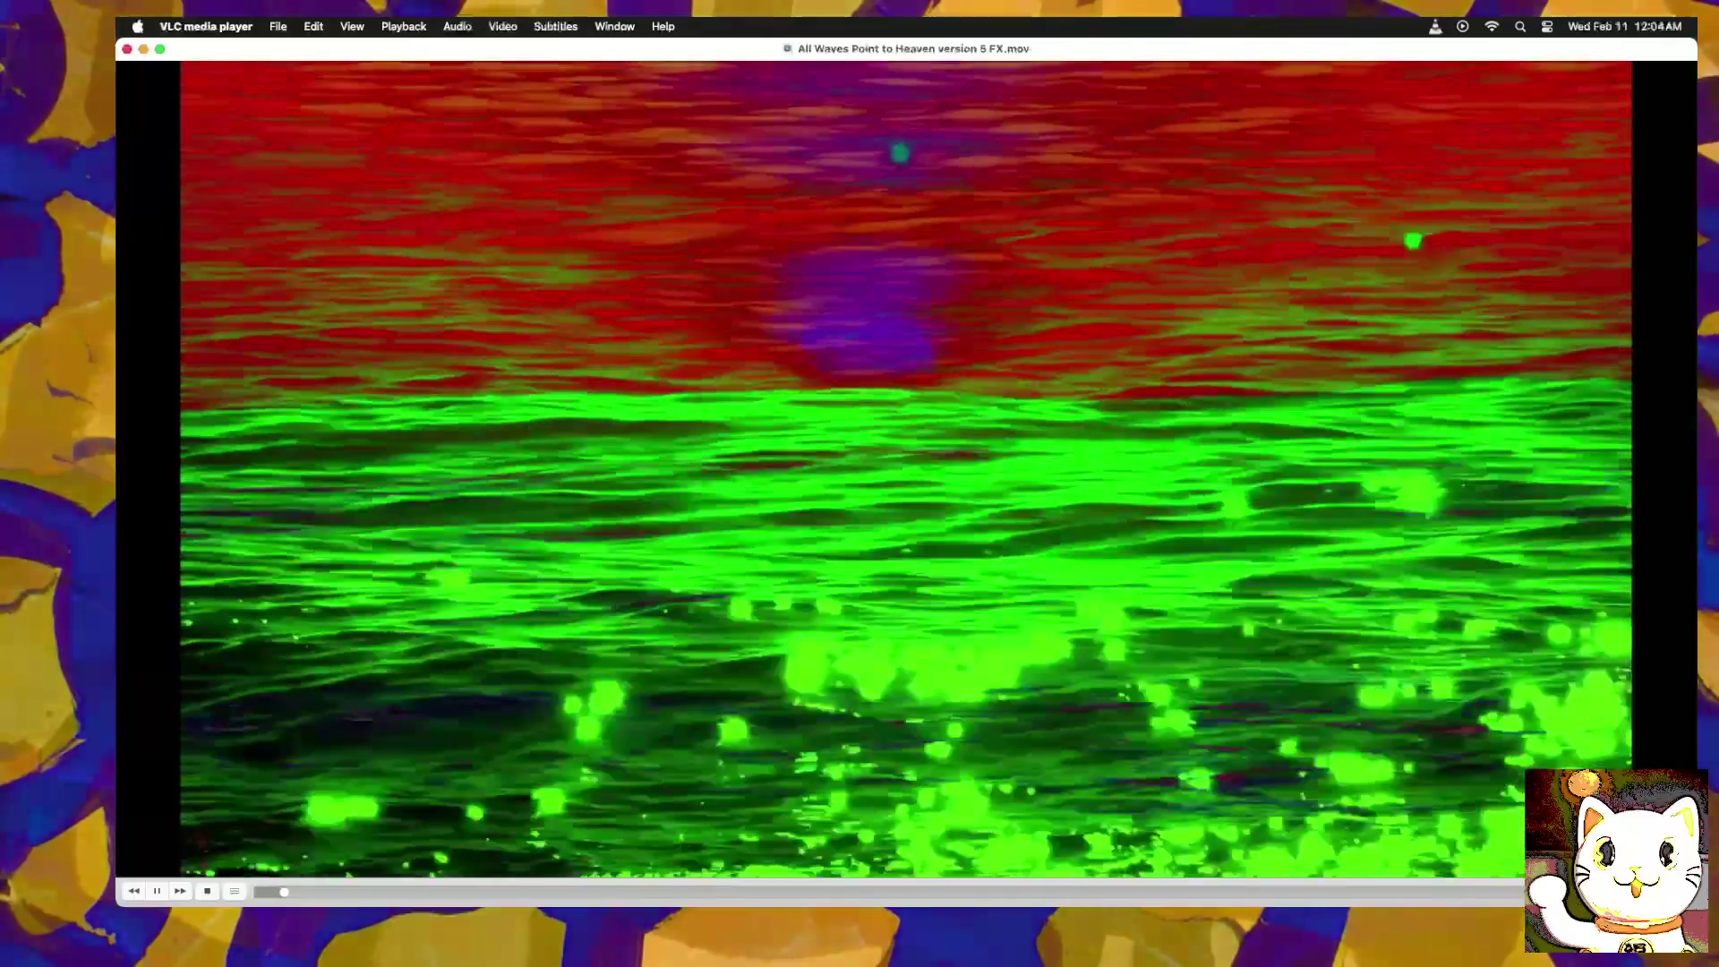
double_click(514, 761)
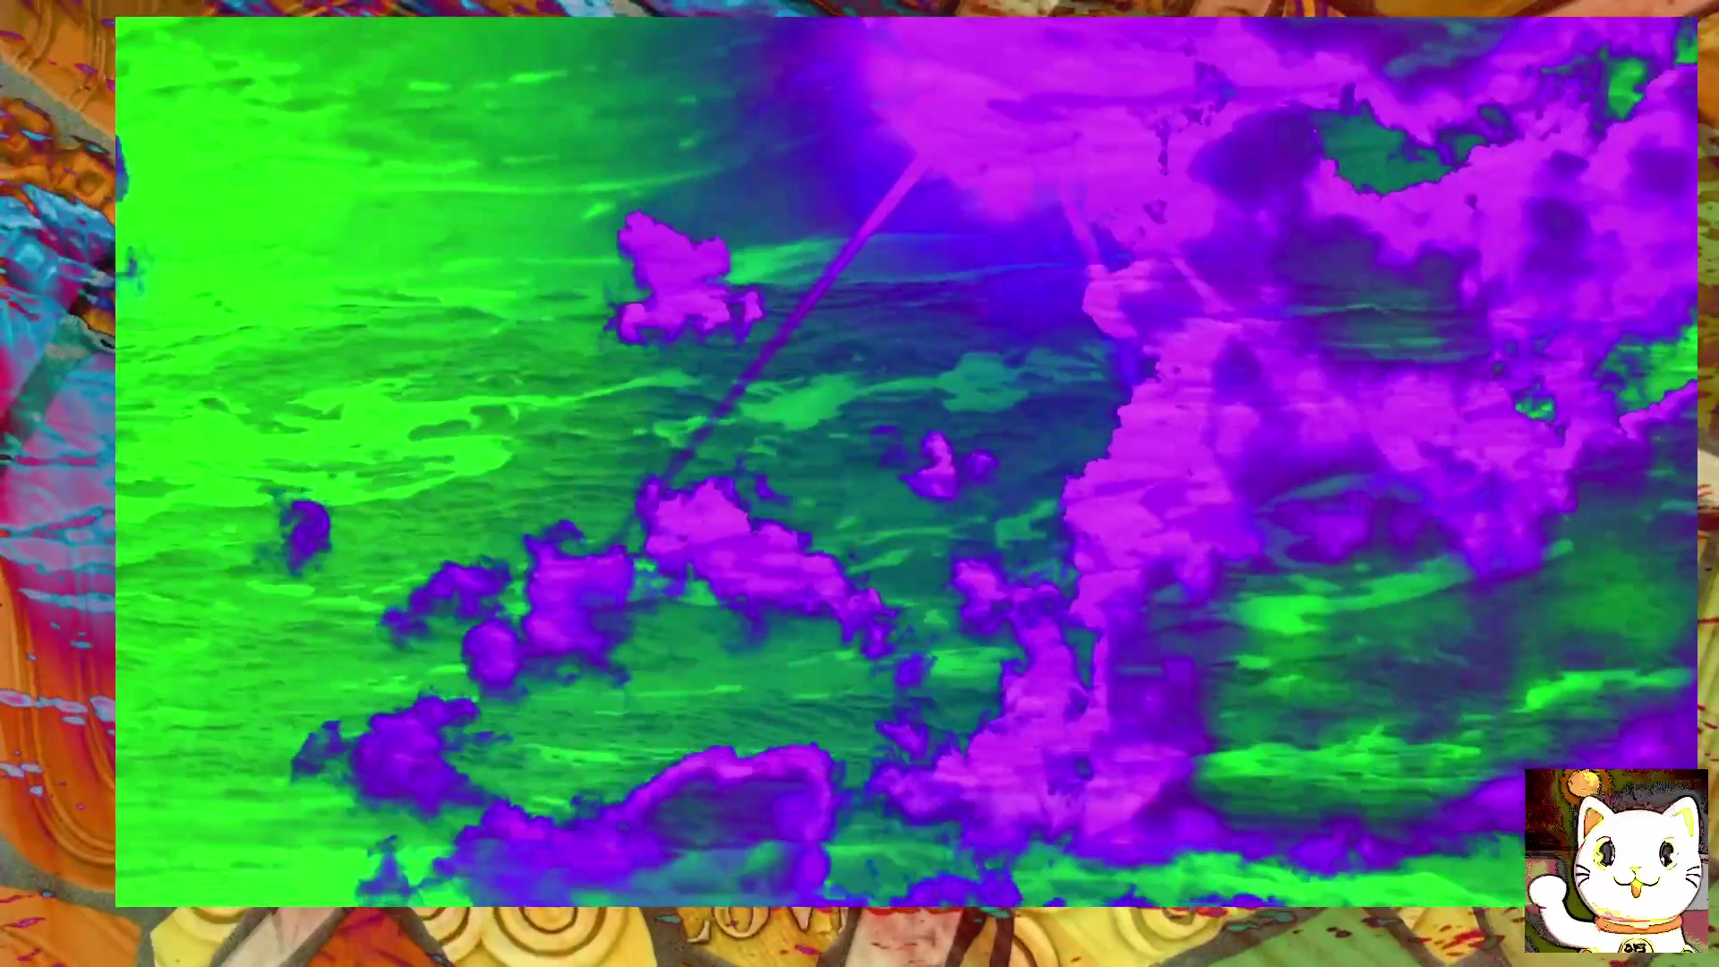
Step: Exit VLC's full-screen playback and minimize the player window
key(Escape)
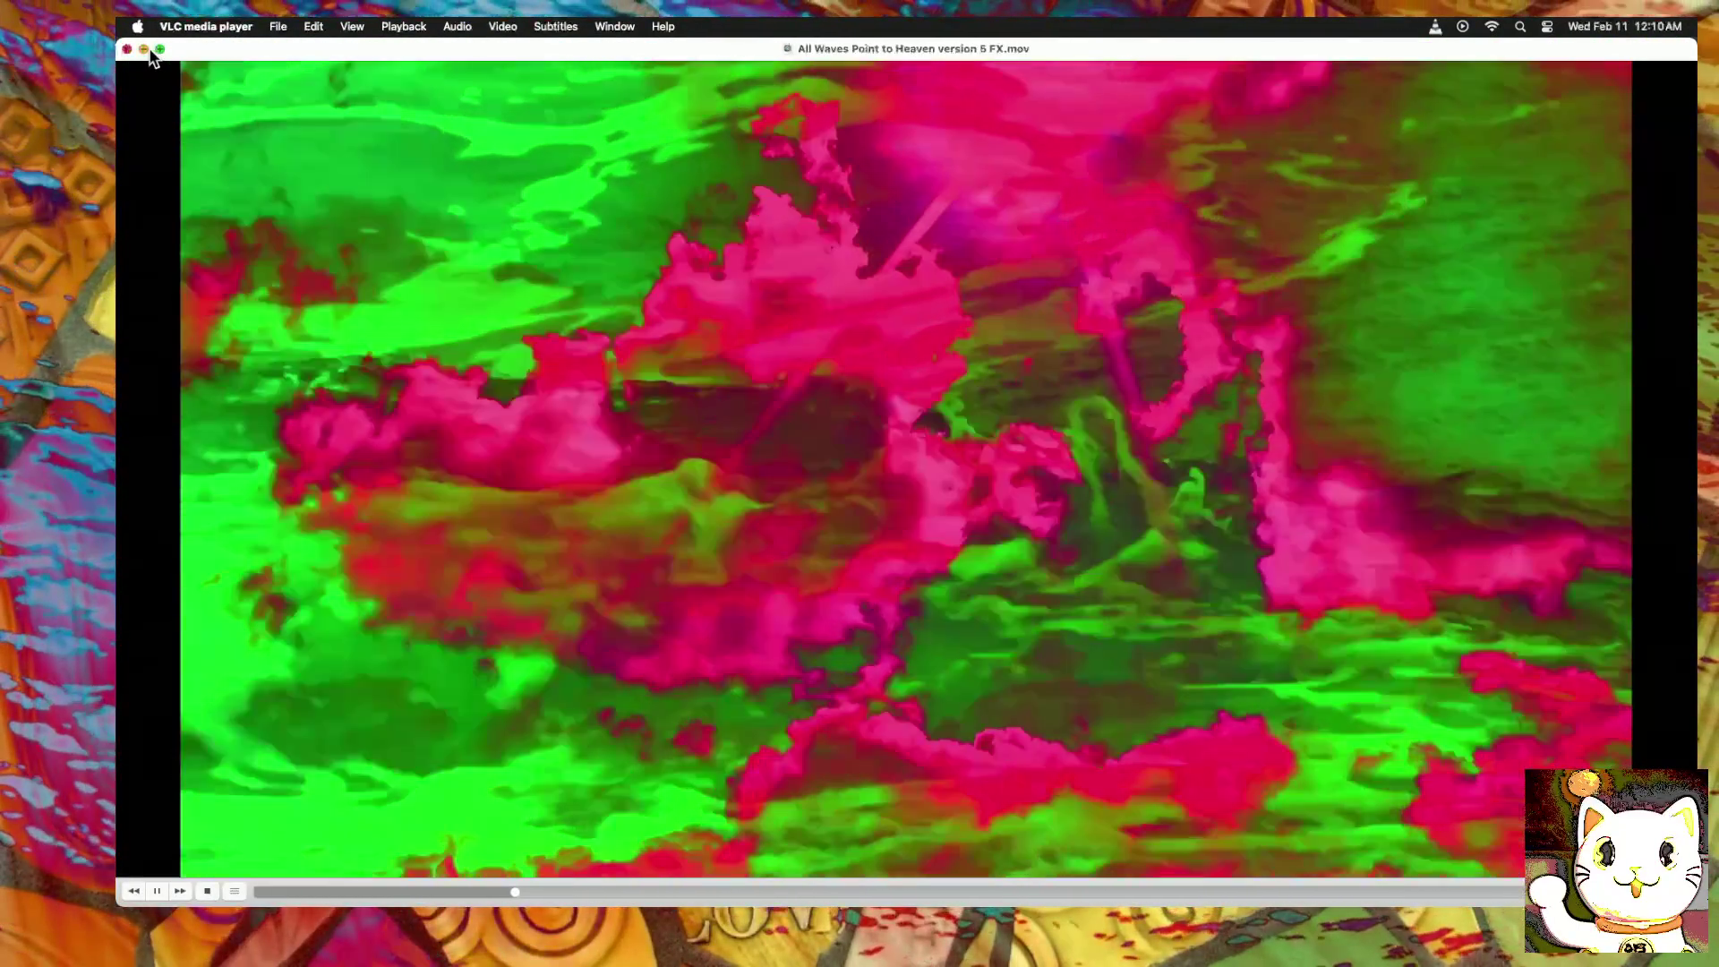
click(144, 49)
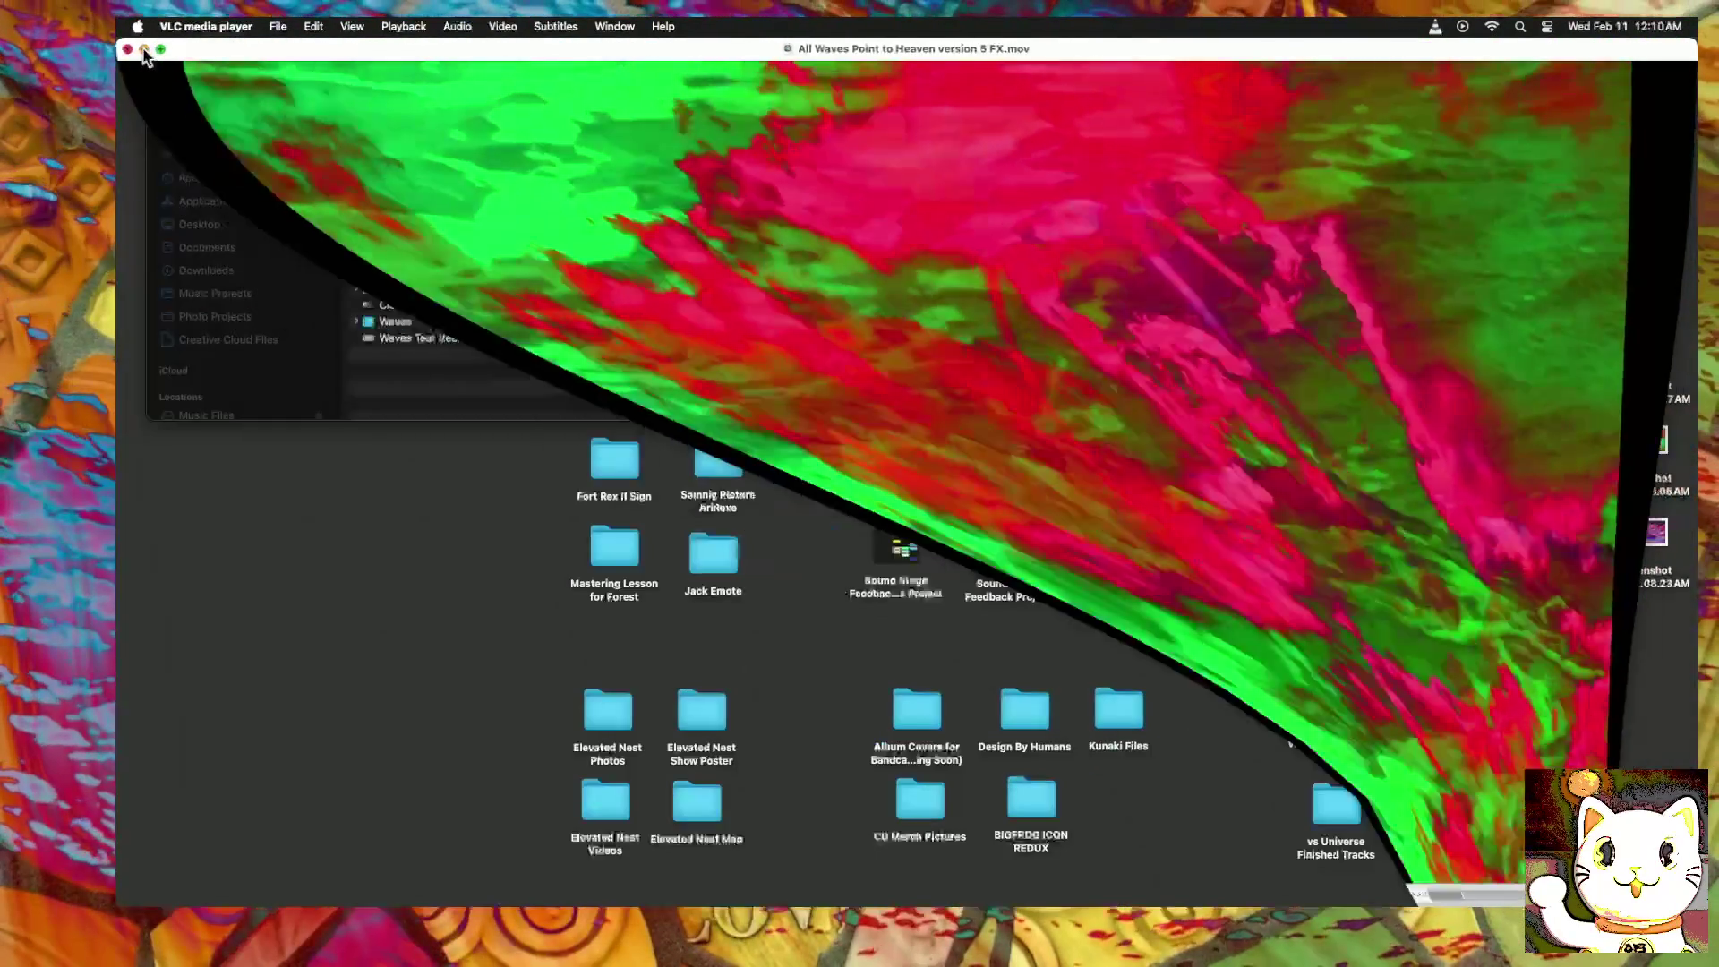
Step: Open the desktop file Screenshot 2026-02-11 at 12.08.23 AM in GIMP
click(510, 566)
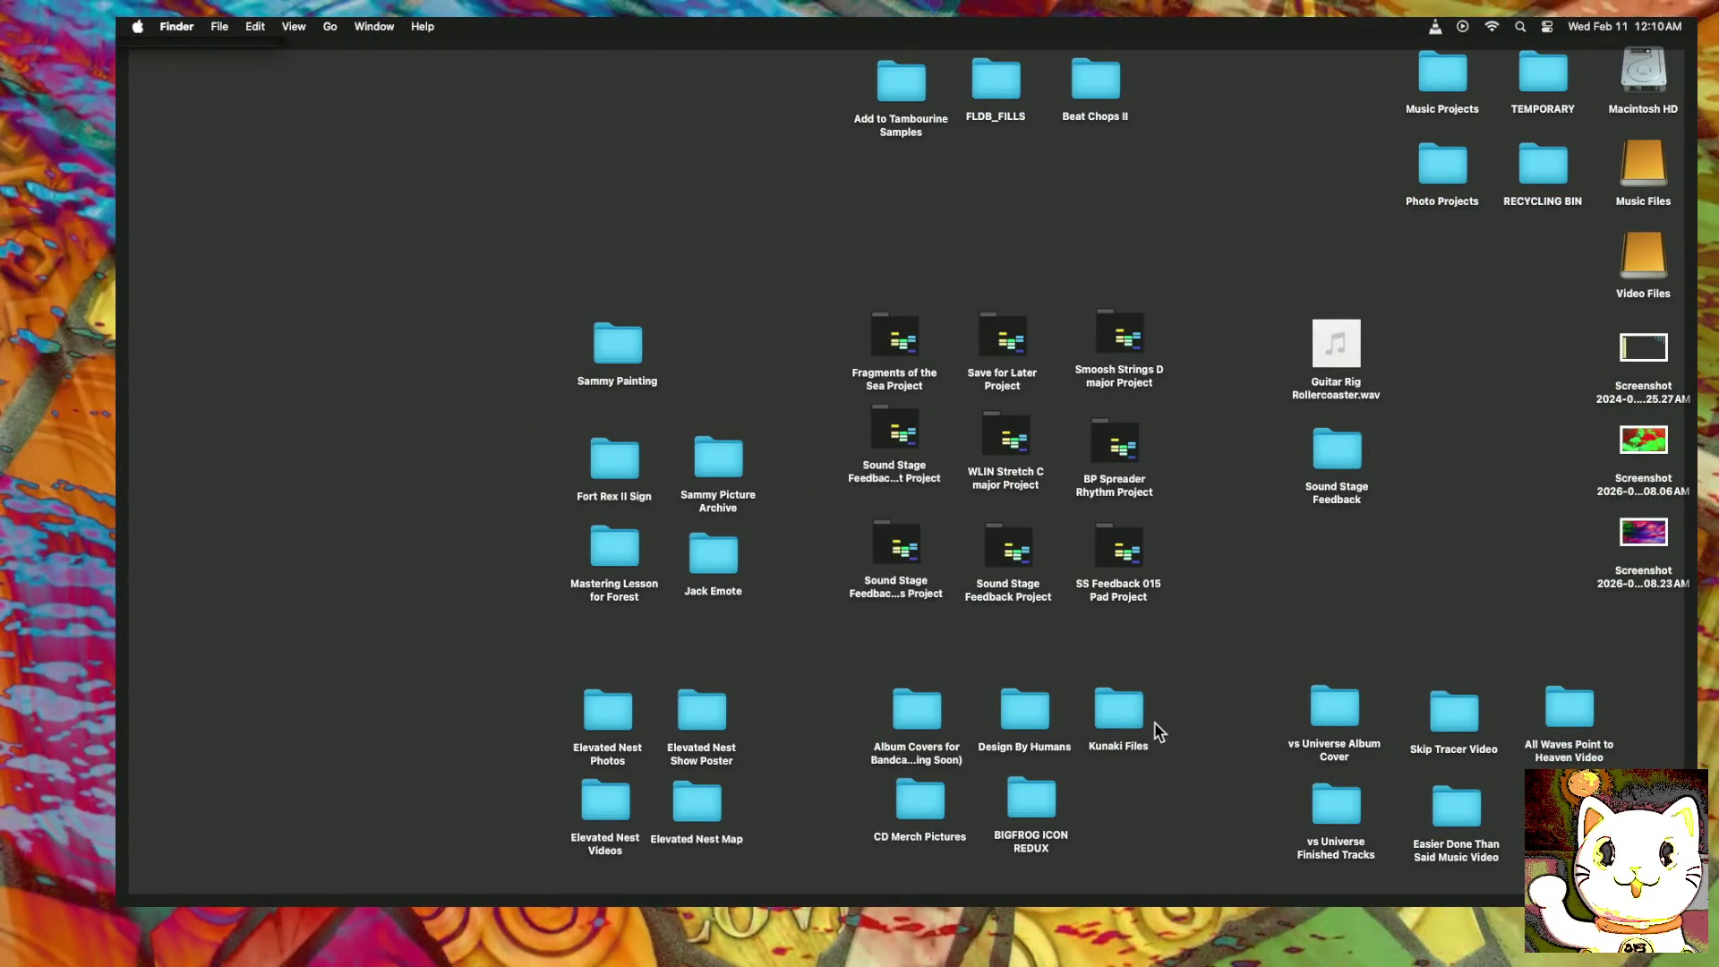
right_click(1641, 538)
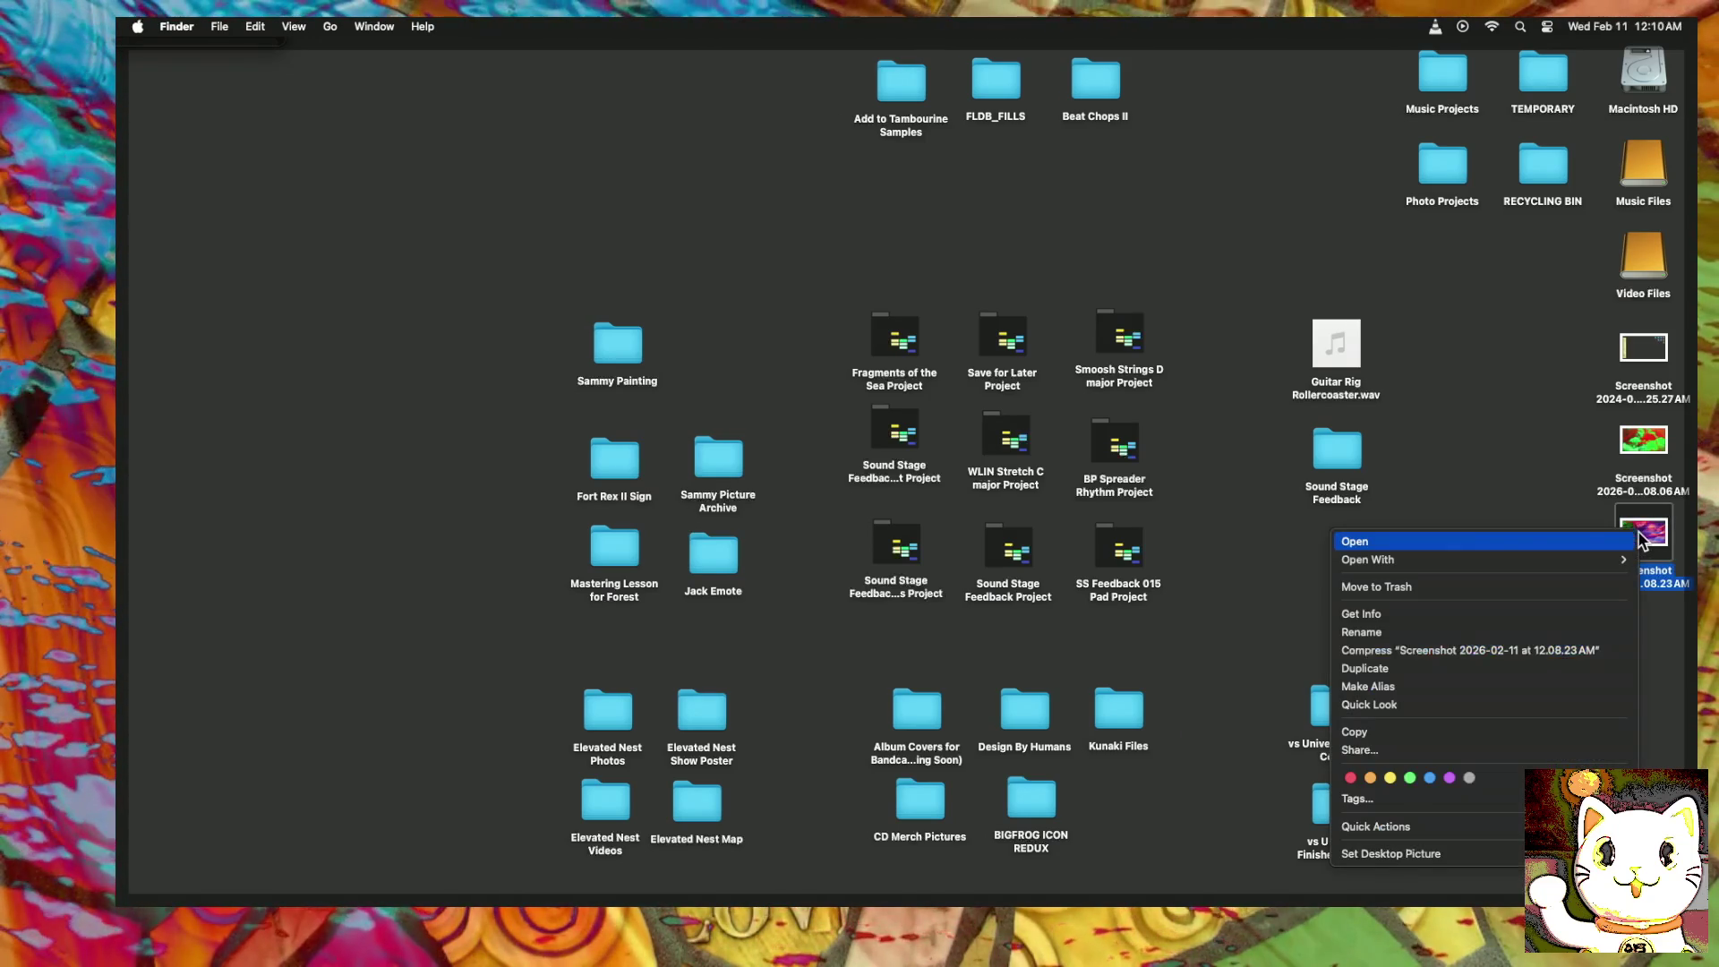
mouse_move(1477, 559)
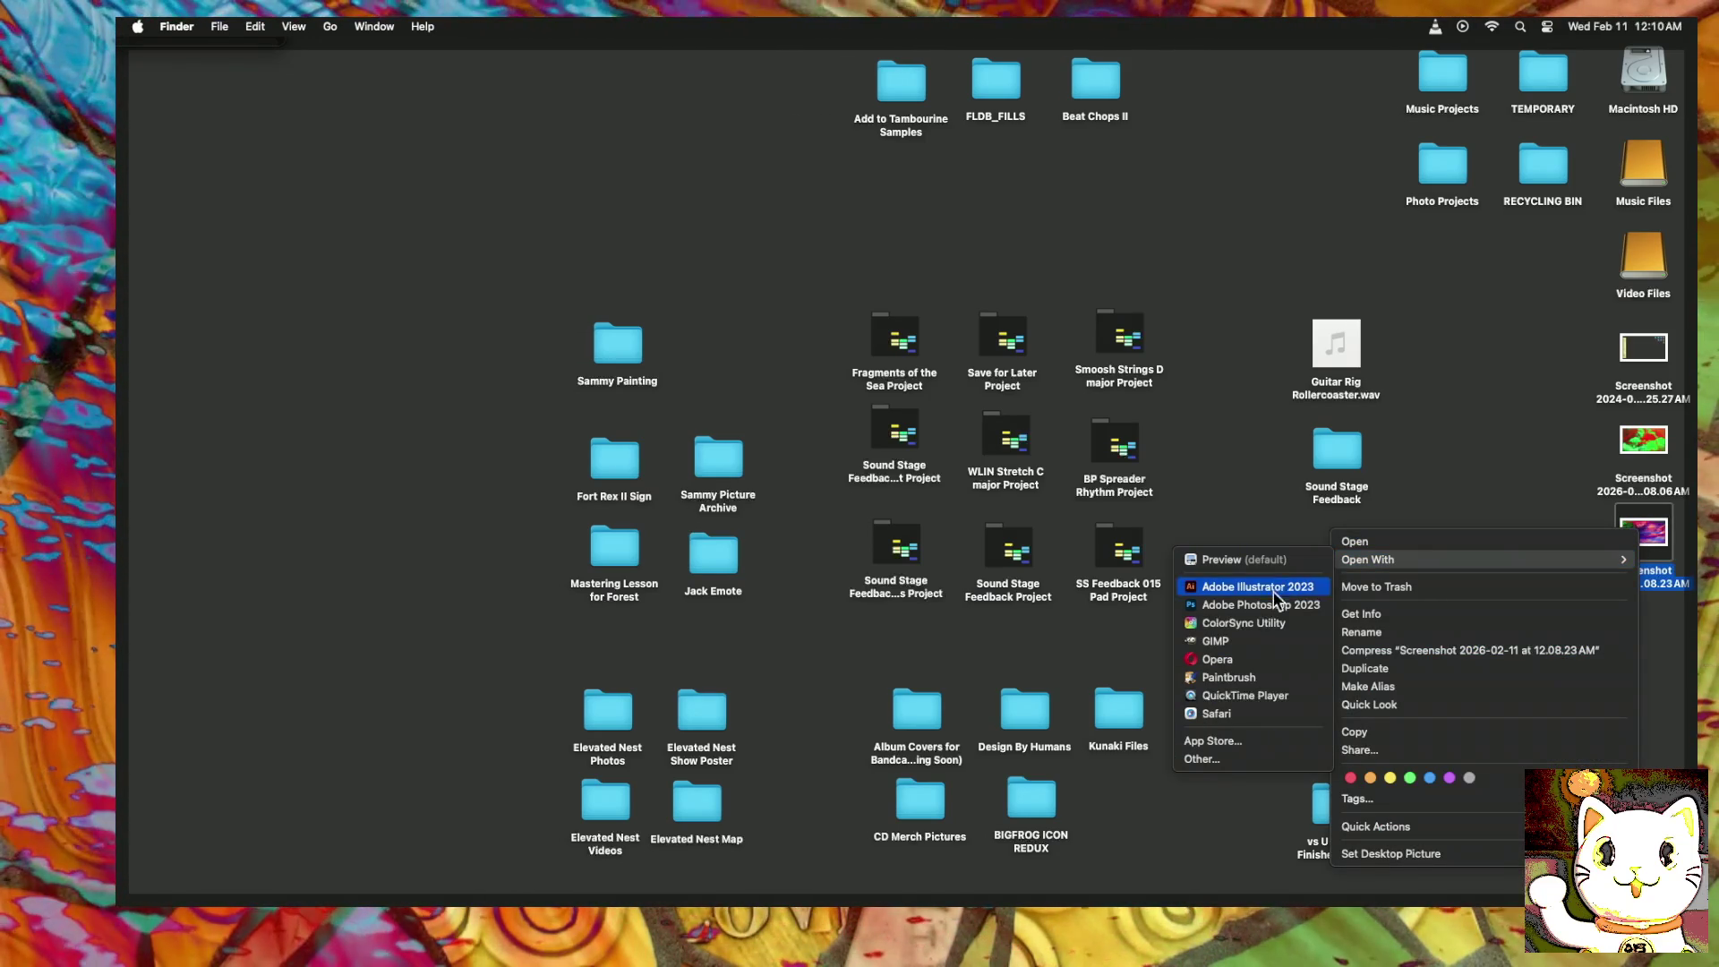
click(1234, 642)
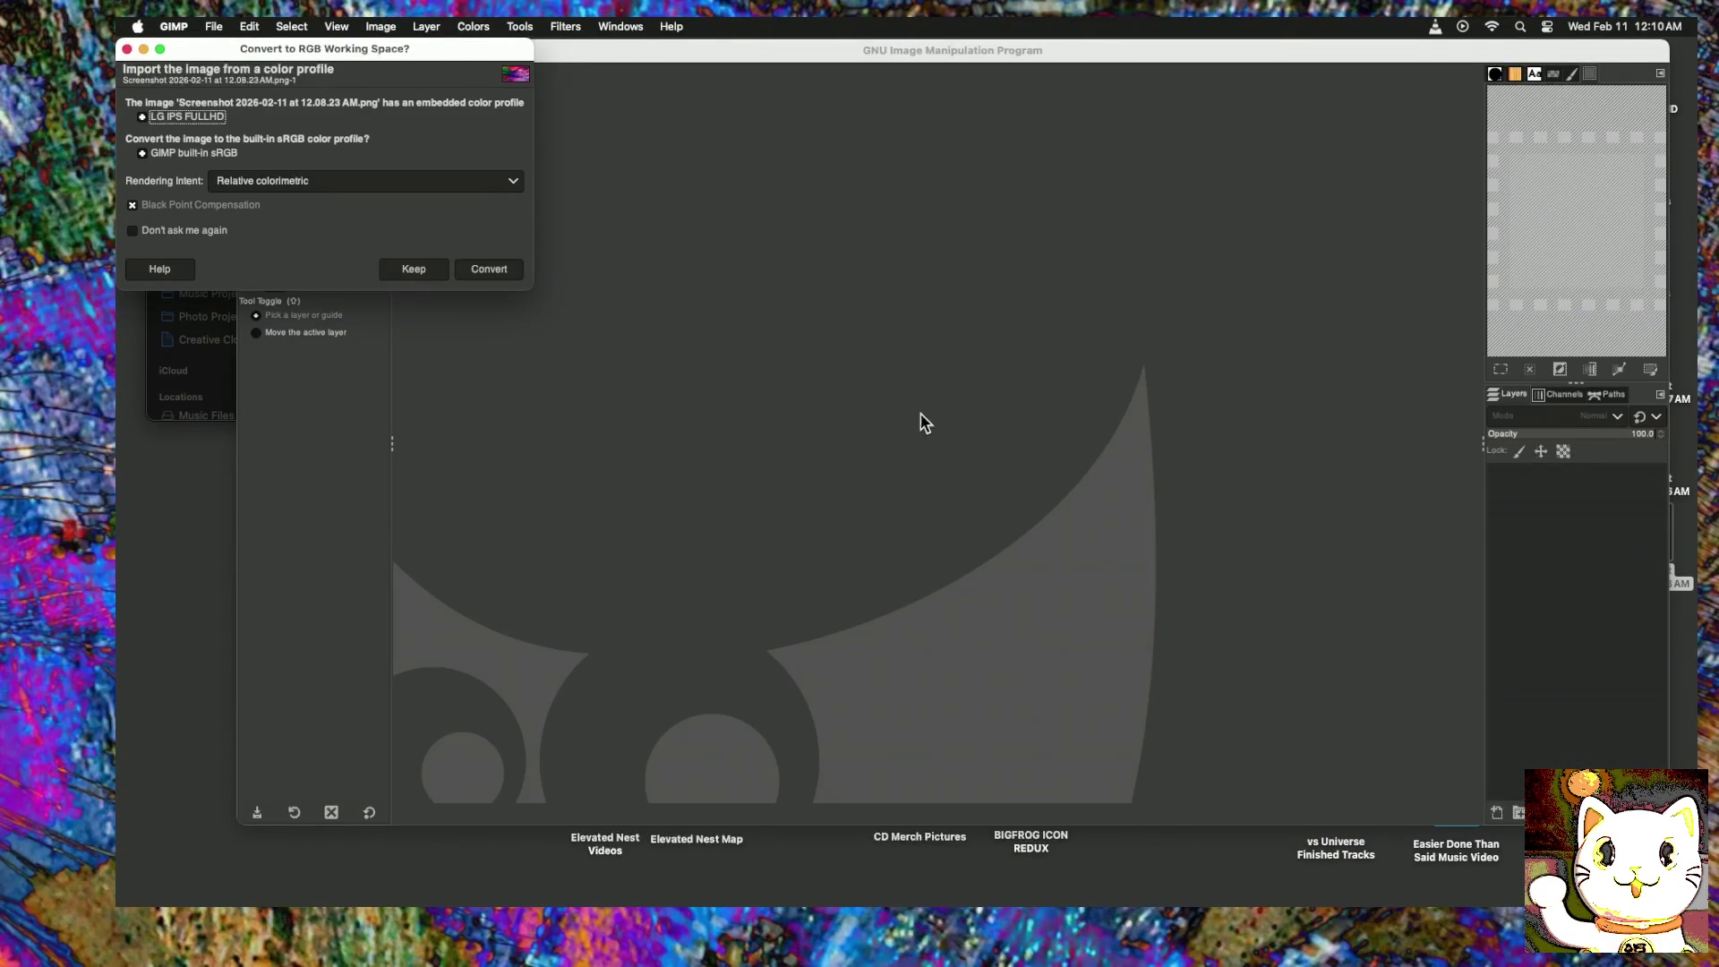
Step: Convert the screenshot to built-in sRGB and draw a text box near its lower-left
click(488, 269)
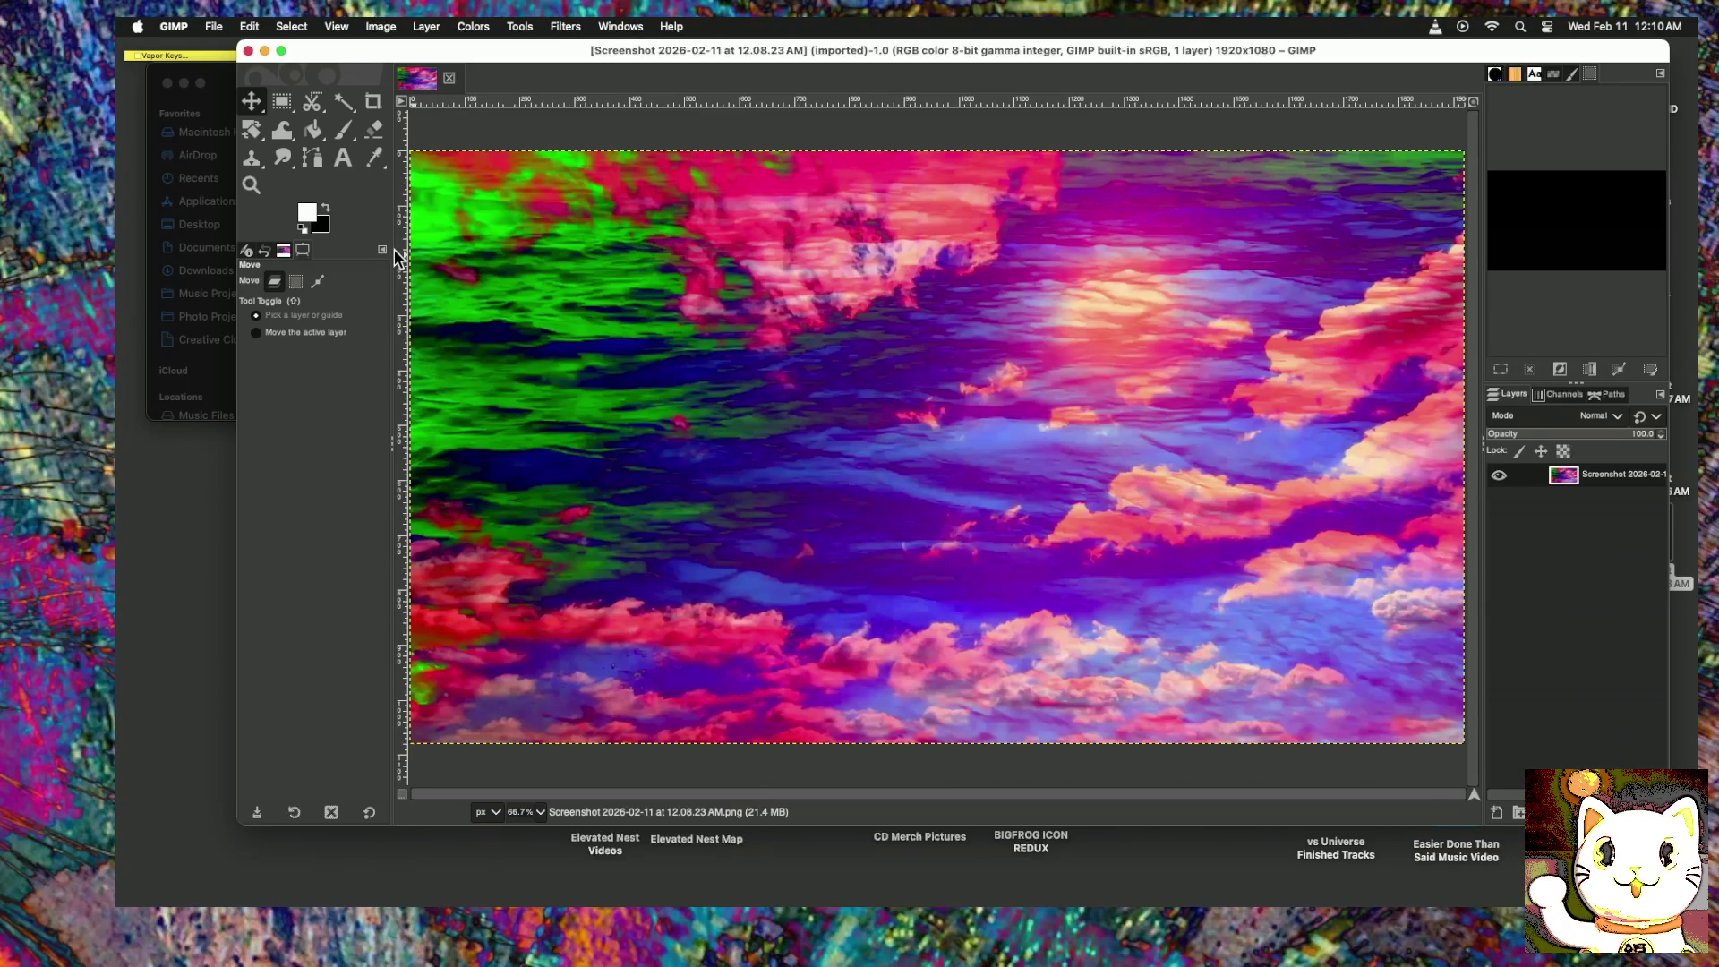
click(343, 159)
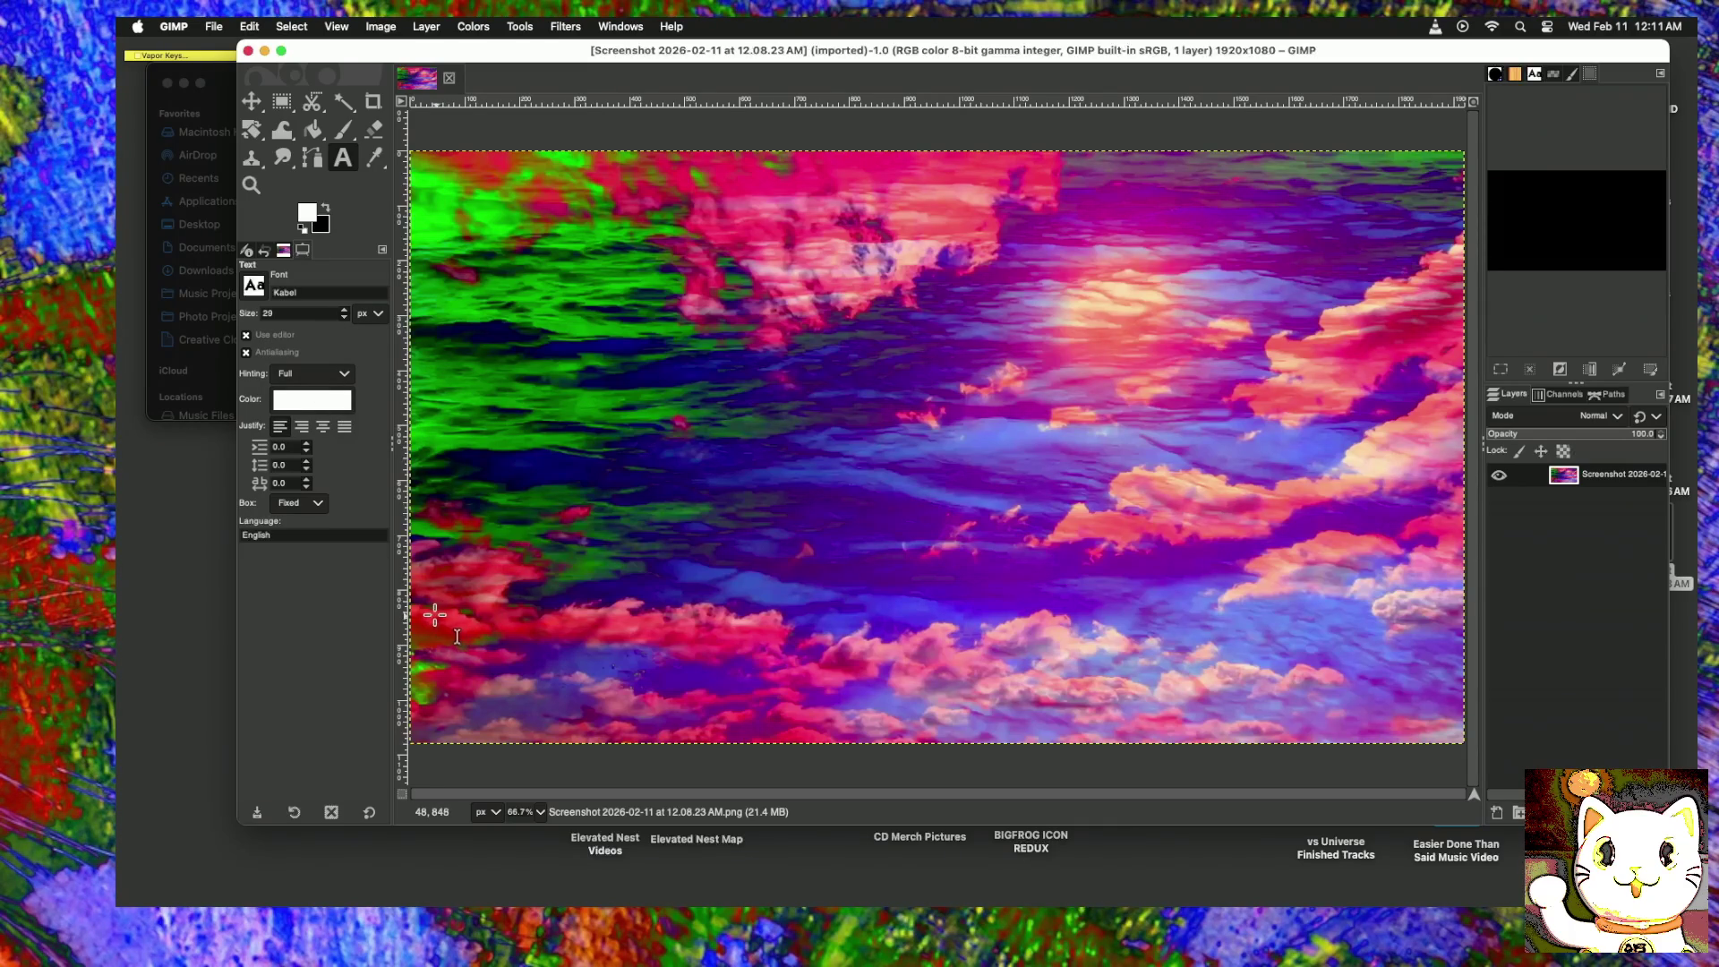
drag(437, 614, 680, 721)
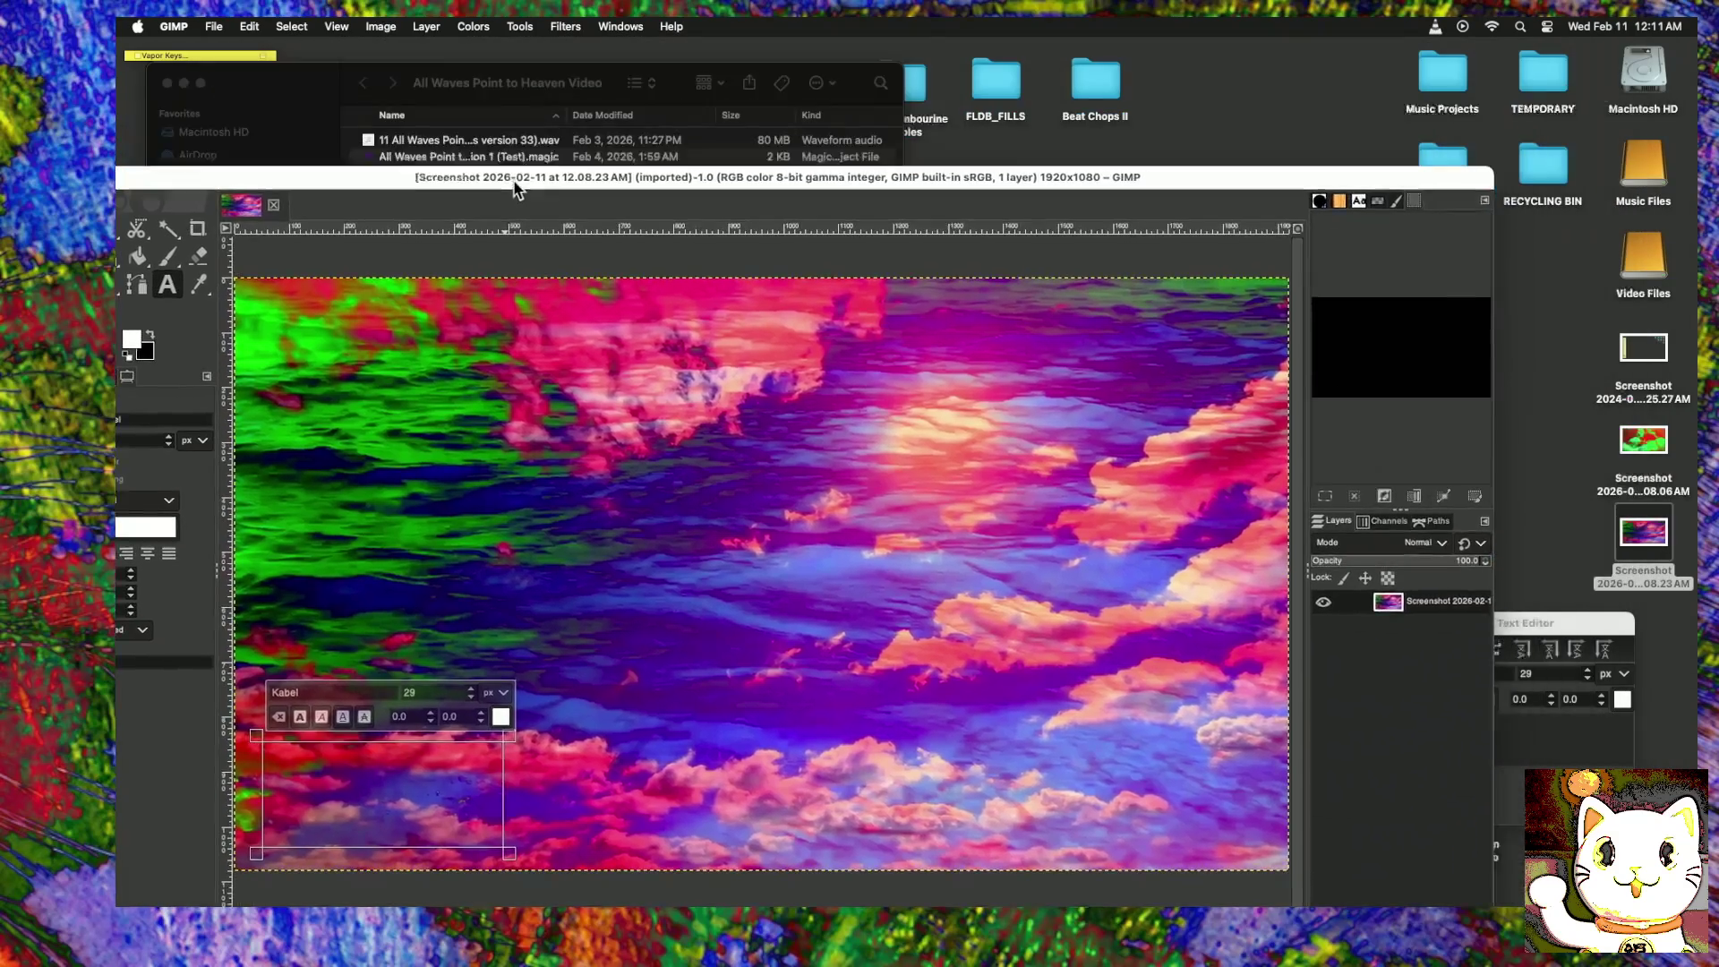
Step: Reposition the image and text editor windows and place the cursor in the GIMP Text Editor
drag(691, 53, 569, 76)
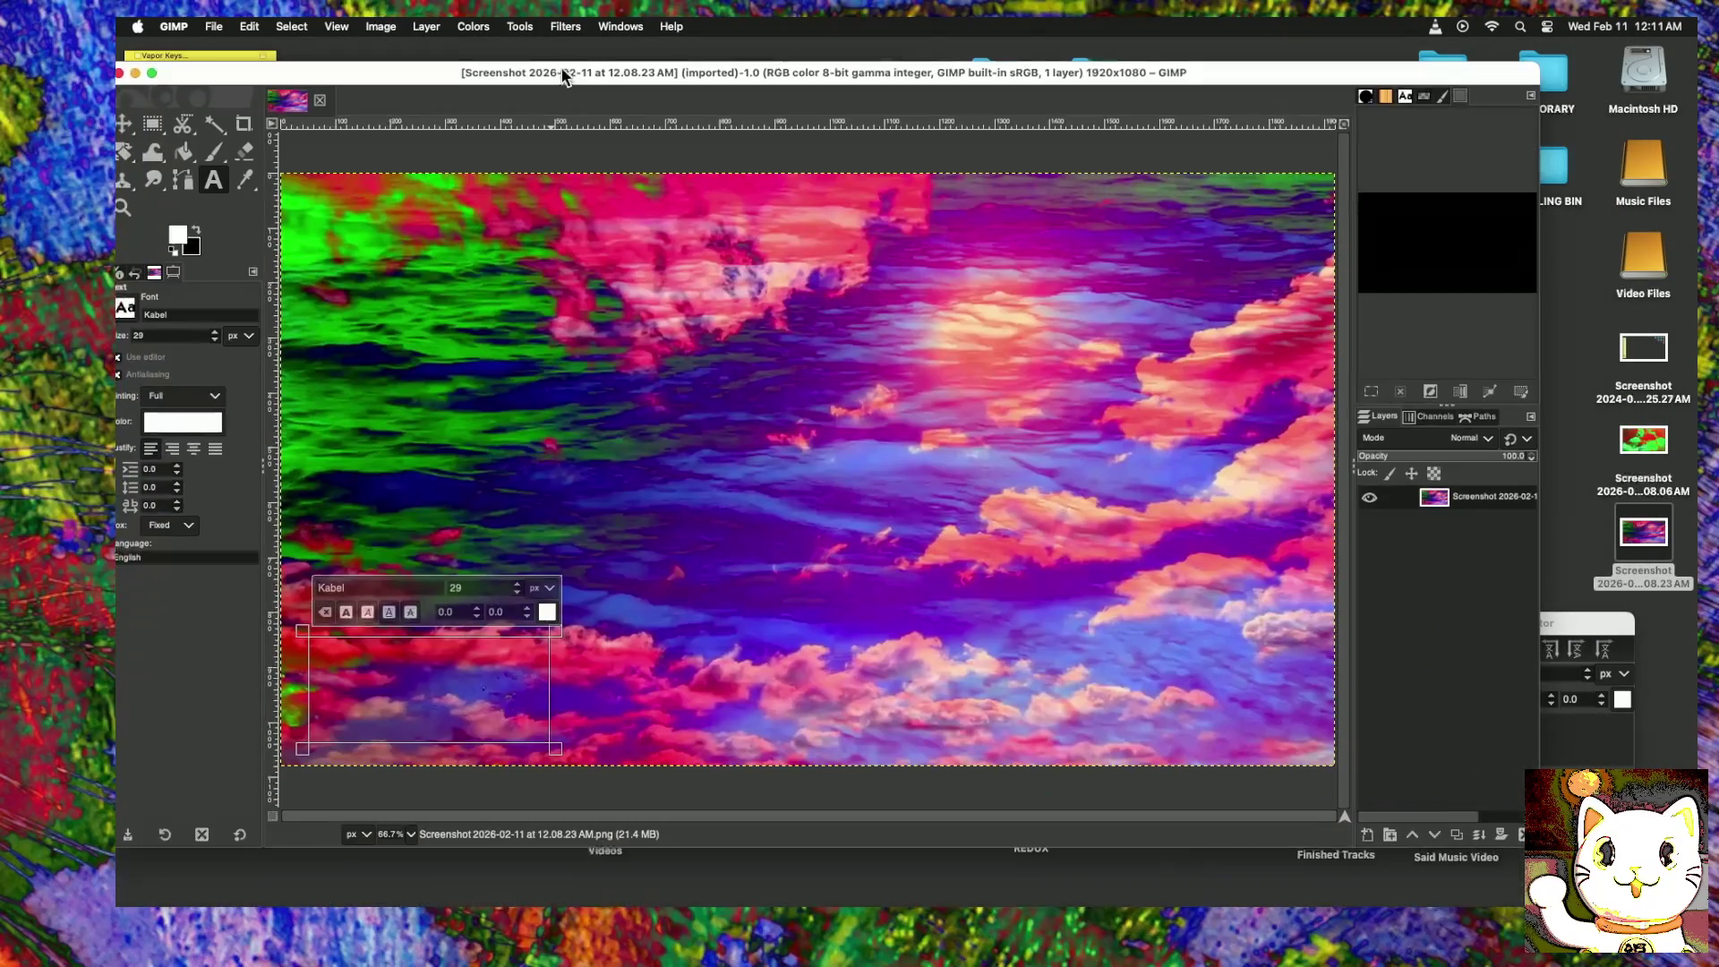
drag(1575, 621, 1549, 455)
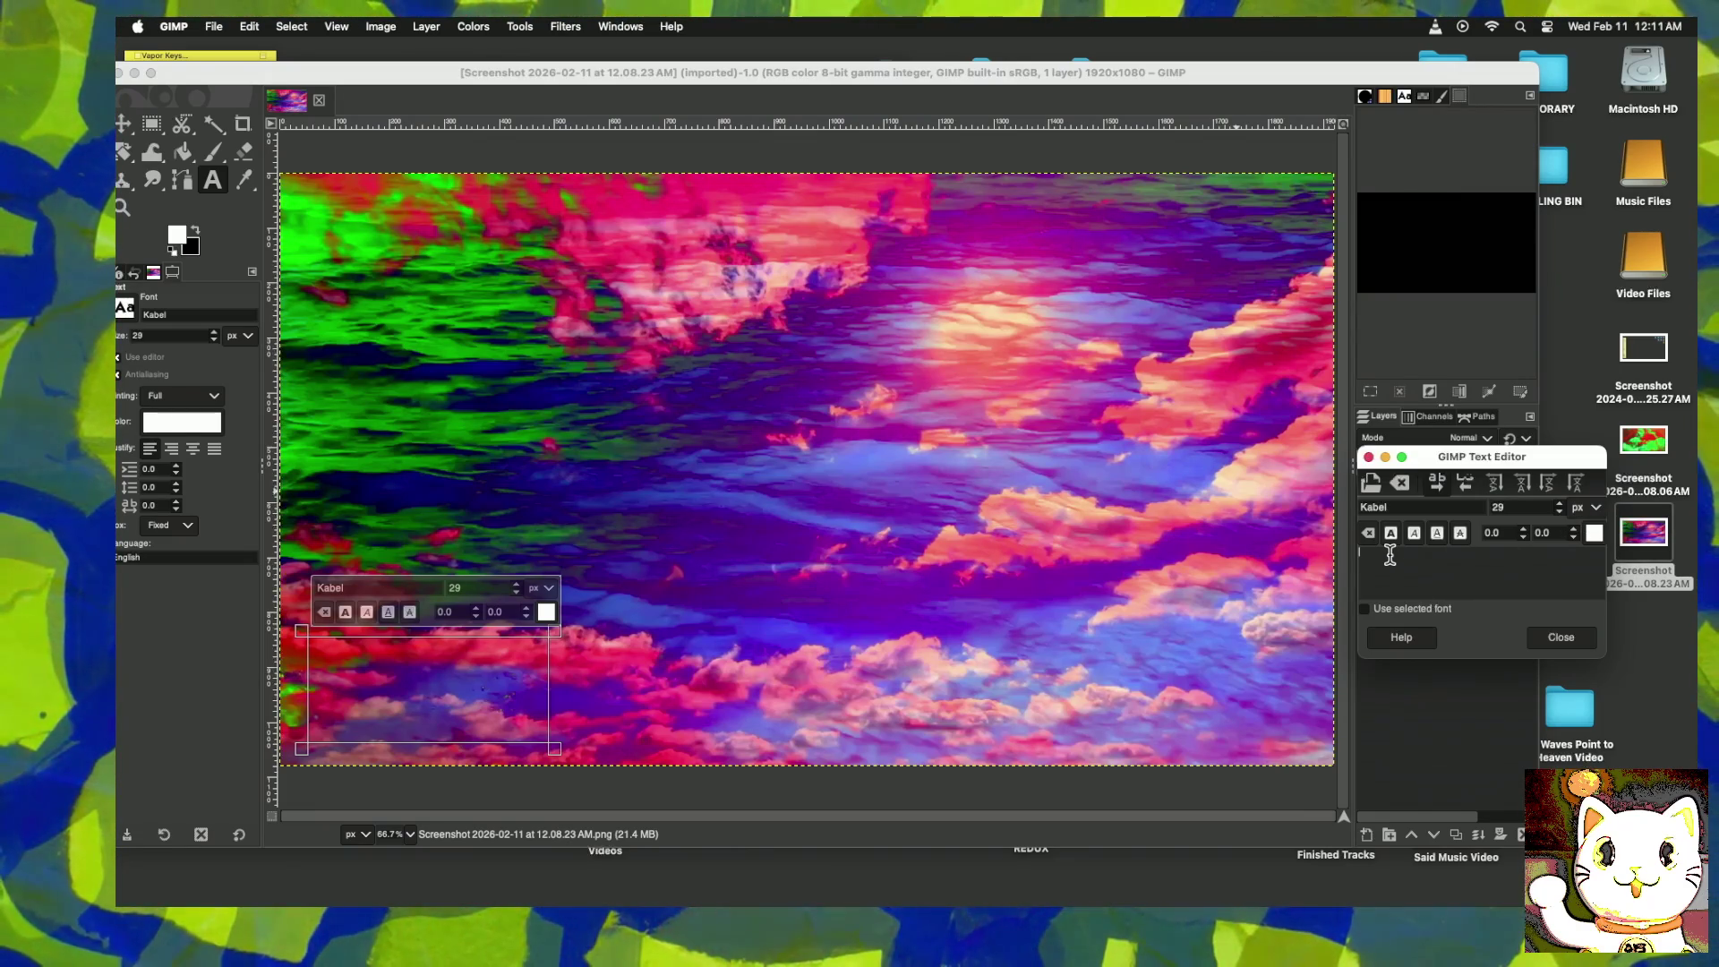
click(1390, 555)
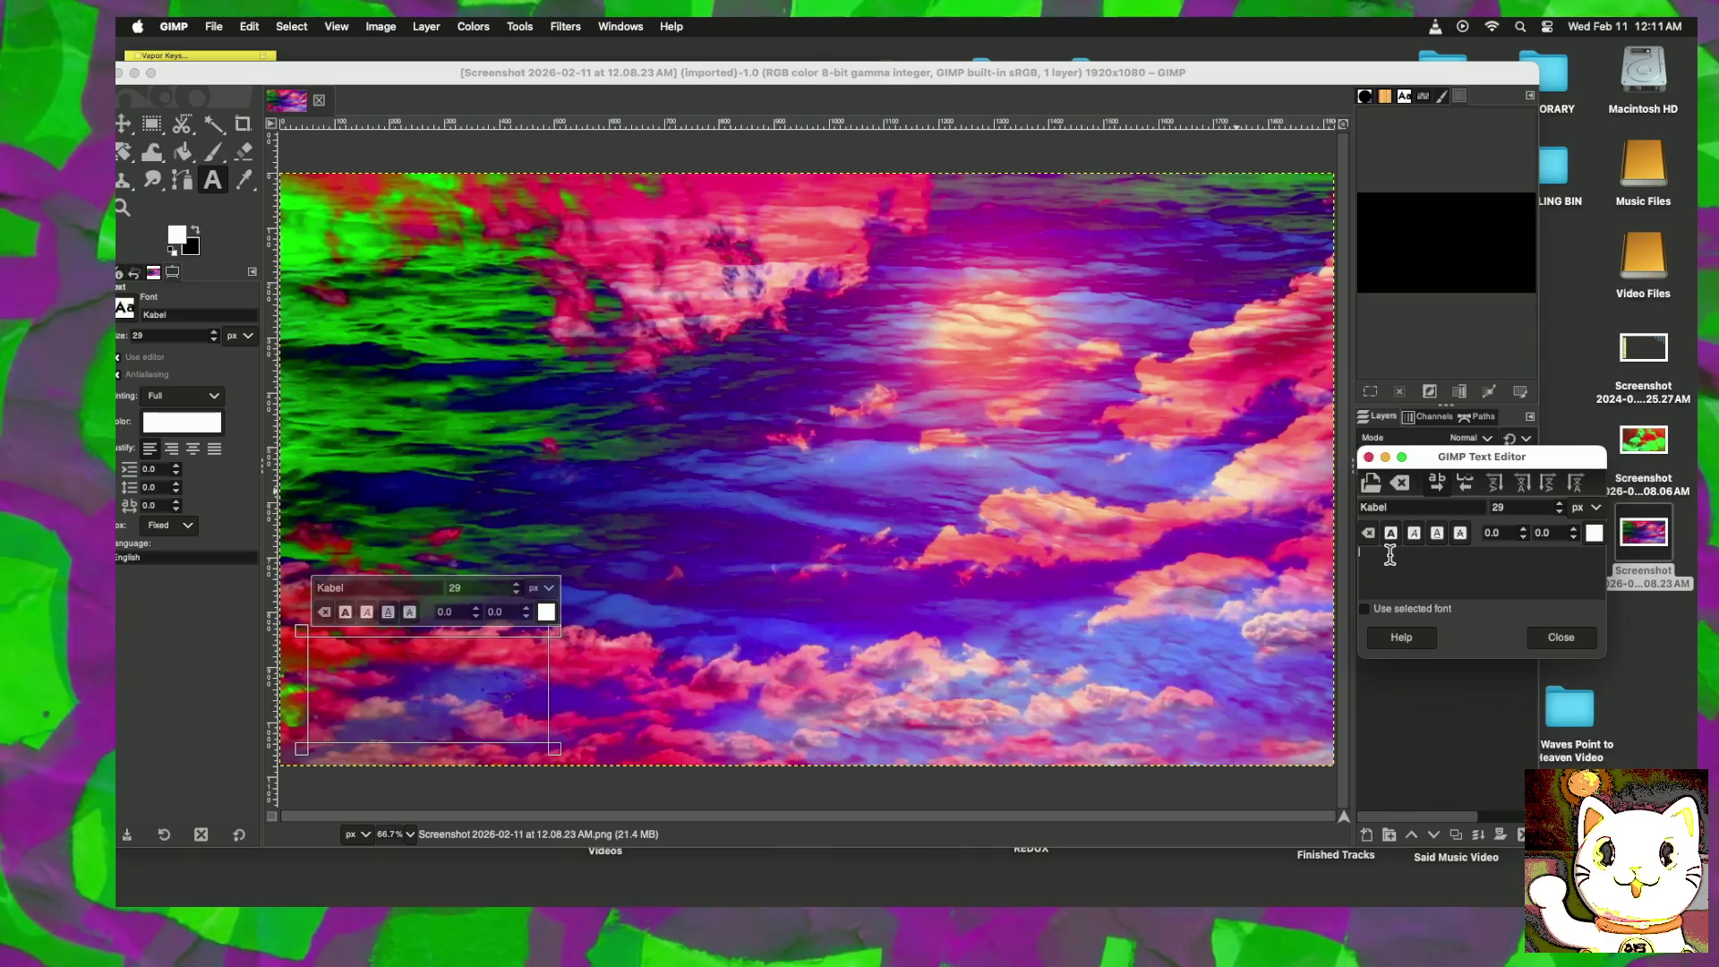
Step: Move the GIMP window left and select the Skip Tracer Video folder in Finder
click(136, 74)
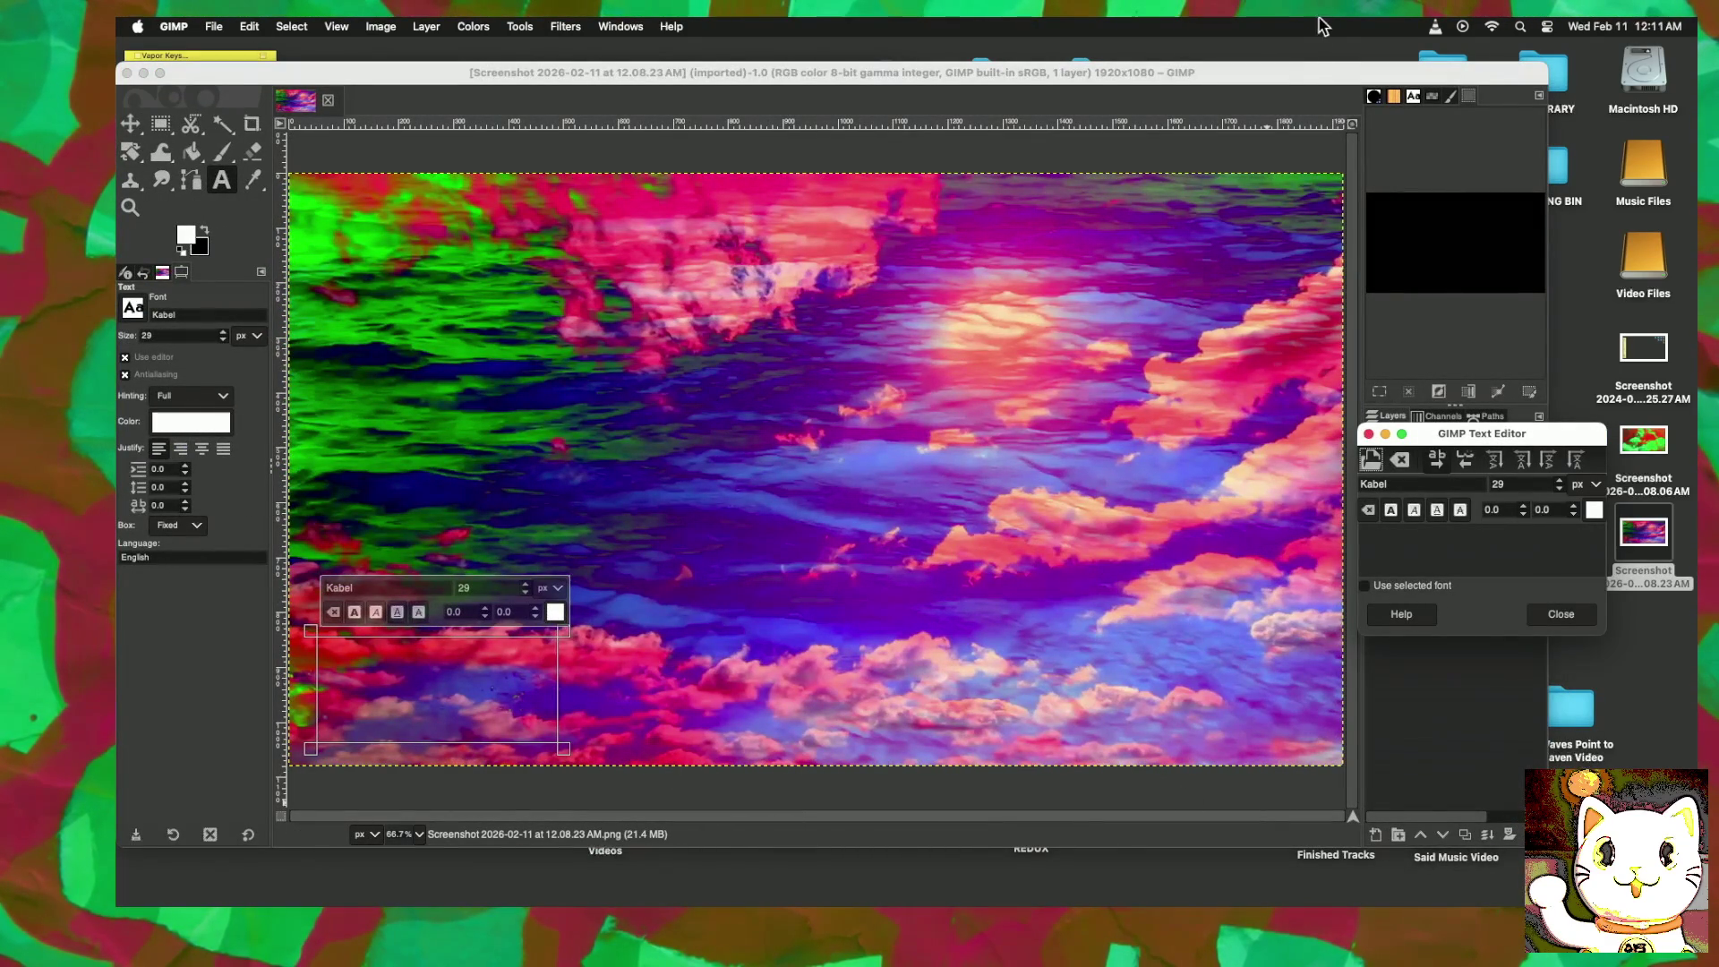
drag(1325, 79, 909, 78)
click(1454, 716)
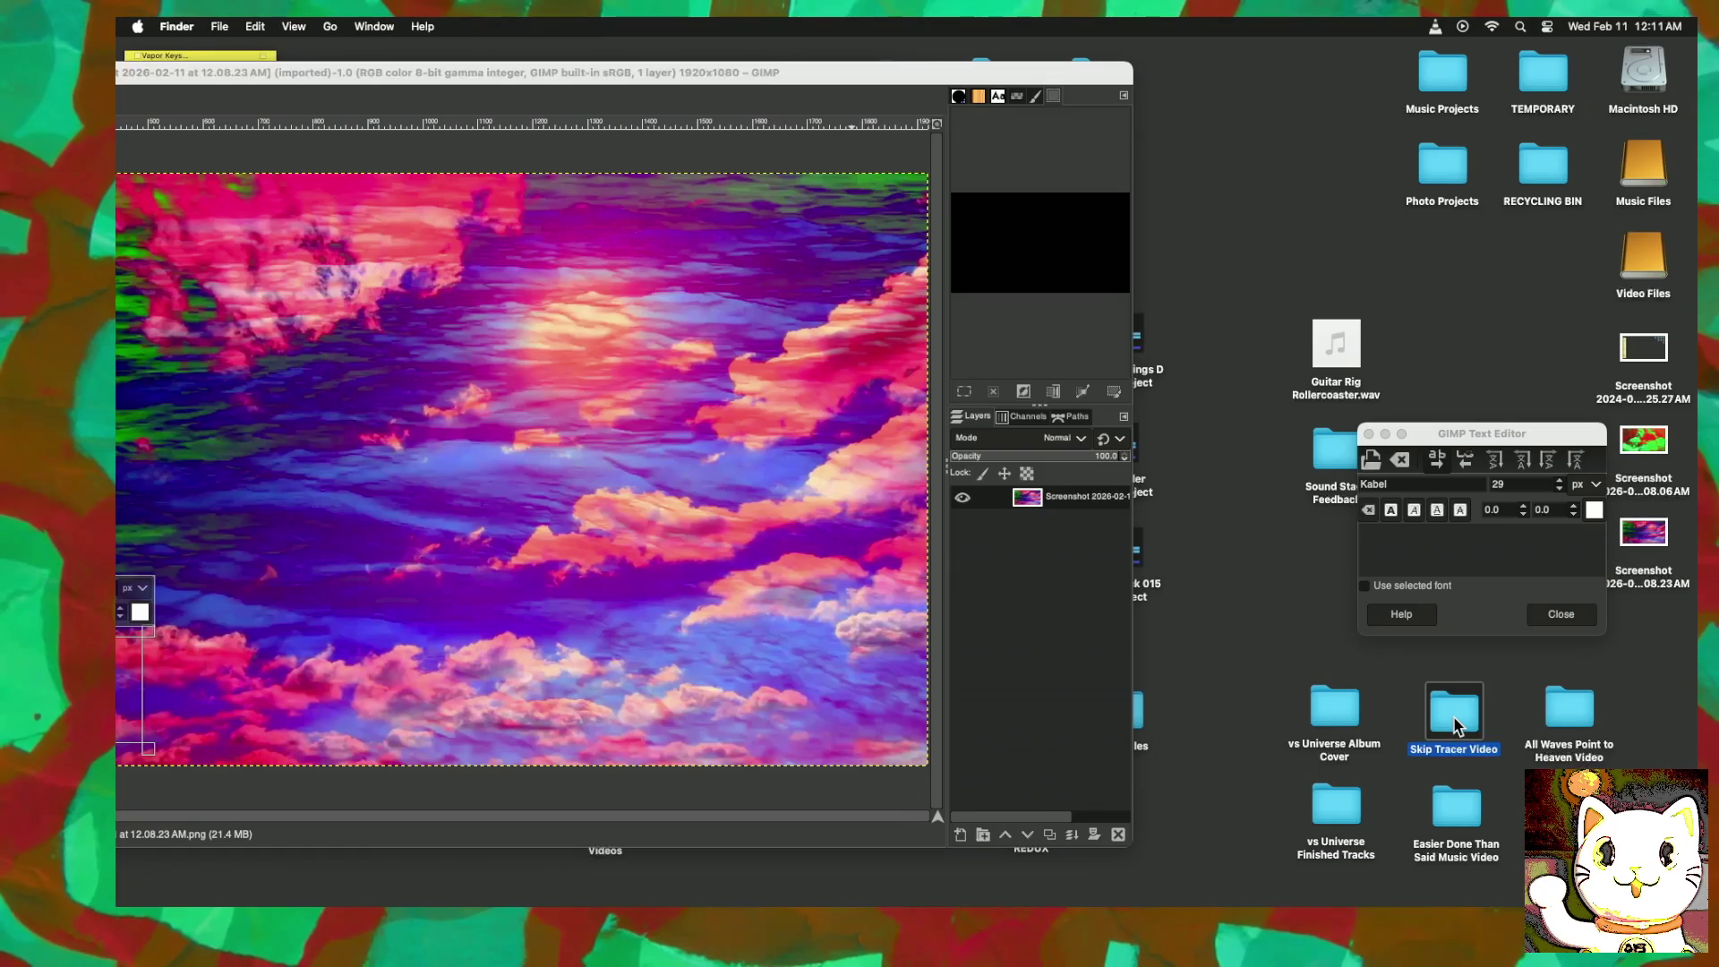
Step: Preview Skip Tracer MTV credits.png from the Skip Tracer Video folder, then bring GIMP back enlarged
double_click(1455, 723)
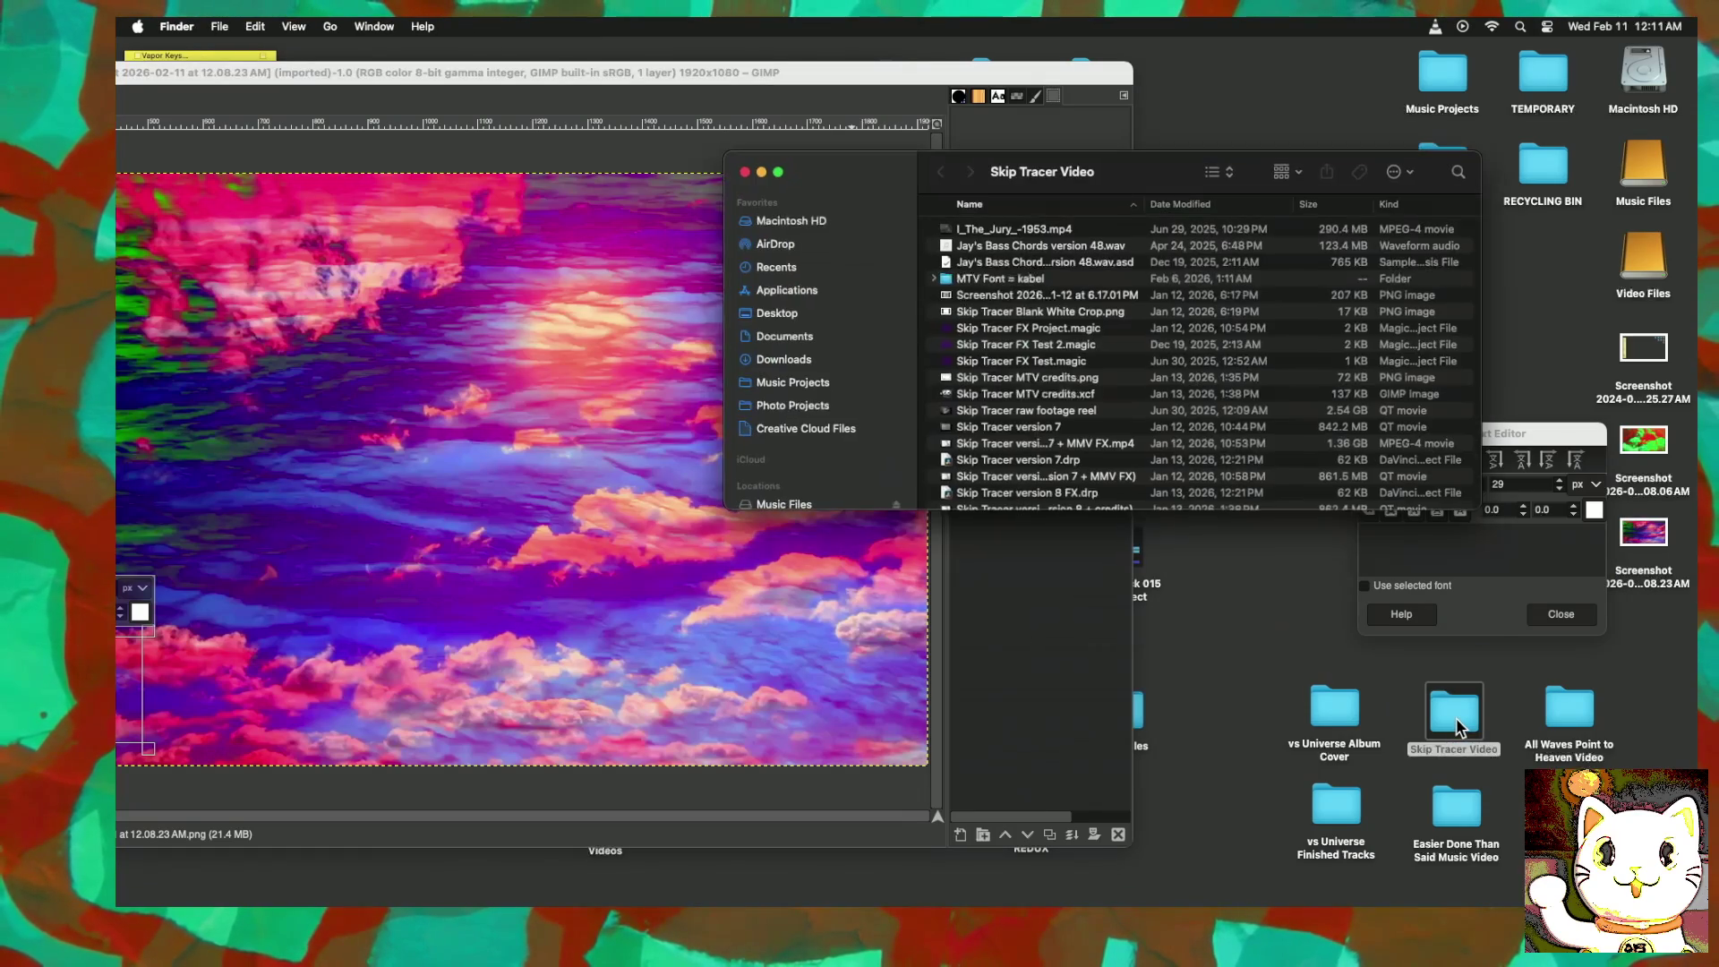
scroll(1037, 486, down, 3)
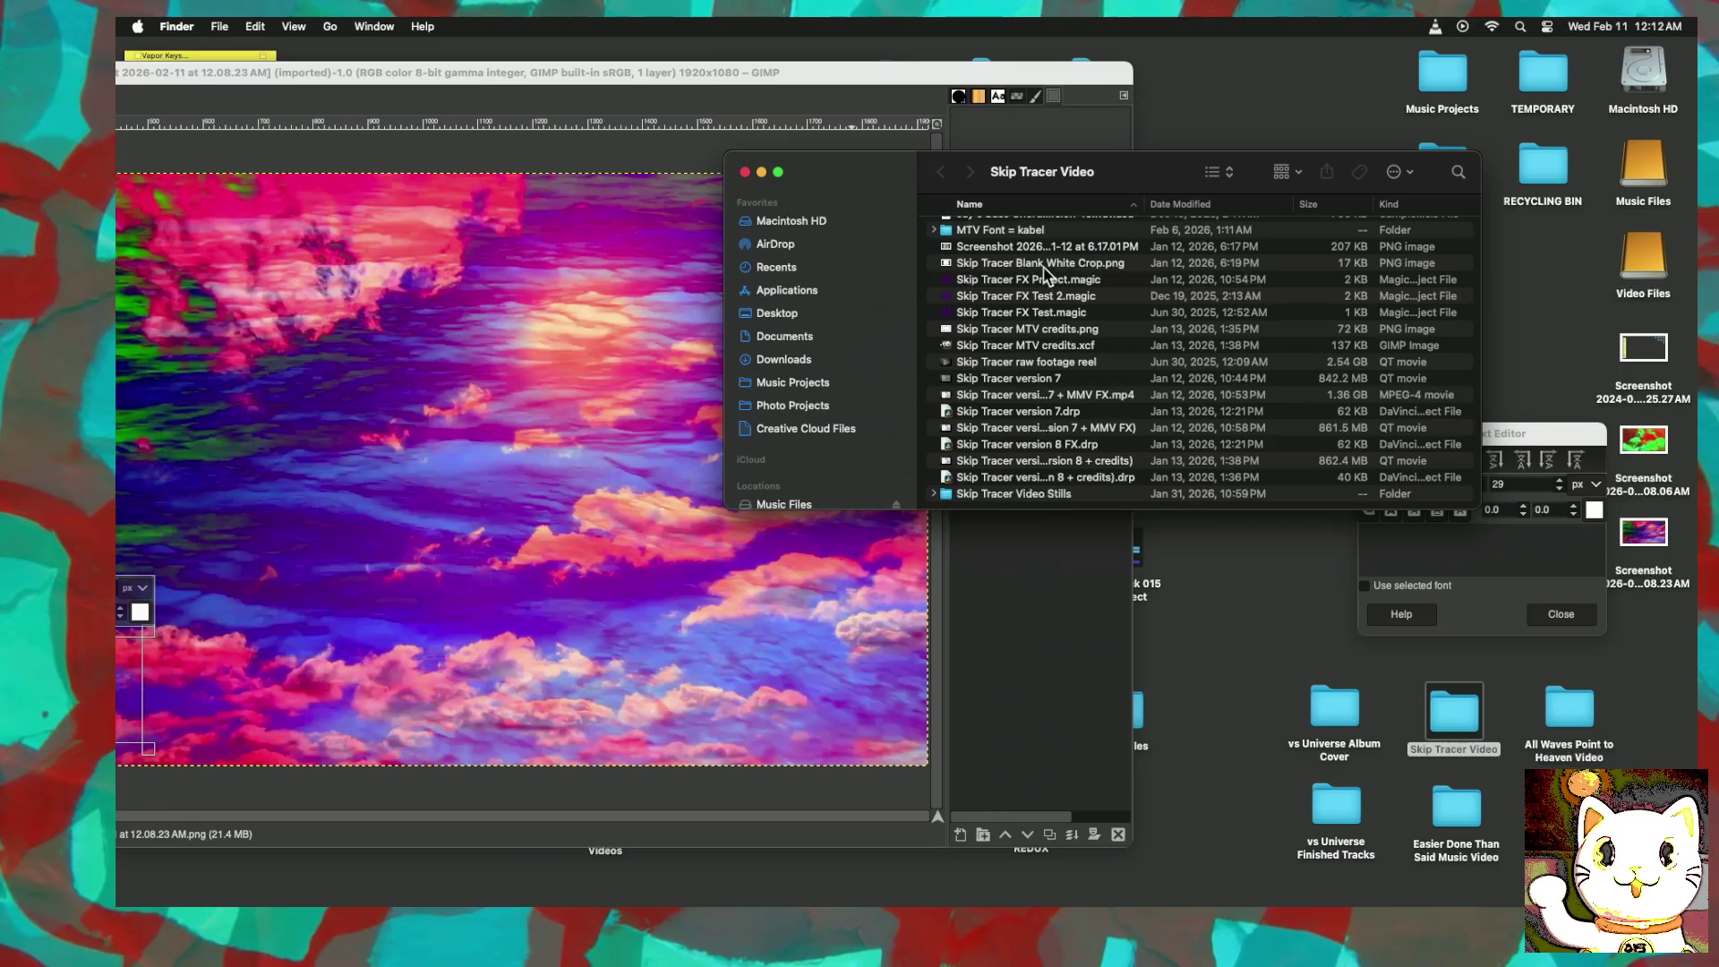
click(1039, 332)
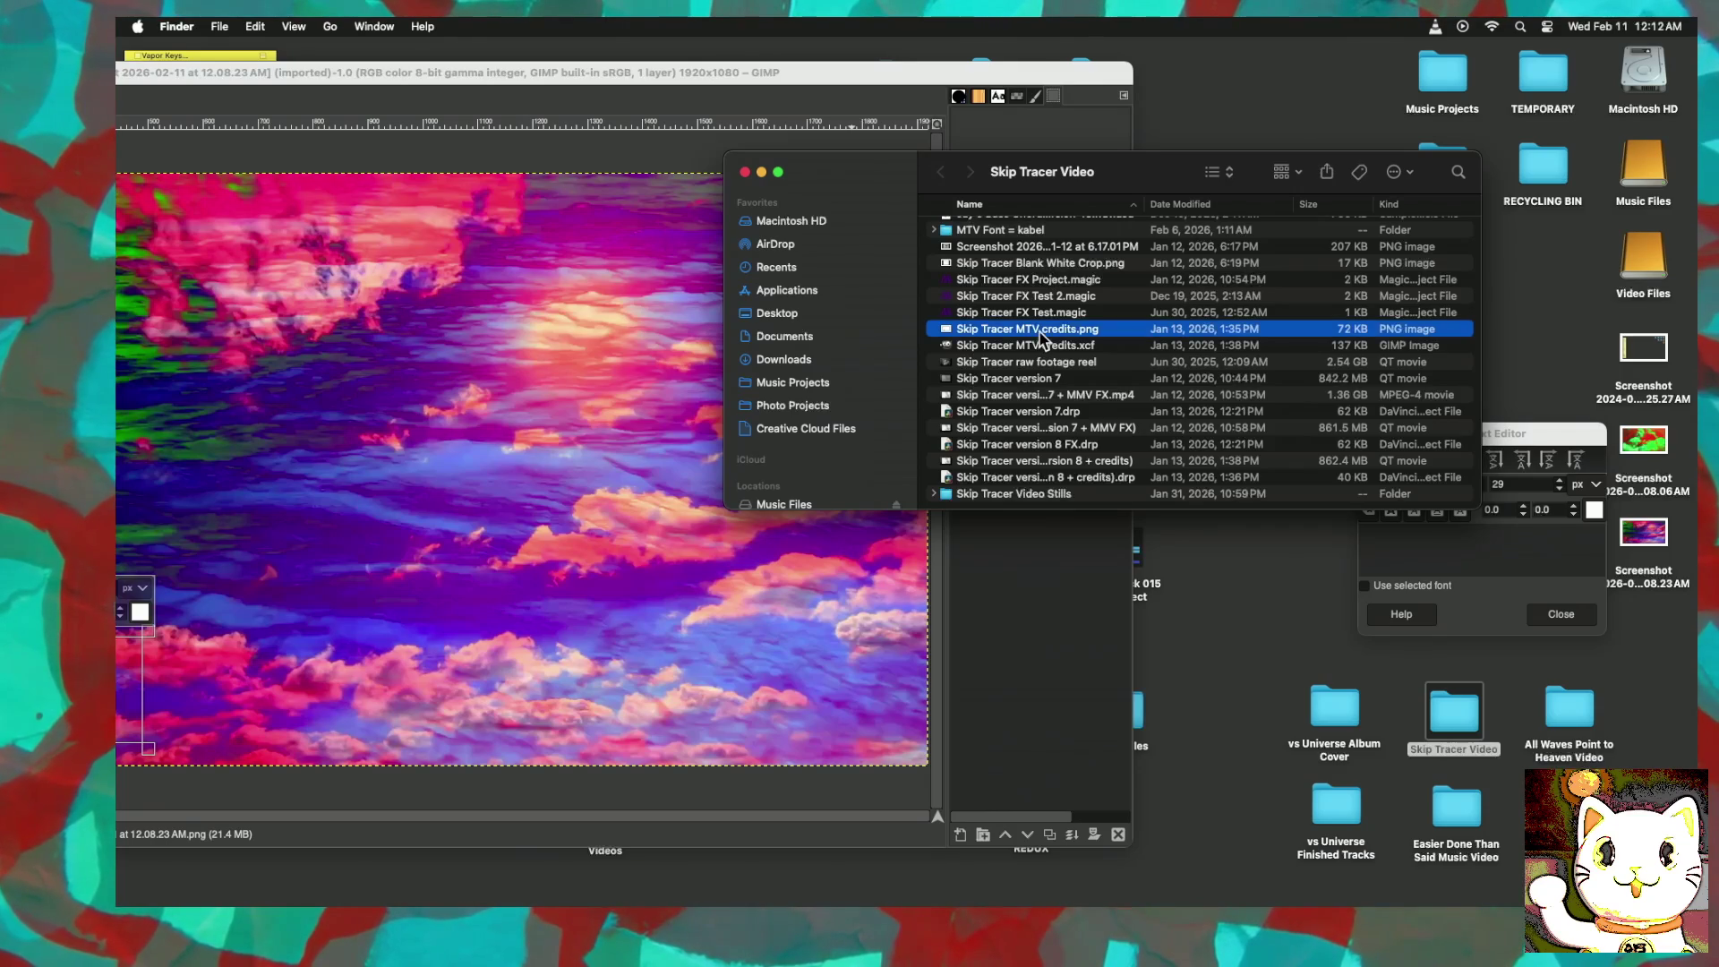
double_click(1040, 331)
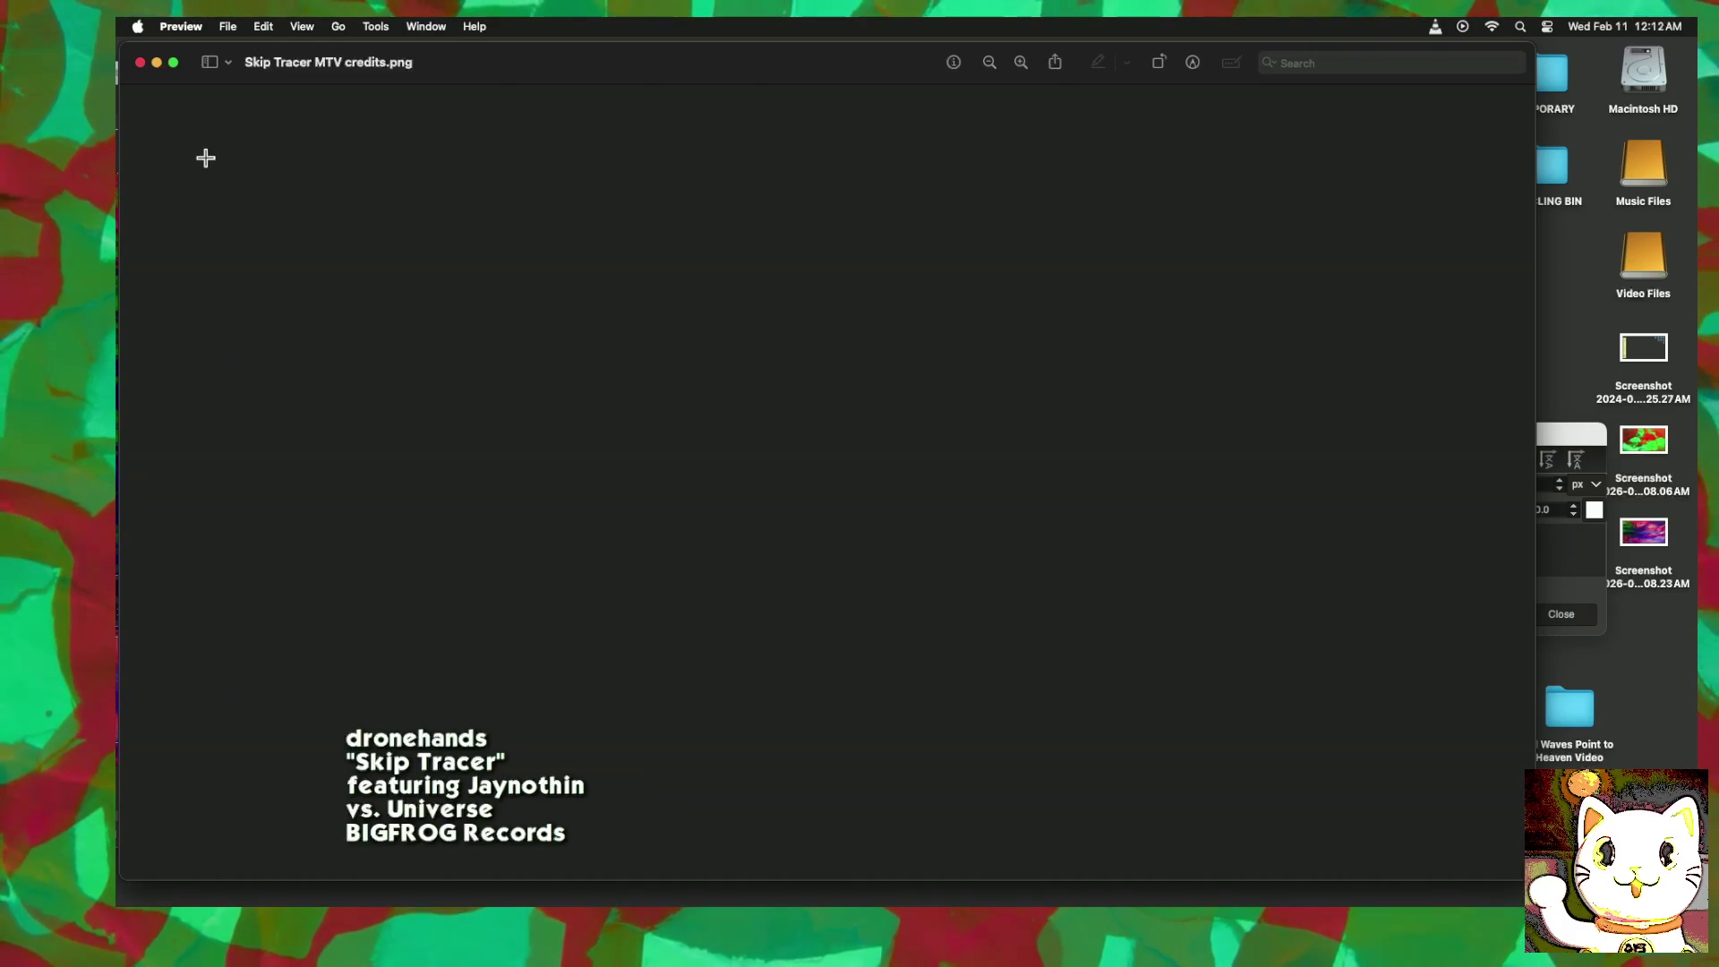
click(140, 63)
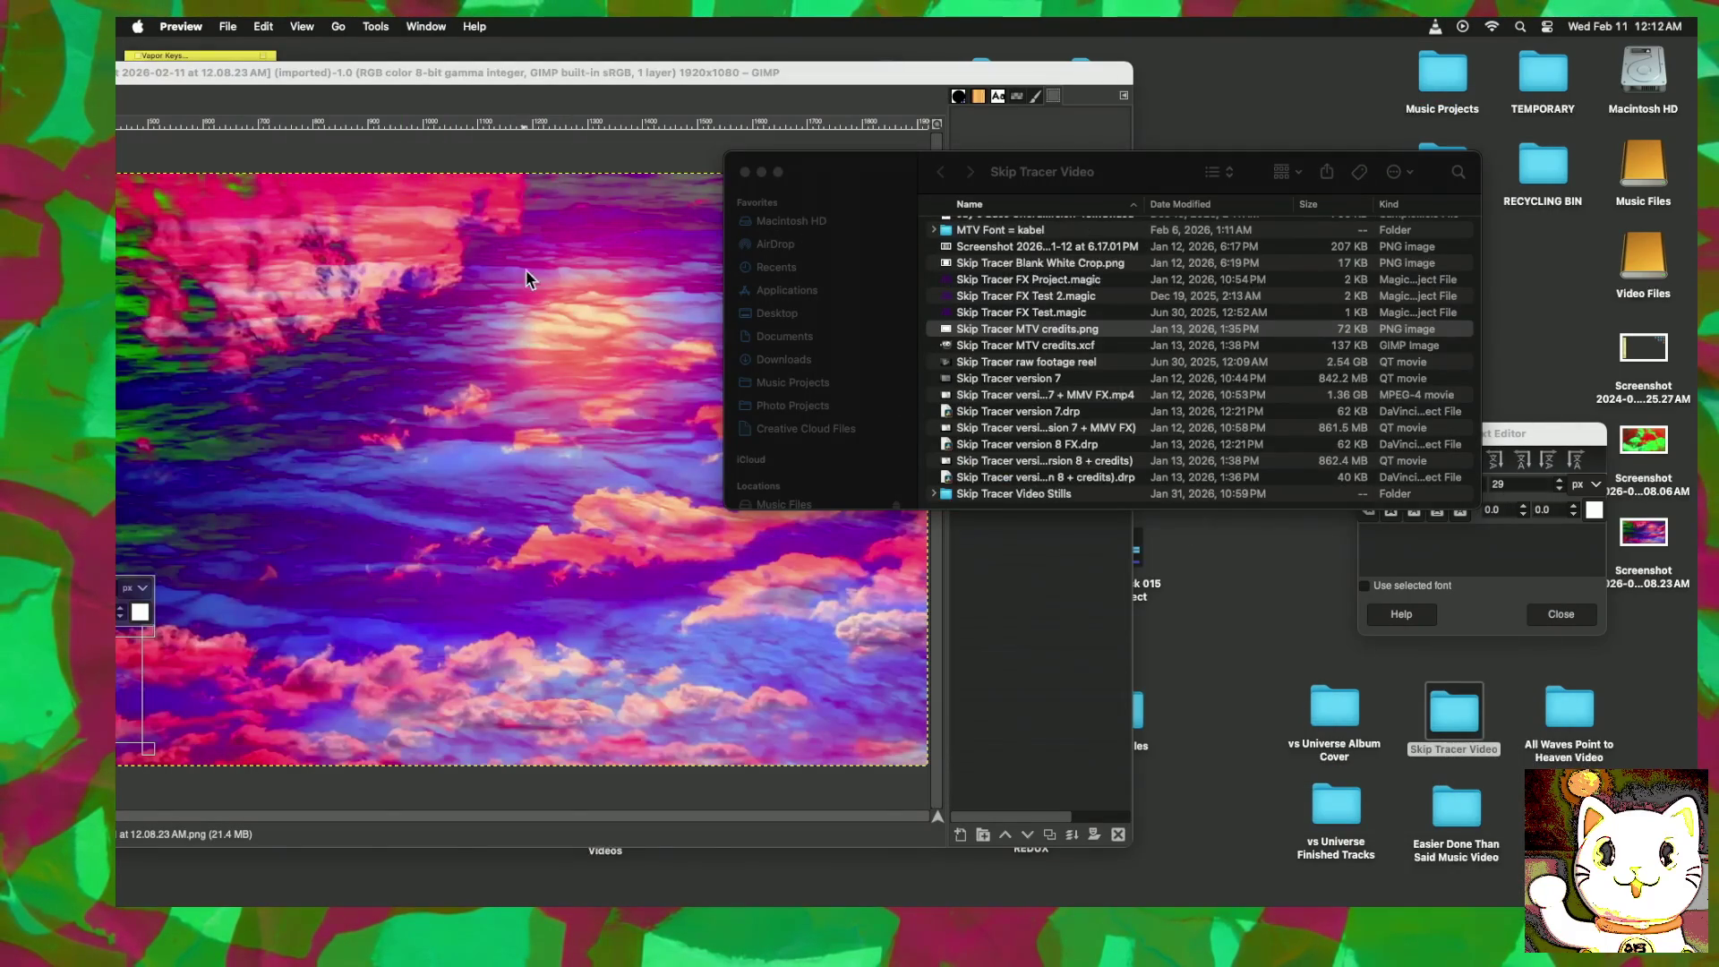
double_click(542, 73)
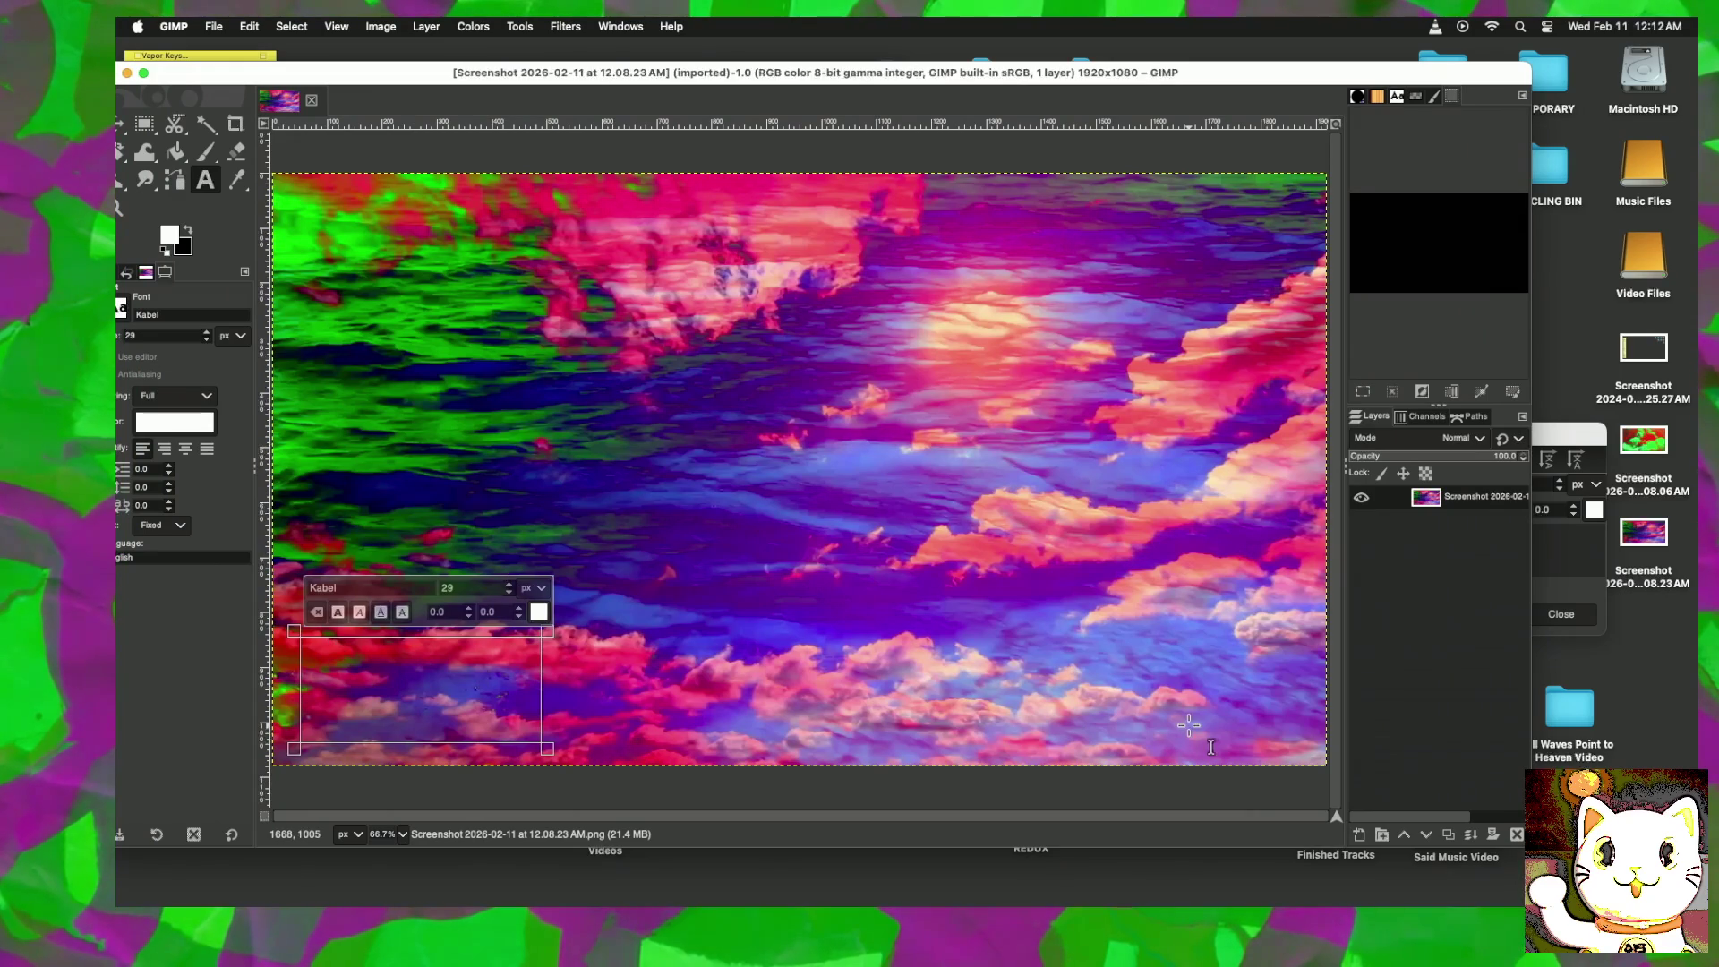
Step: Type the credit lines 'dronehands' and 'All Waves Point to Heaven' into GIMP's text box
drag(1266, 77, 823, 77)
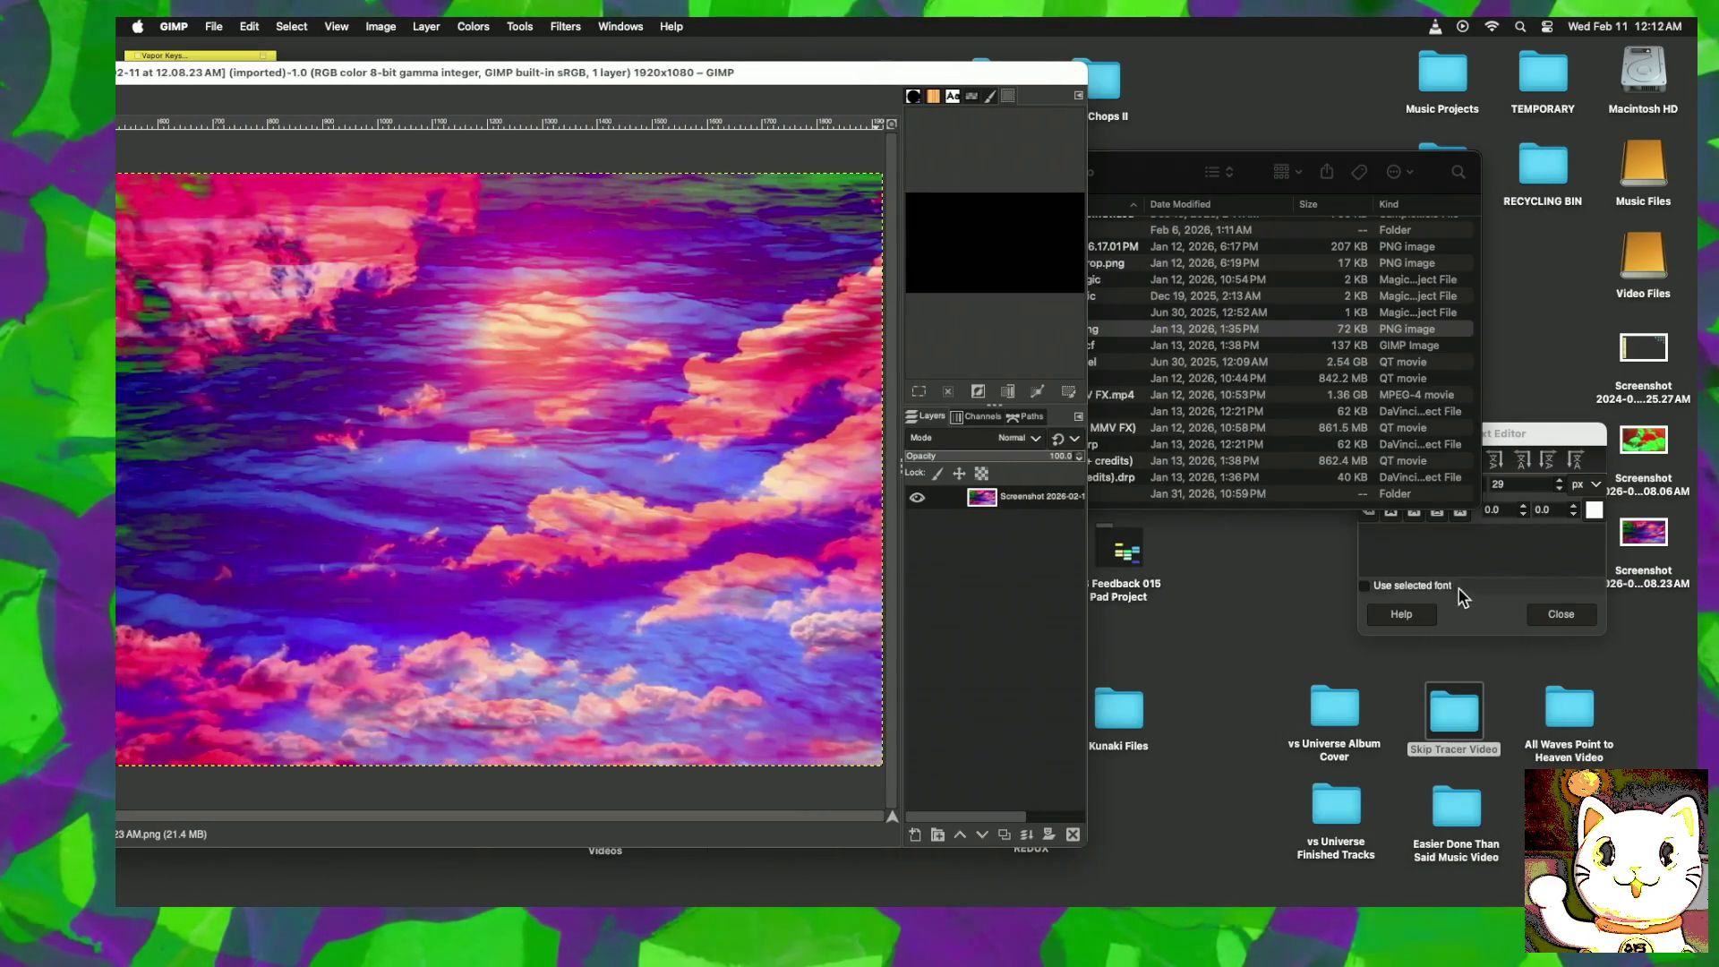
click(1394, 528)
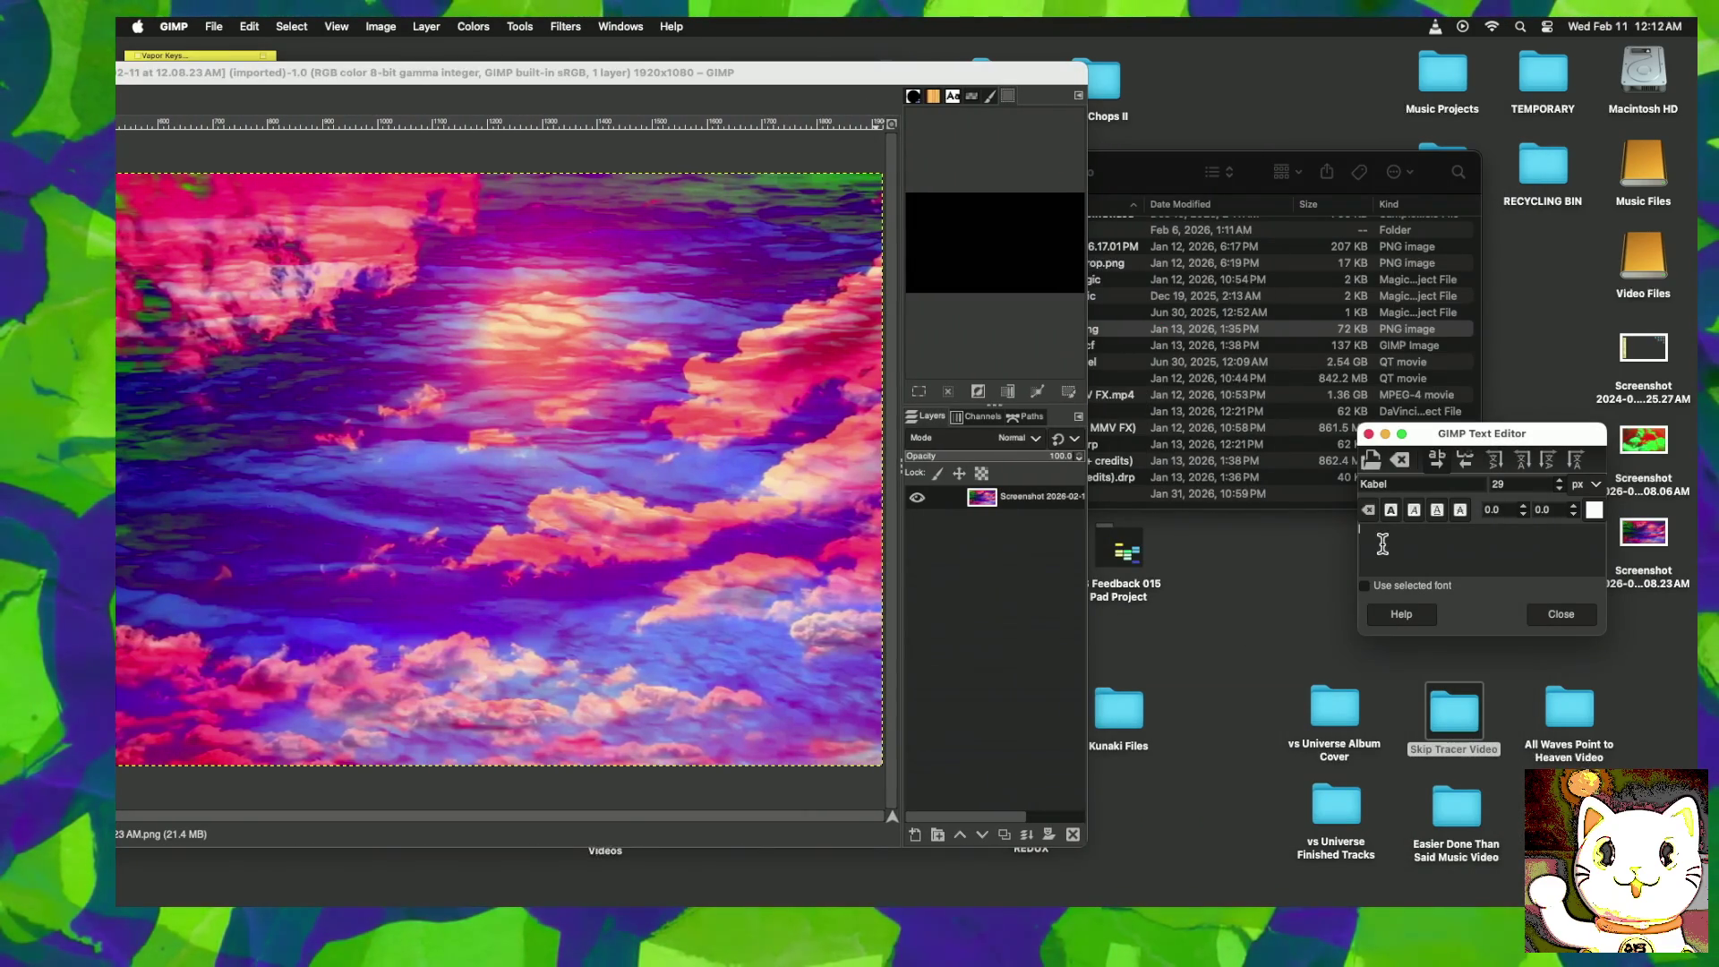
text(dron)
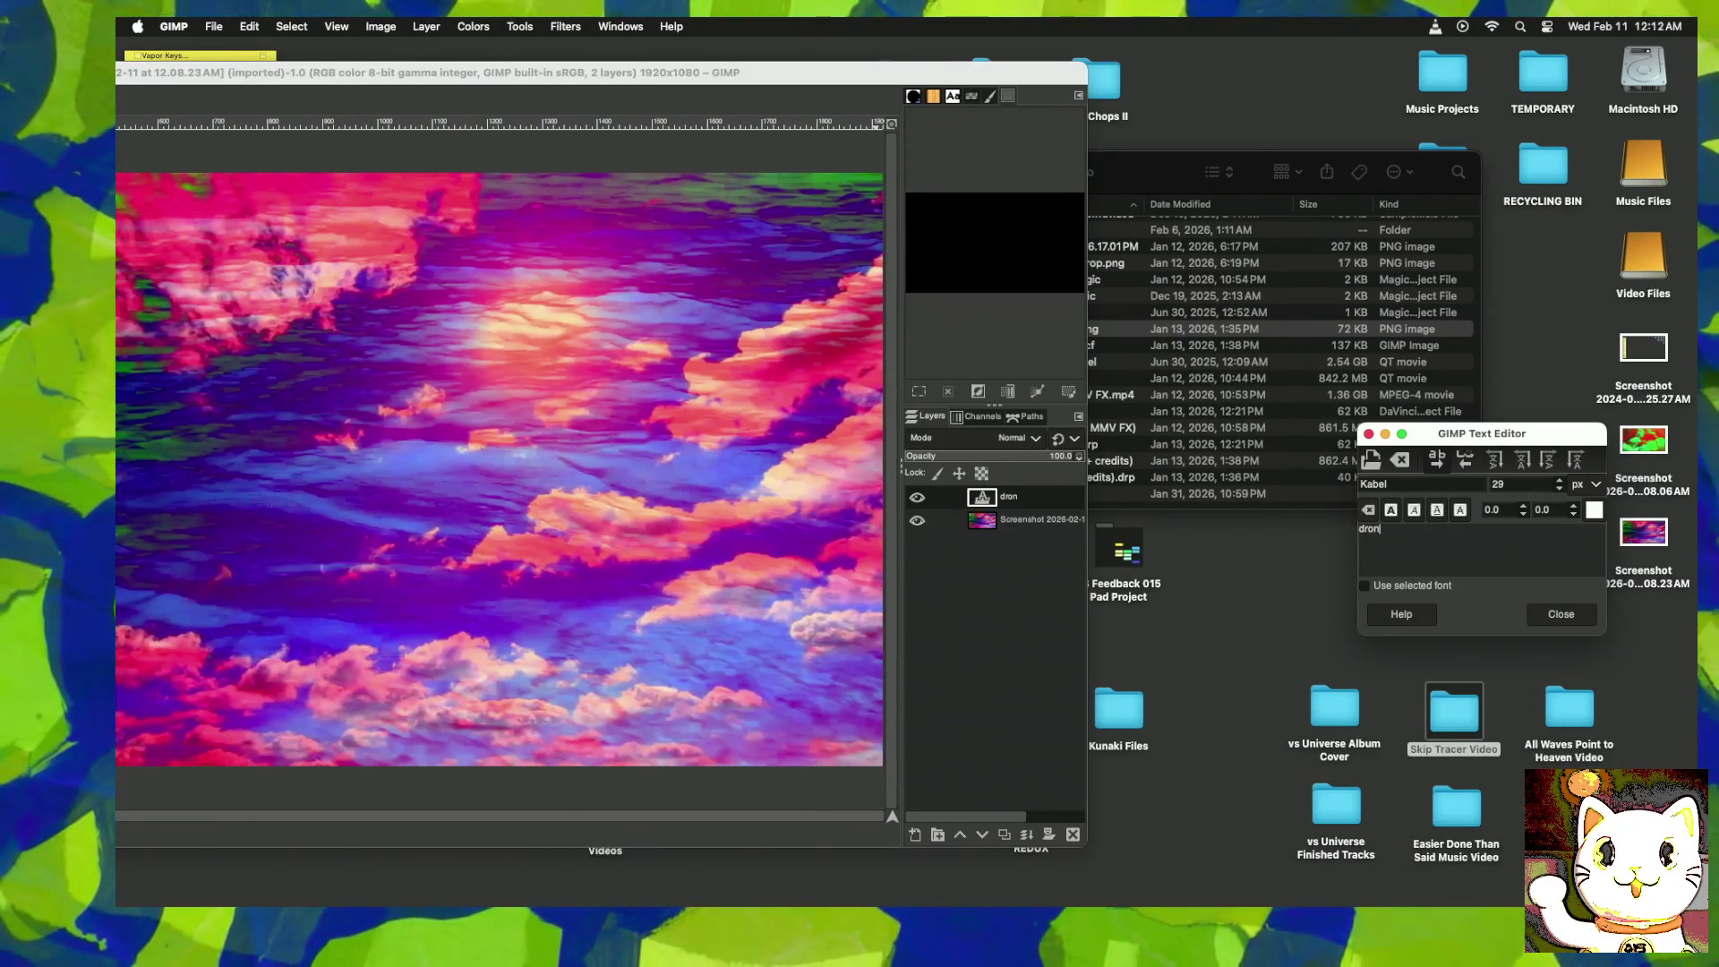
text(e)
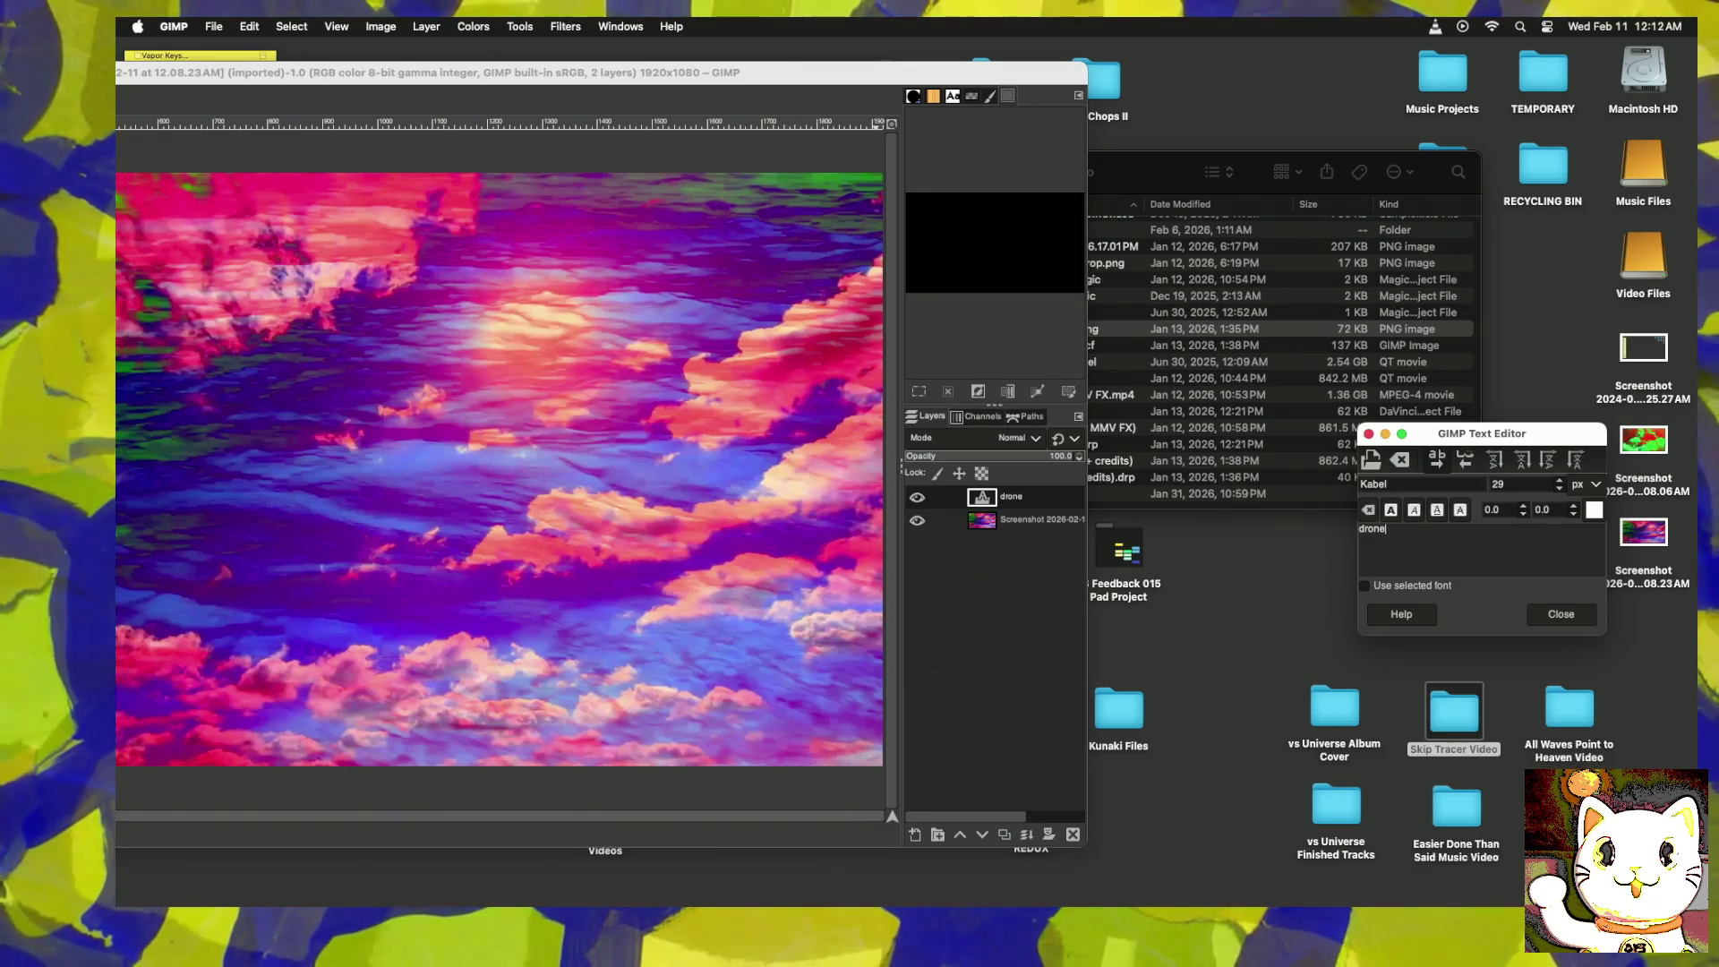
text(hands)
key(Return)
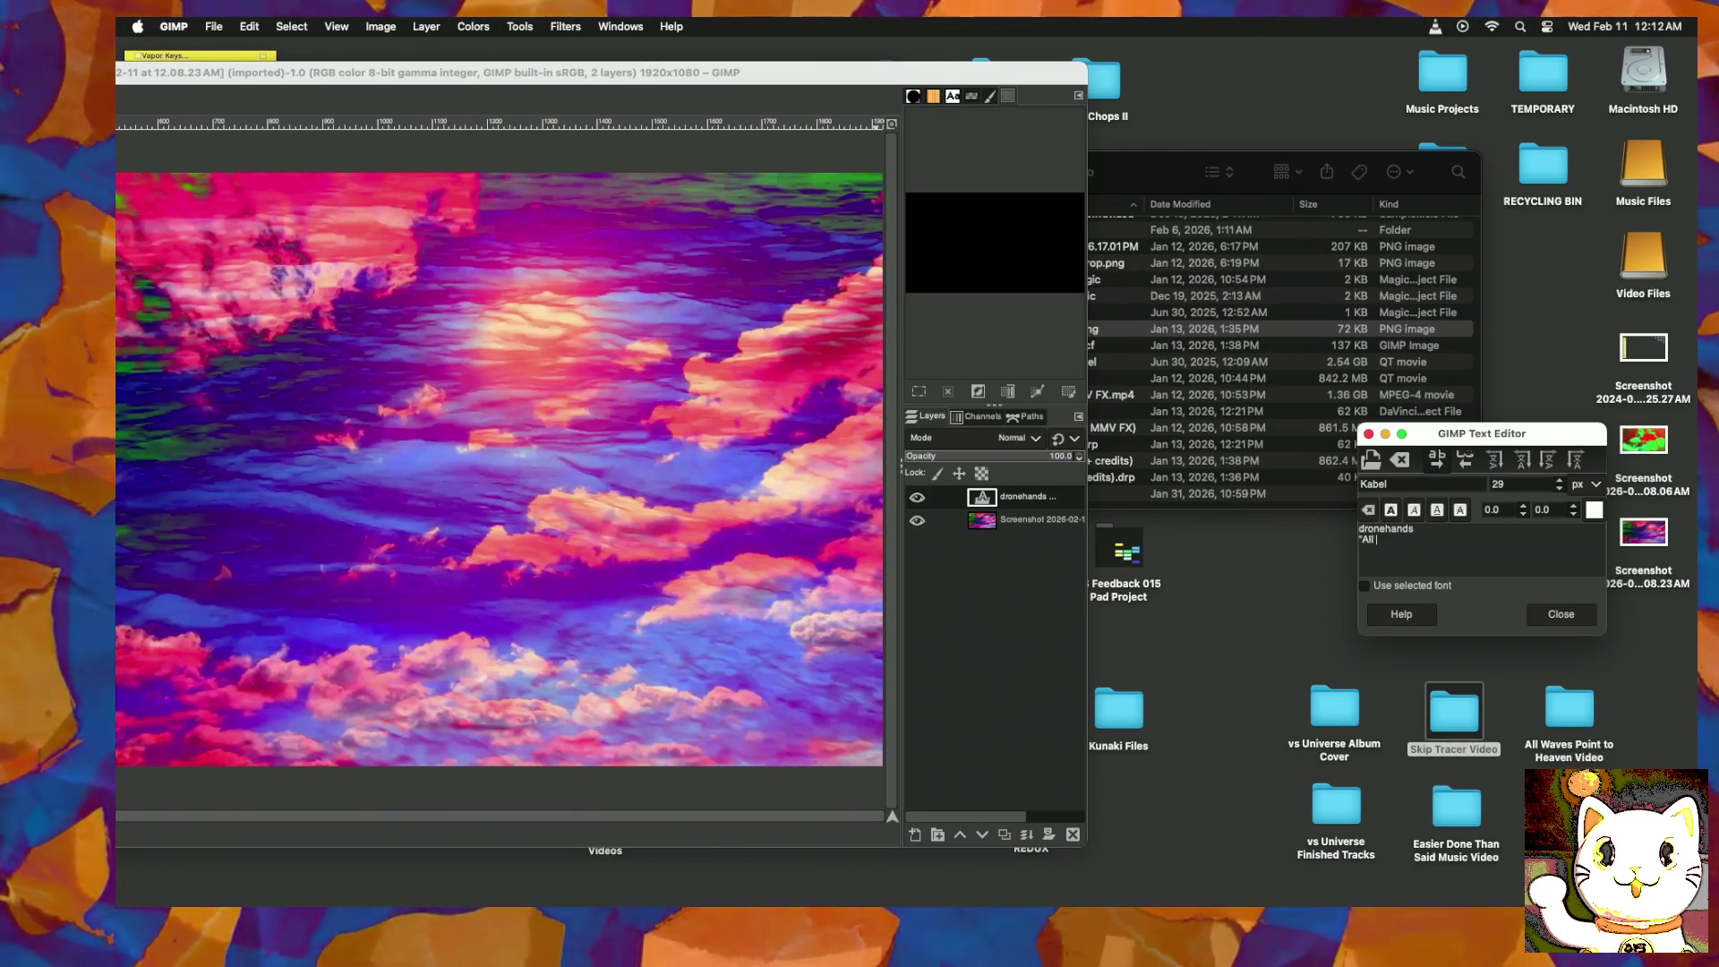
text(Waves P)
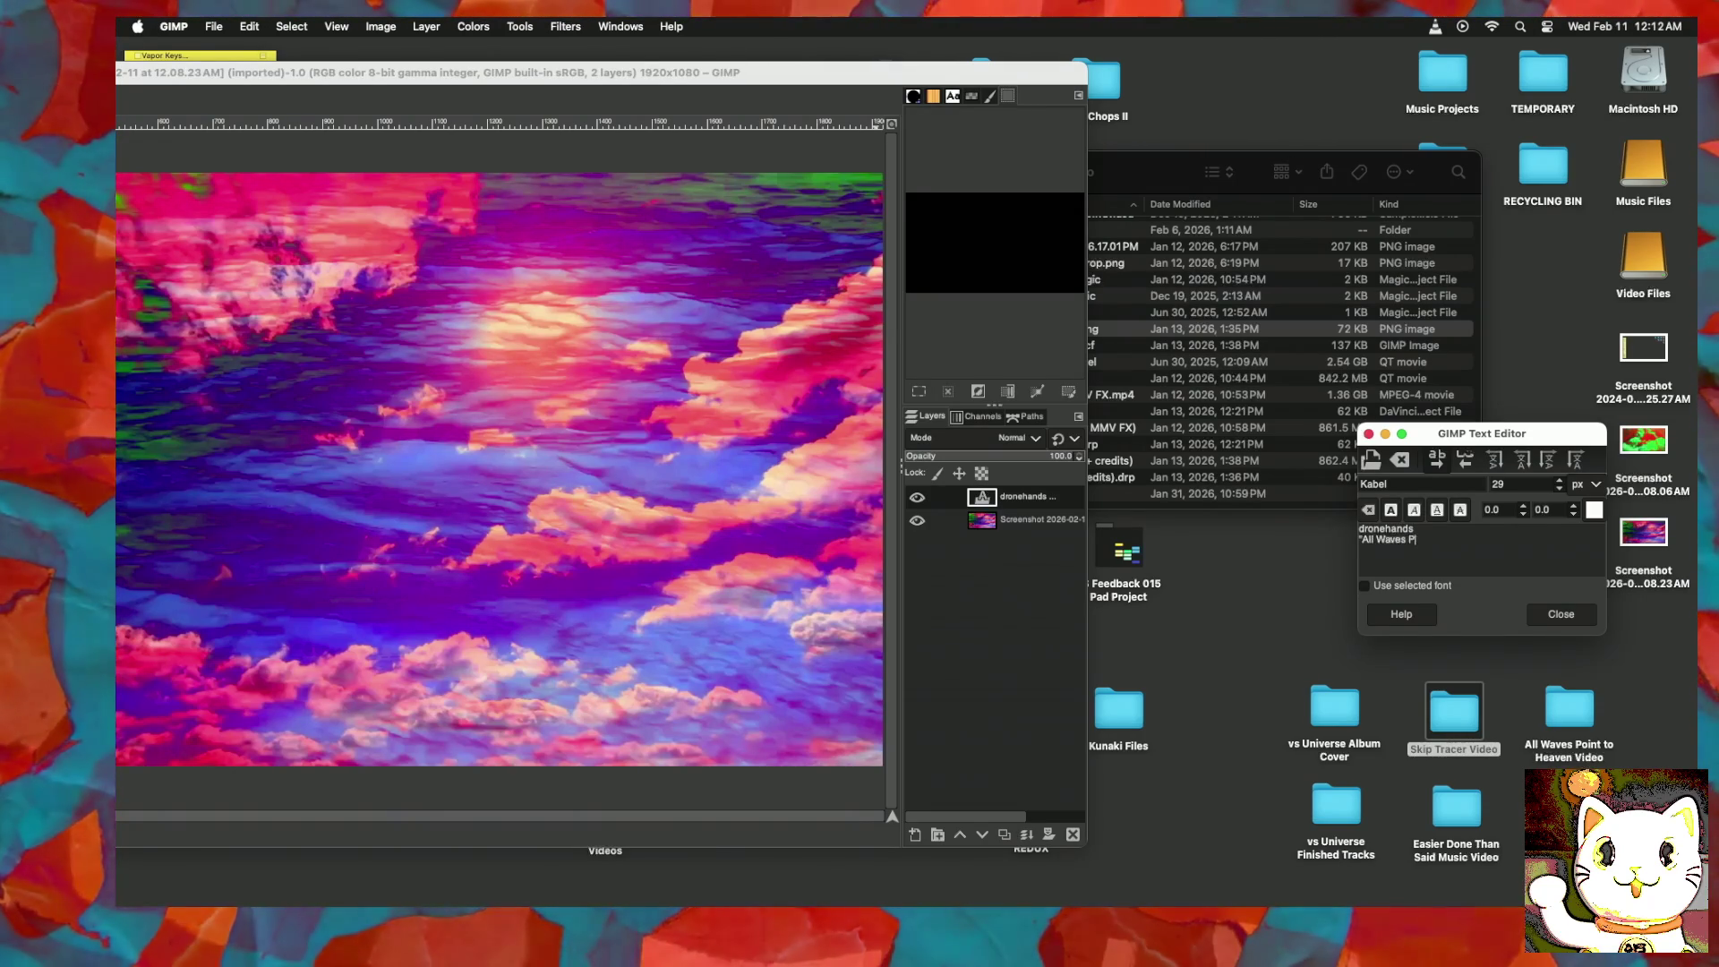
text(oint)
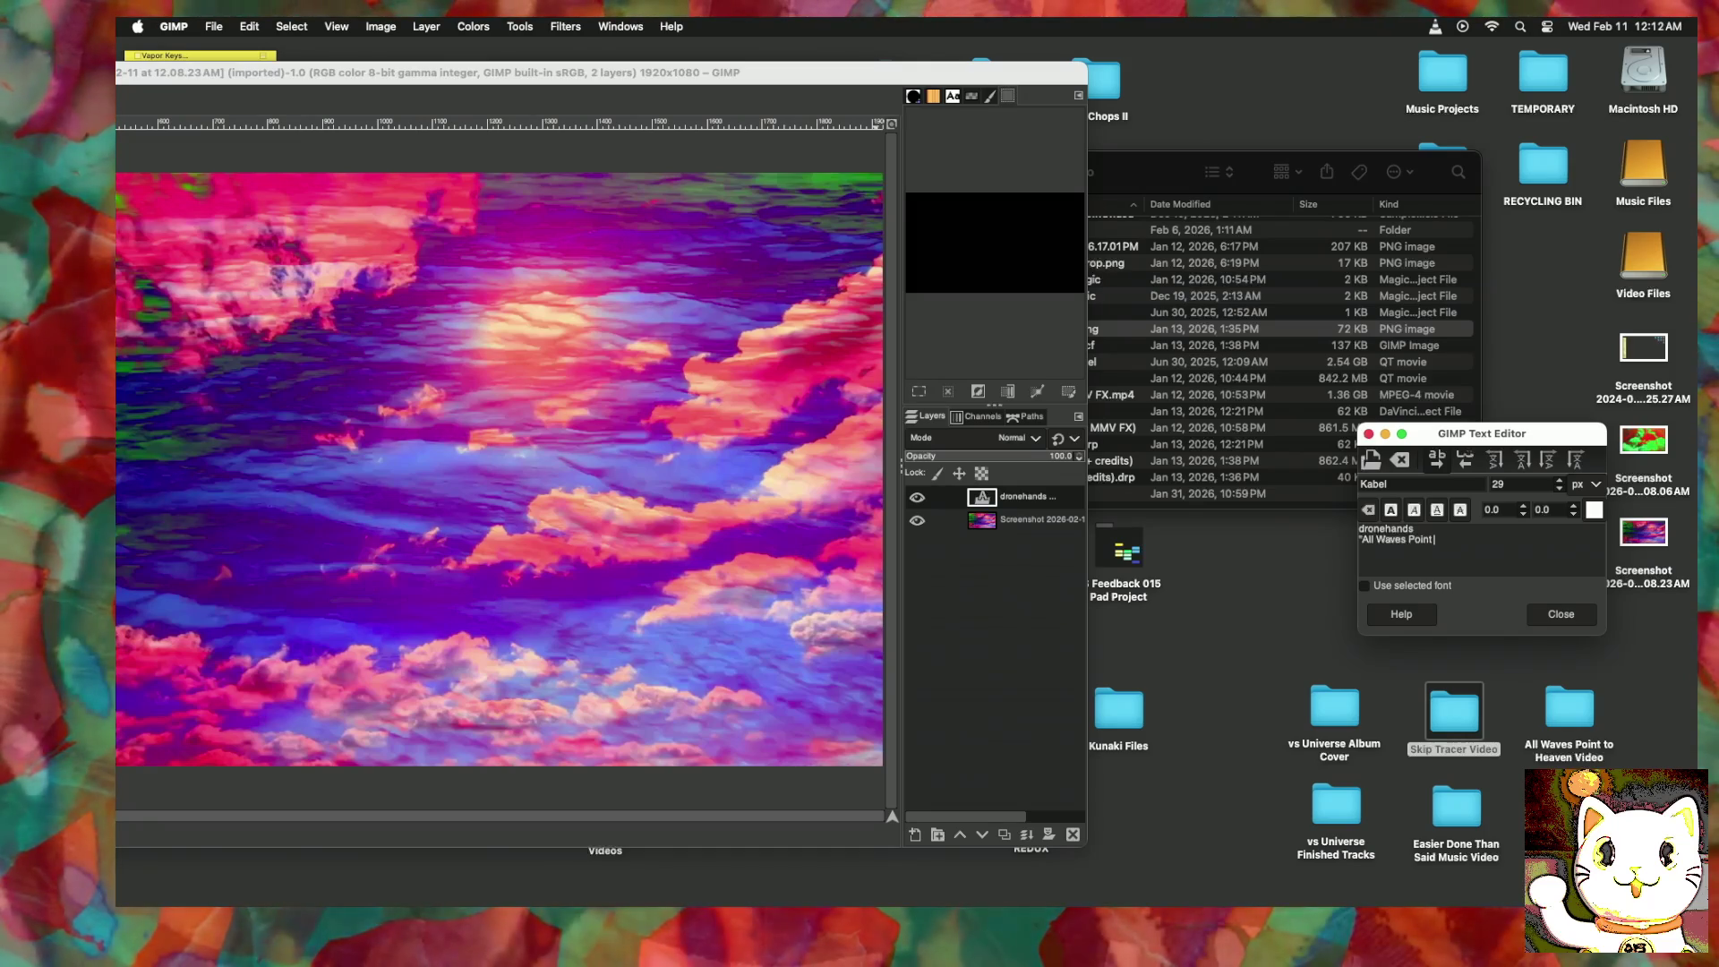
text( to Heaven)
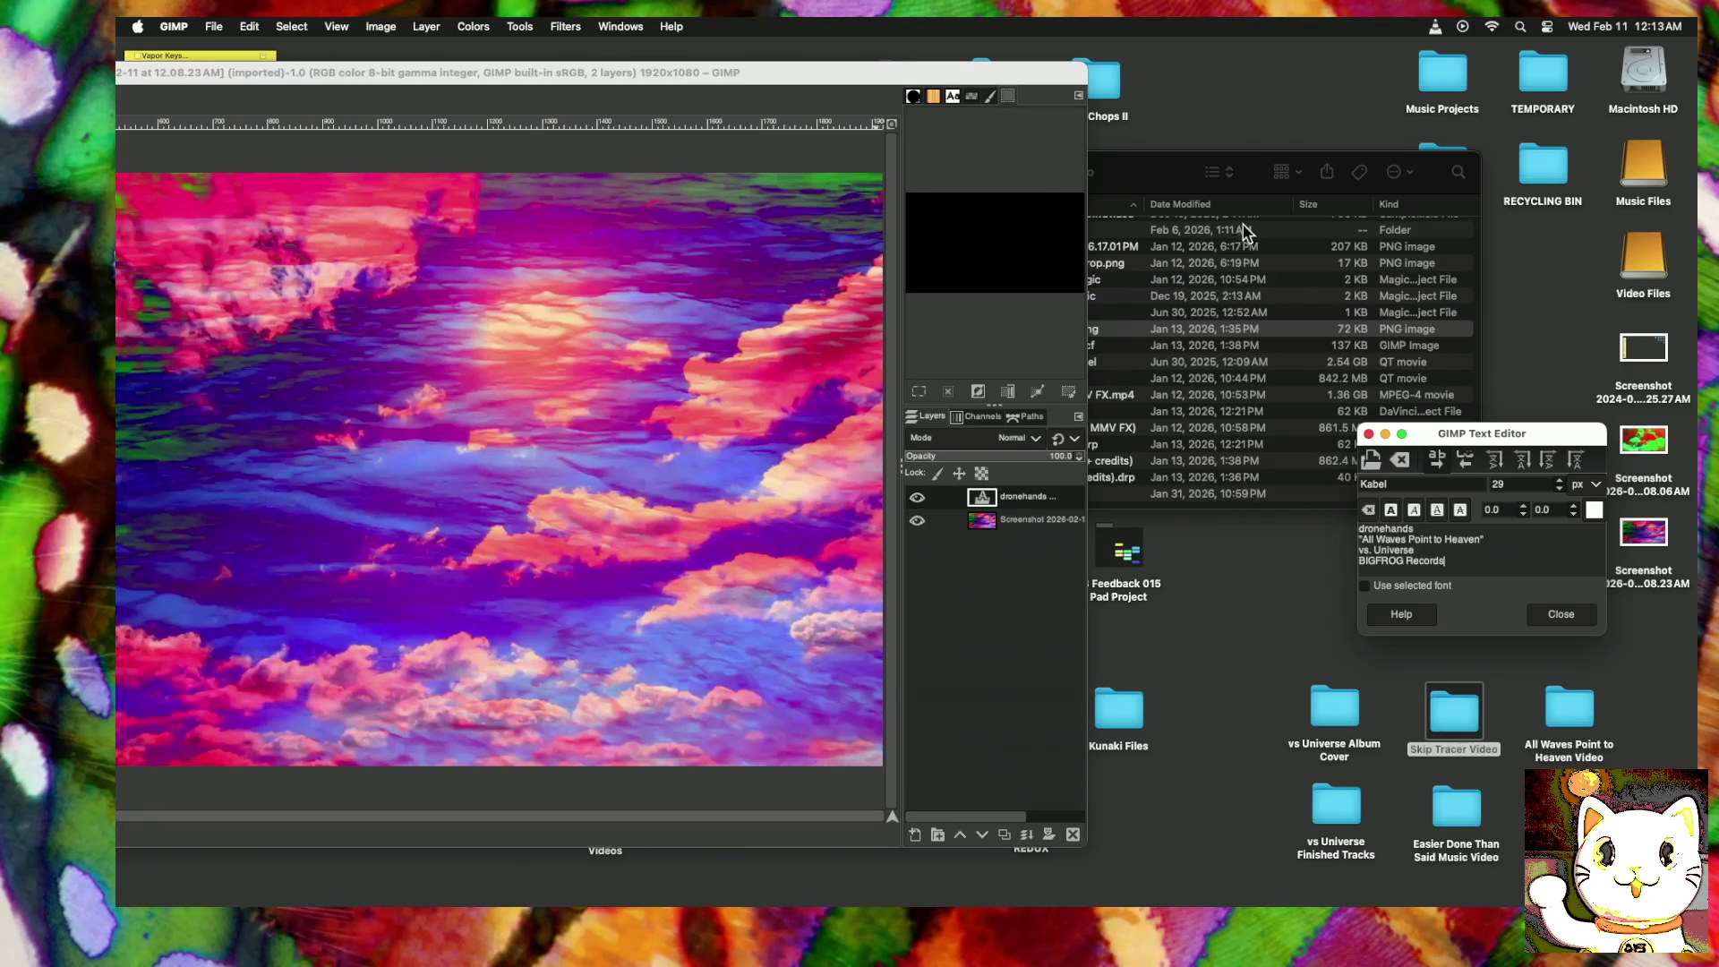
drag(892, 82, 1130, 668)
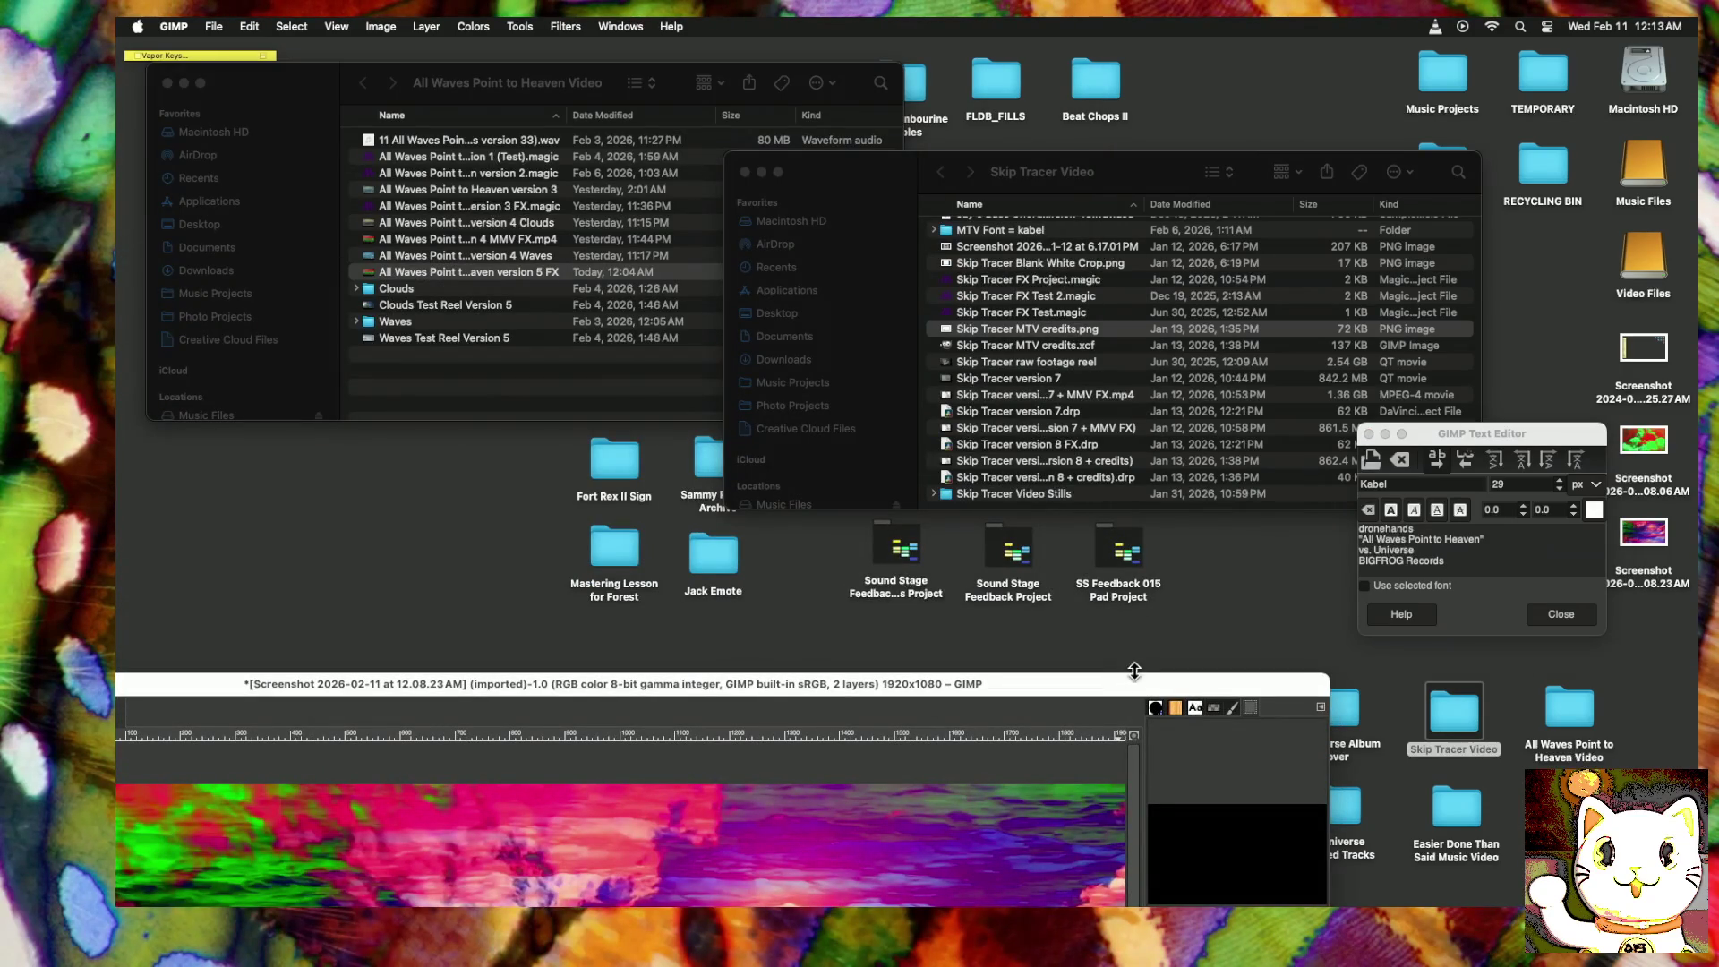
Step: View Skip Tracer MTV credits.png in Preview for reference, close it, and return to GIMP
click(1018, 334)
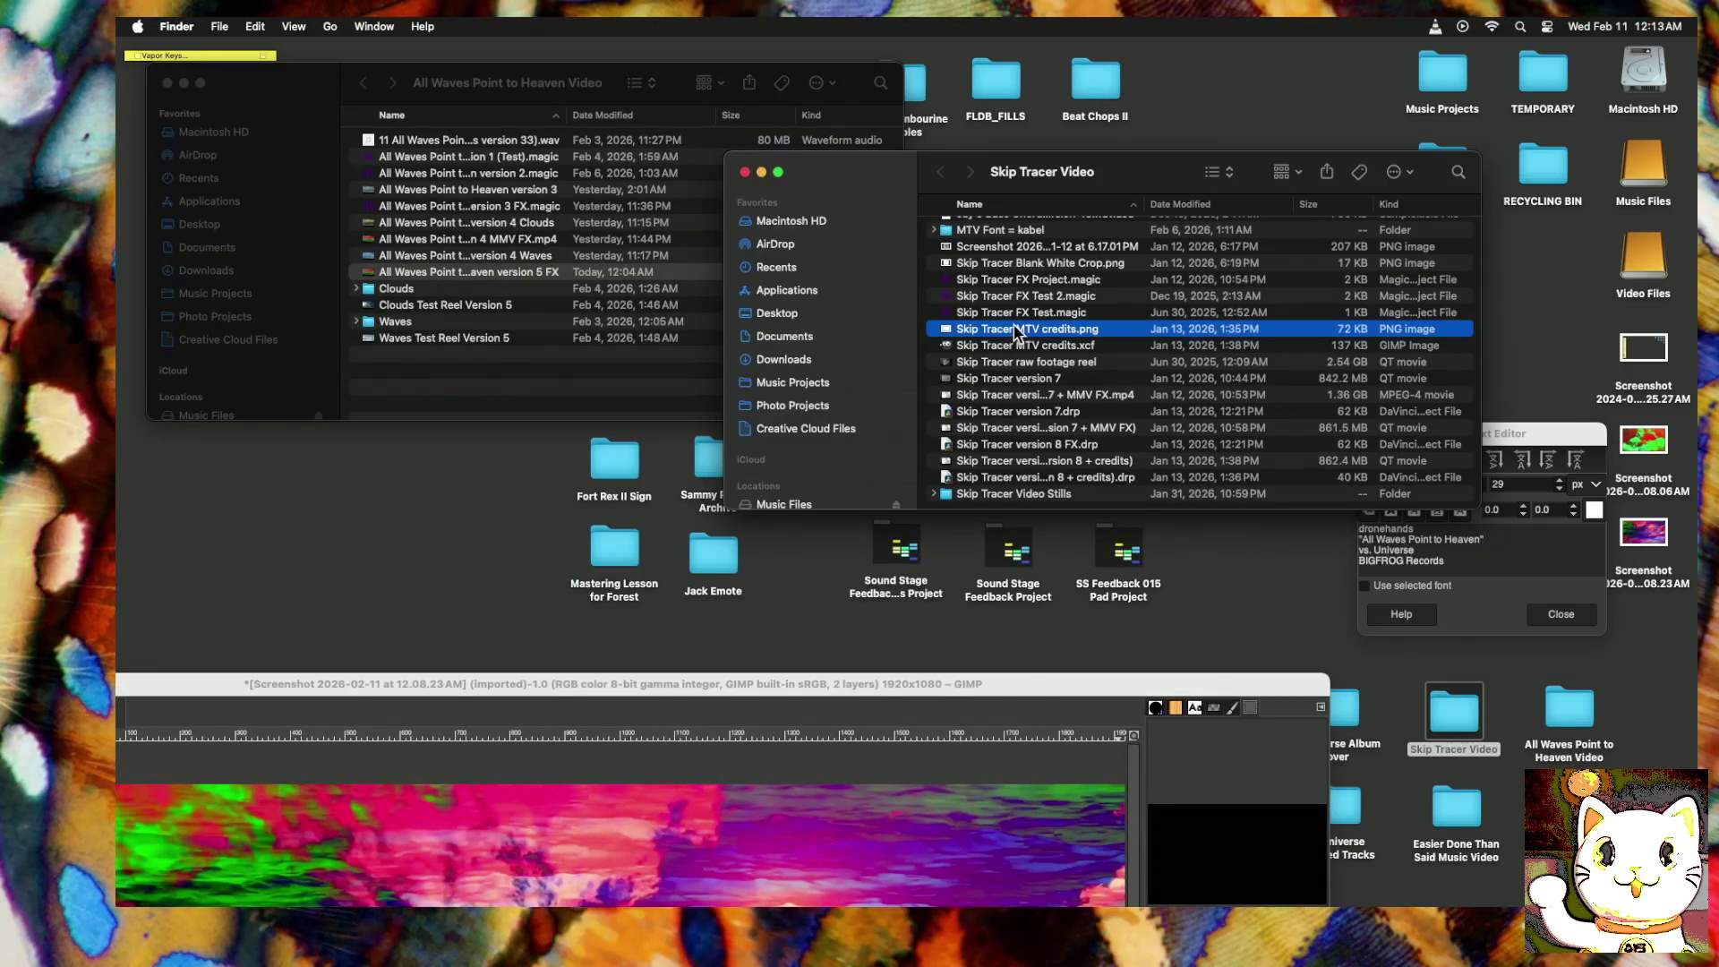
double_click(1018, 329)
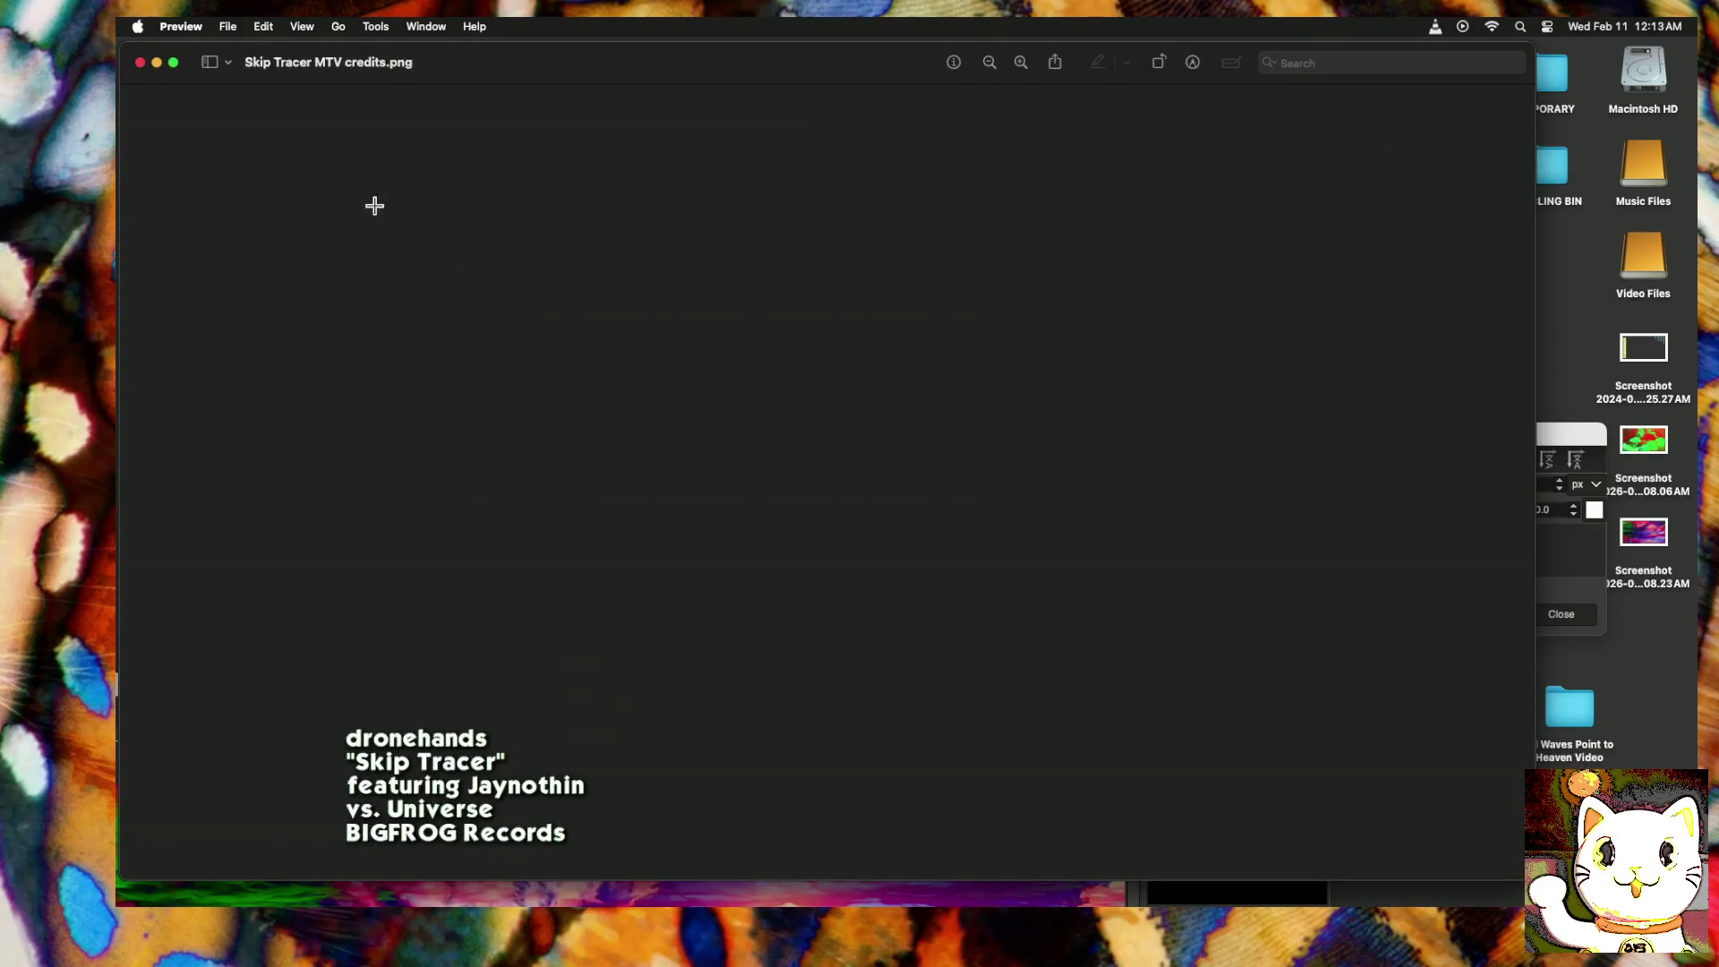
click(140, 63)
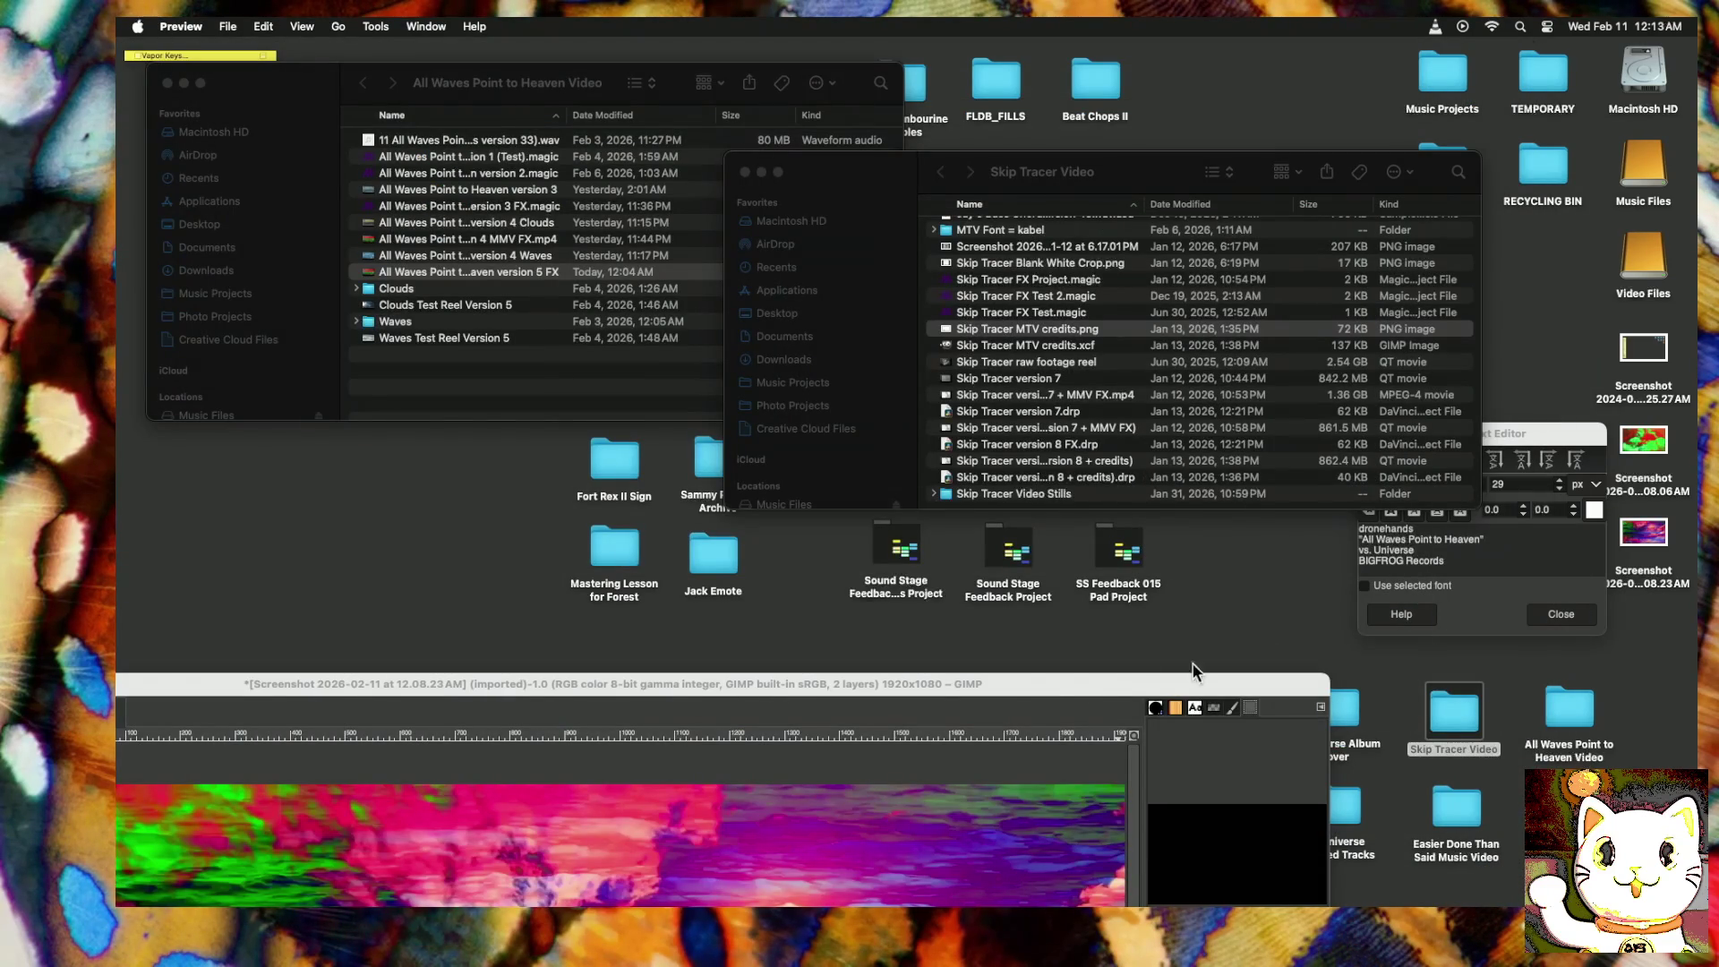
double_click(1000, 690)
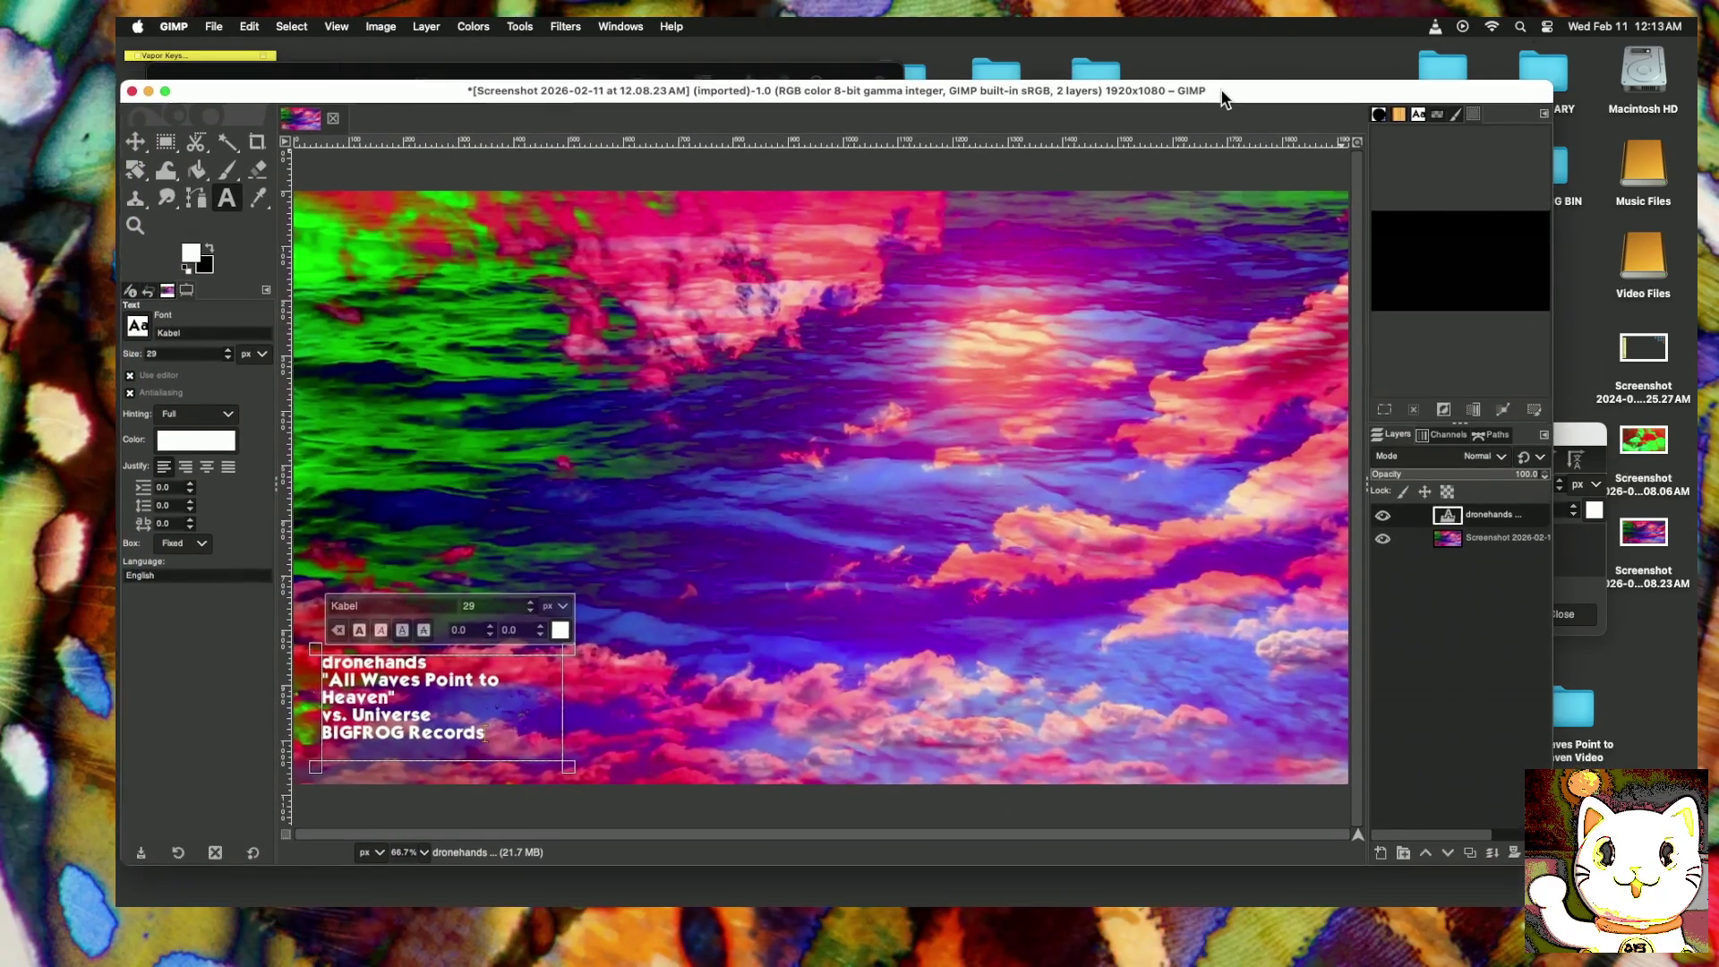
drag(1224, 98, 1220, 126)
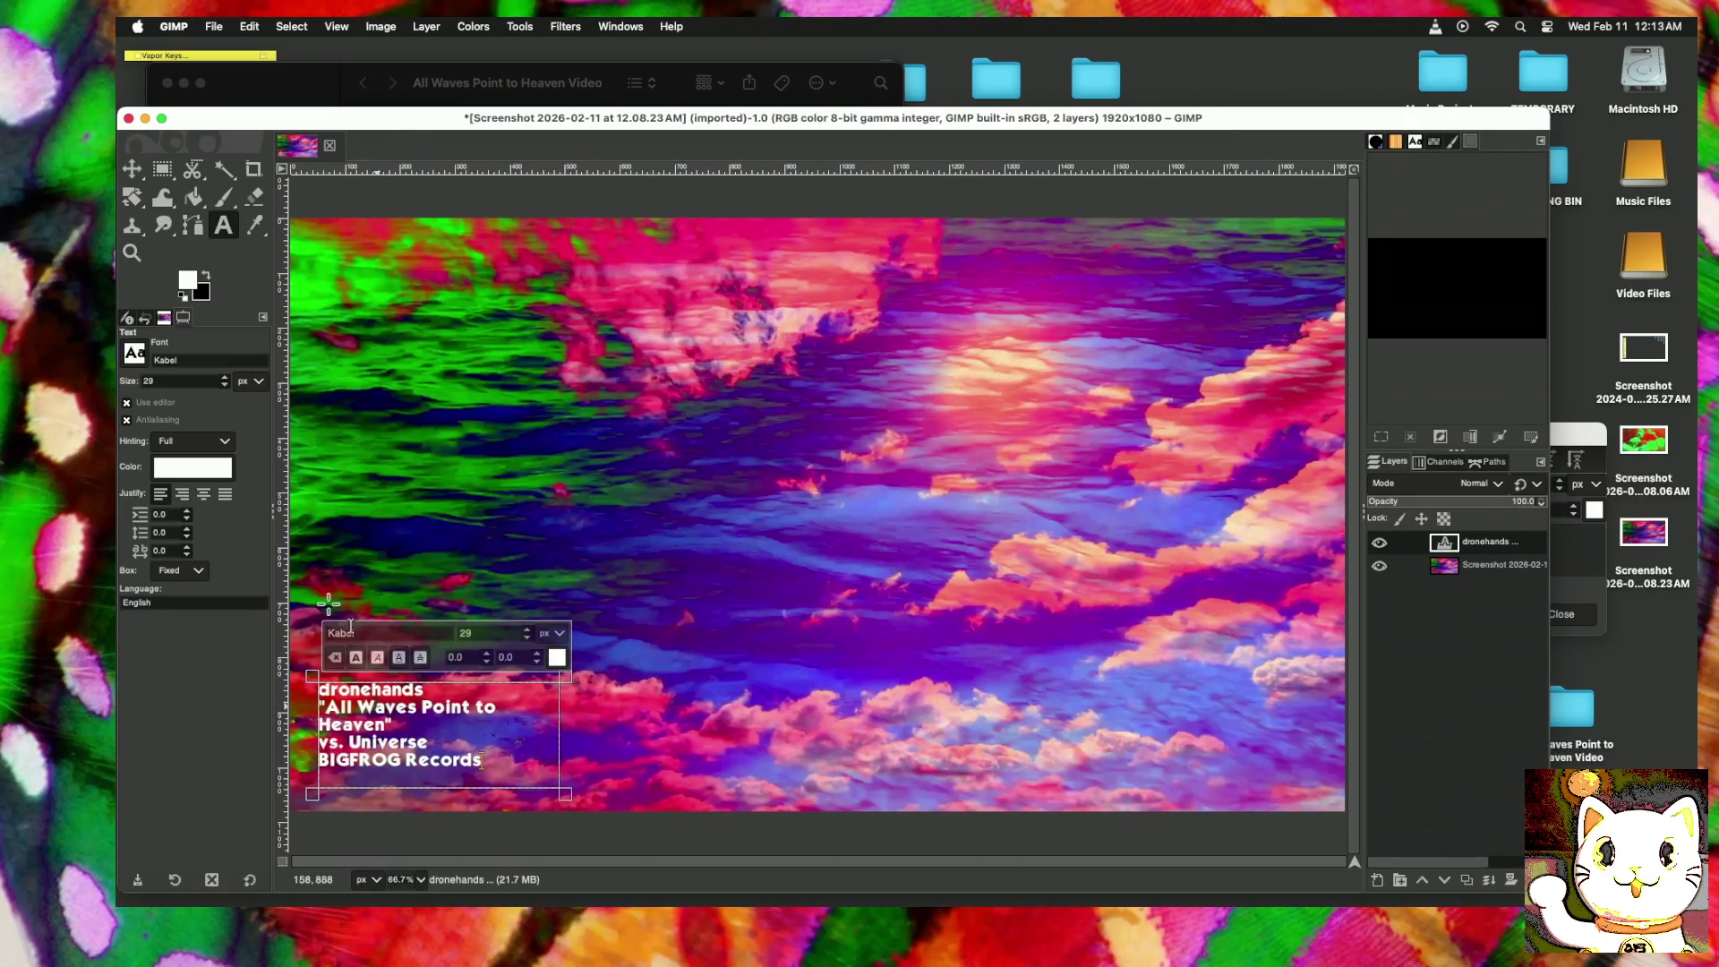
Step: Drag the text box's corner right until 'All Waves Point to Heaven' stops wrapping
mouse_move(401, 111)
mouse_down()
mouse_move(428, 65)
mouse_move(422, 89)
mouse_up()
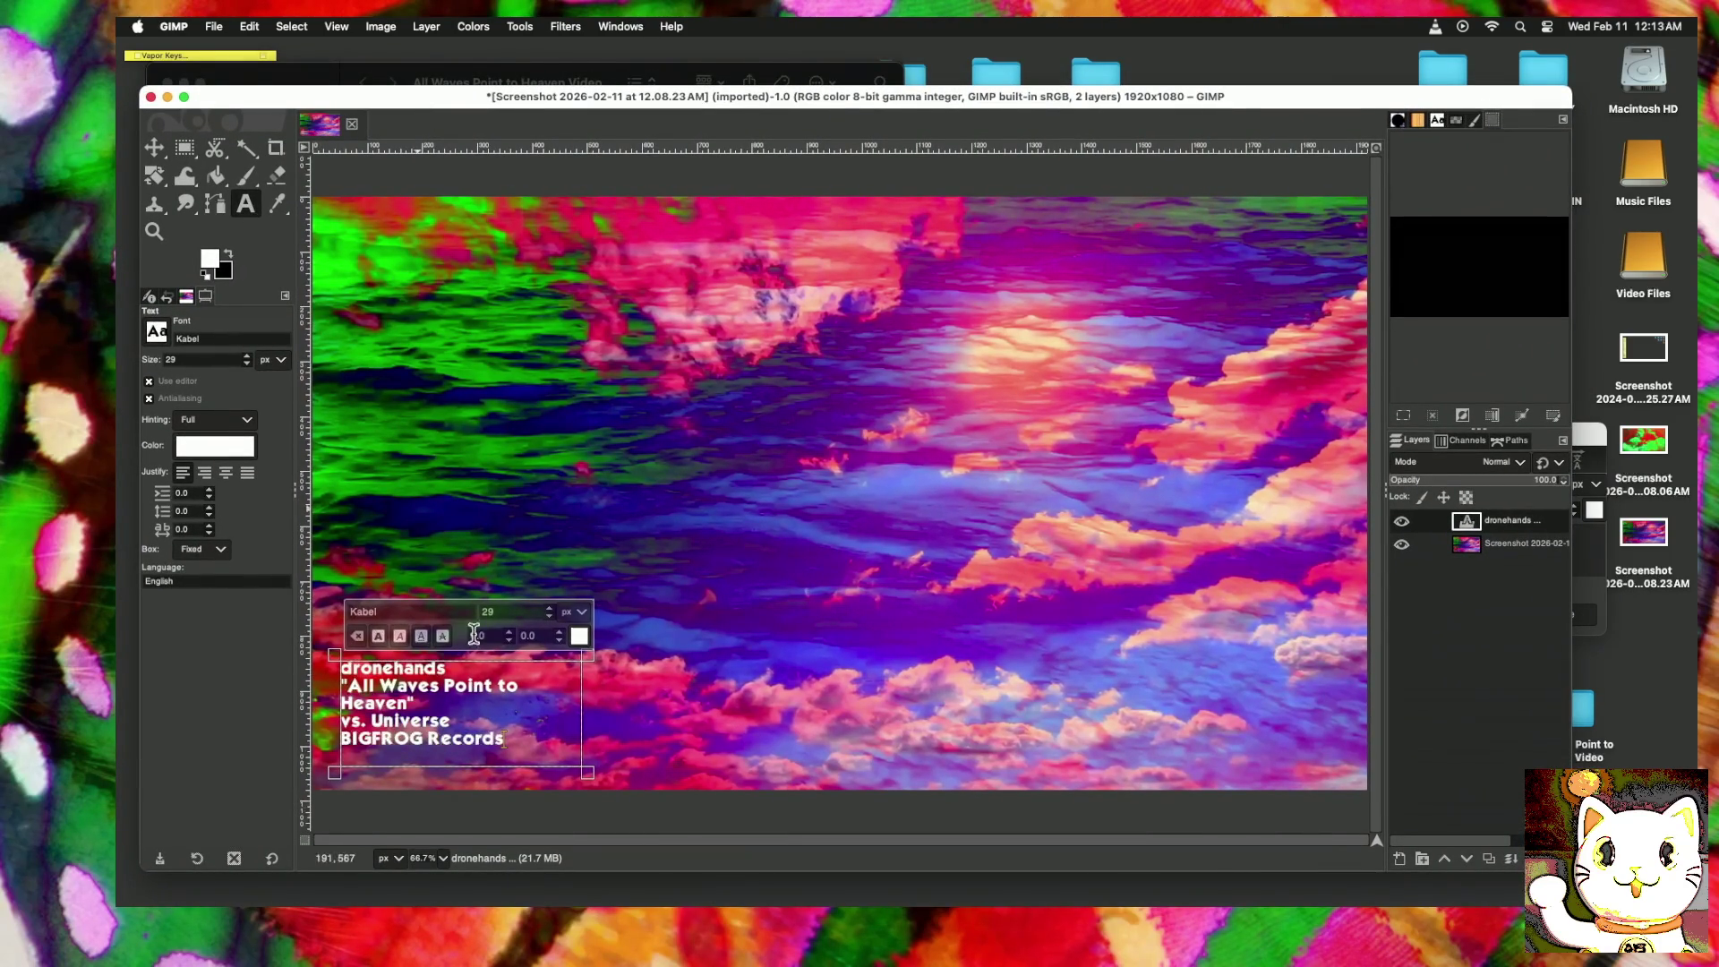
drag(613, 799, 682, 801)
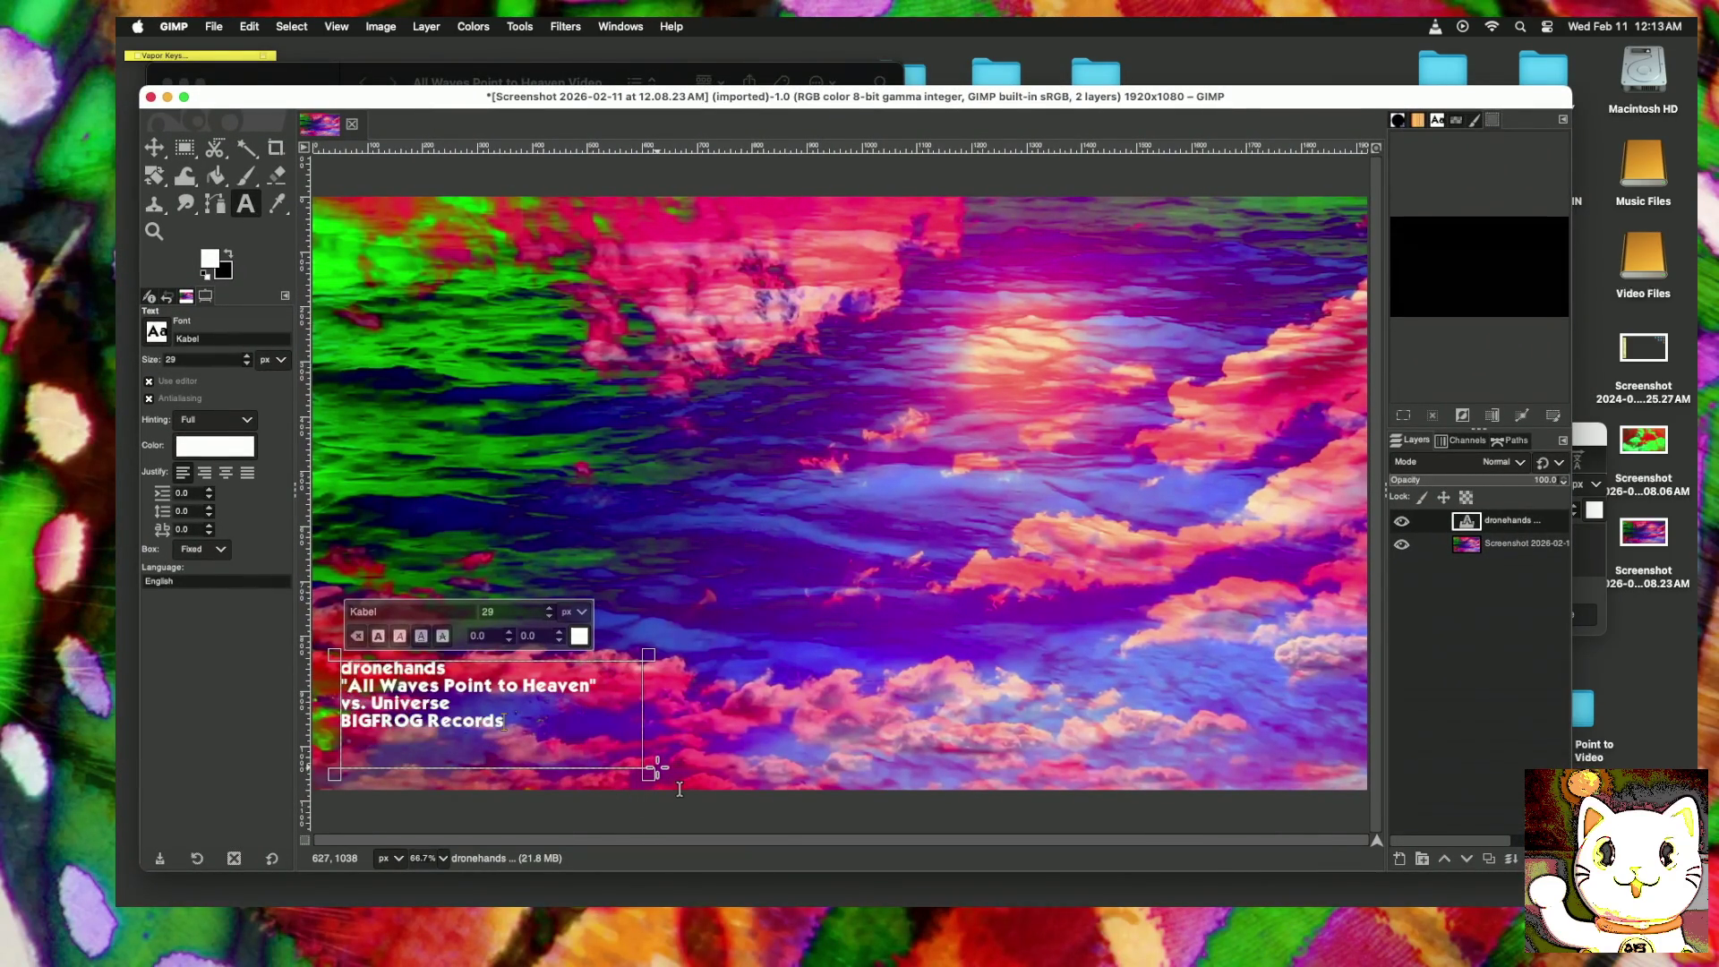
click(154, 148)
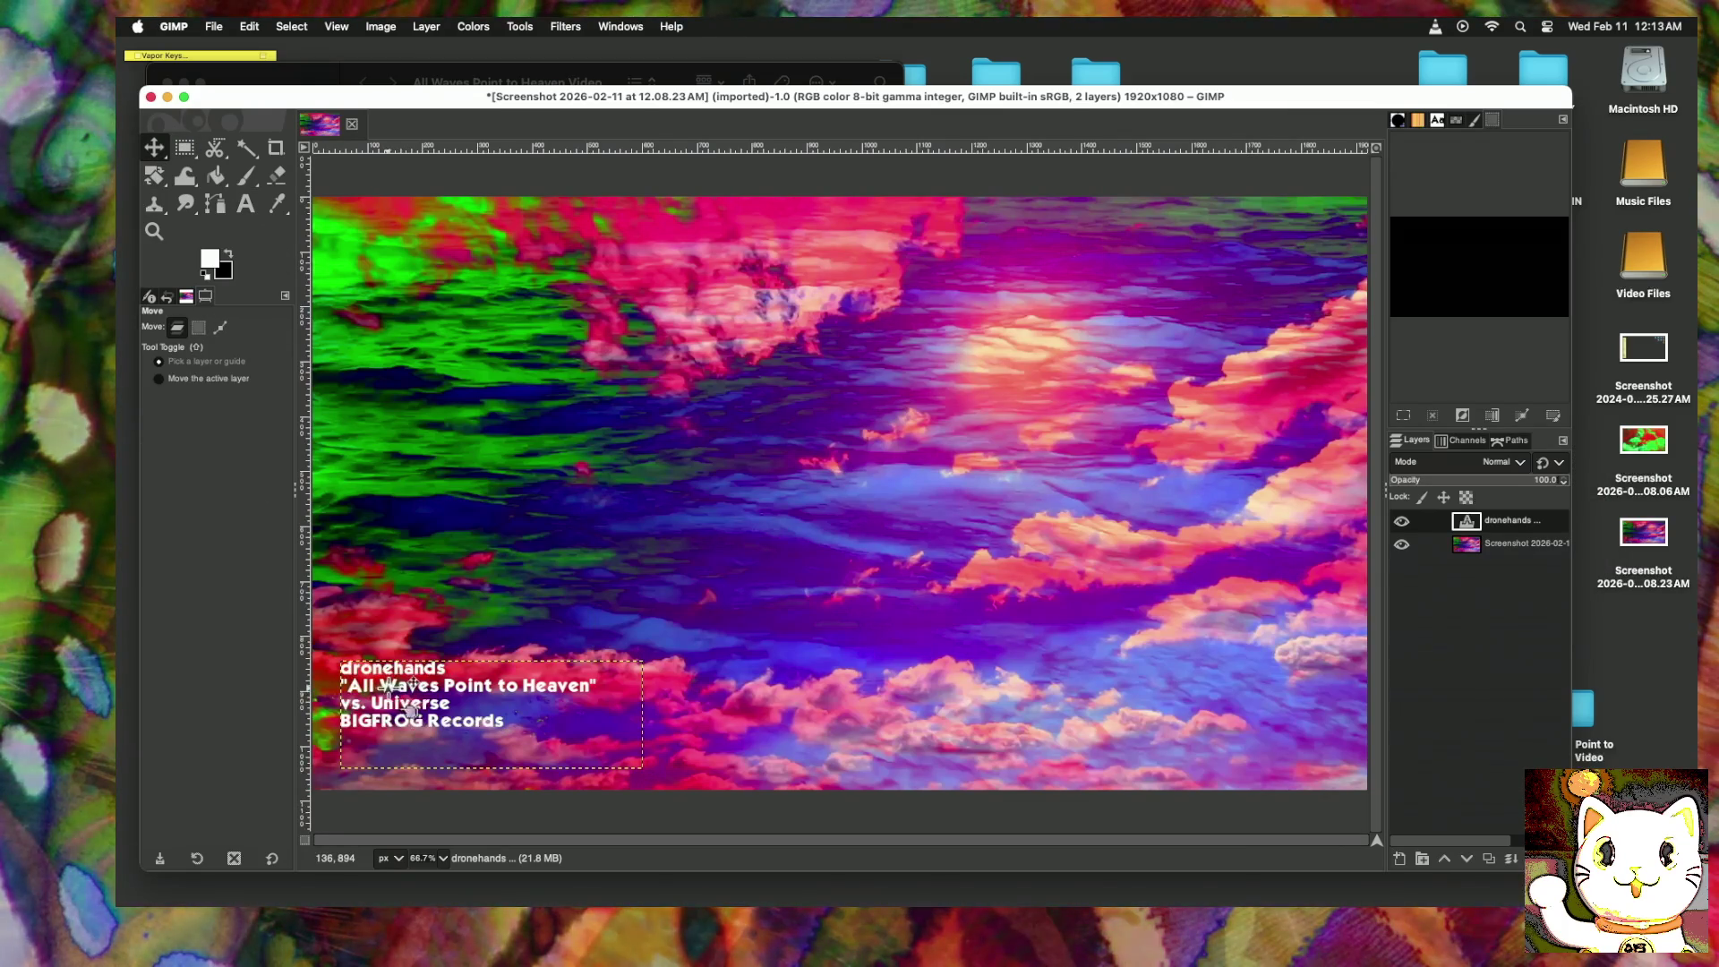
Step: Shift the credits text slightly right, then toggle the Screenshot layer off and on to check
mouse_move(391, 687)
mouse_down()
mouse_move(433, 677)
mouse_move(426, 695)
mouse_up()
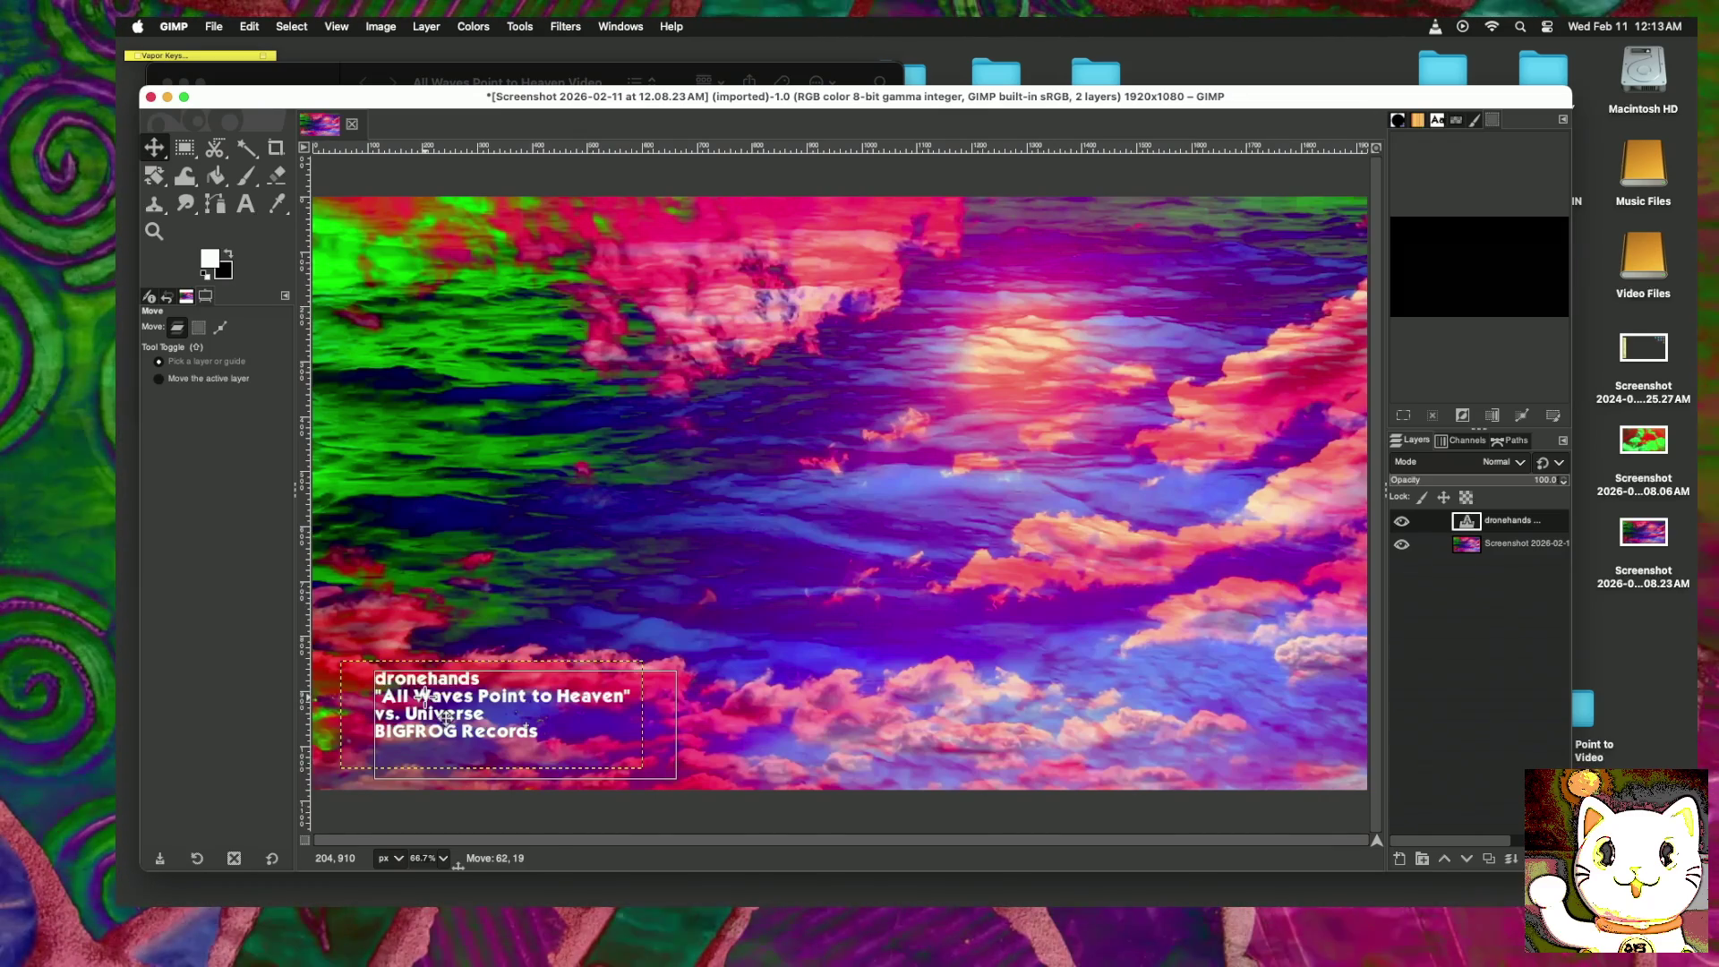
drag(426, 695, 426, 695)
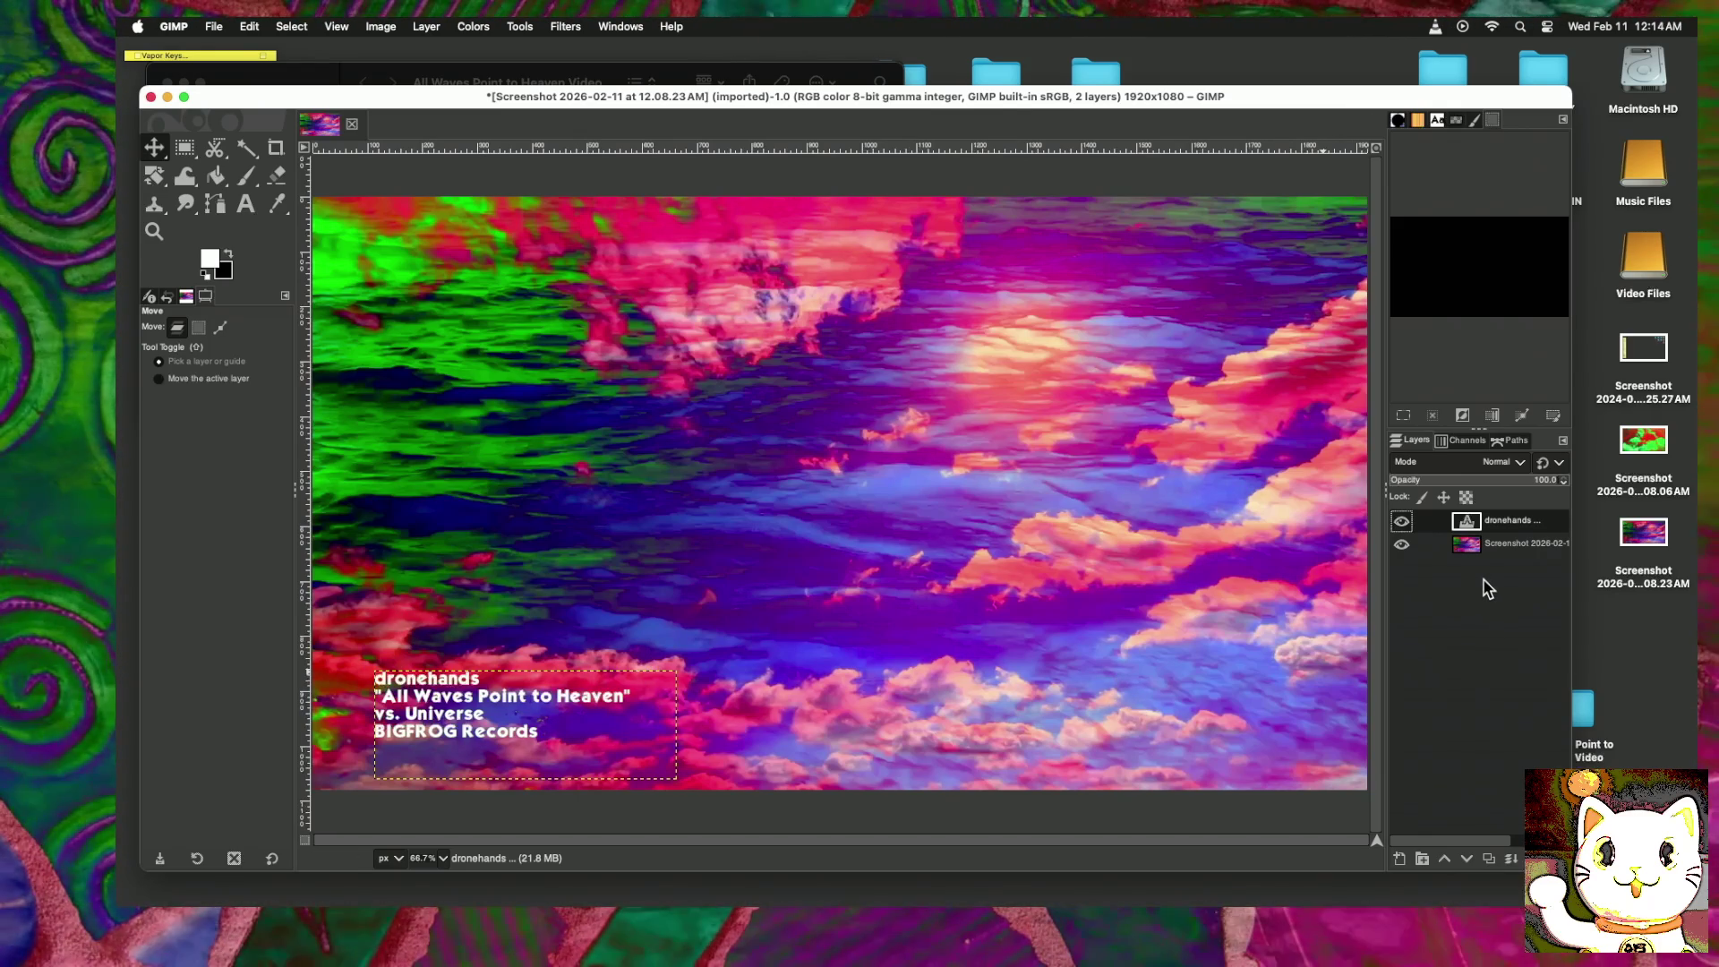
click(1402, 545)
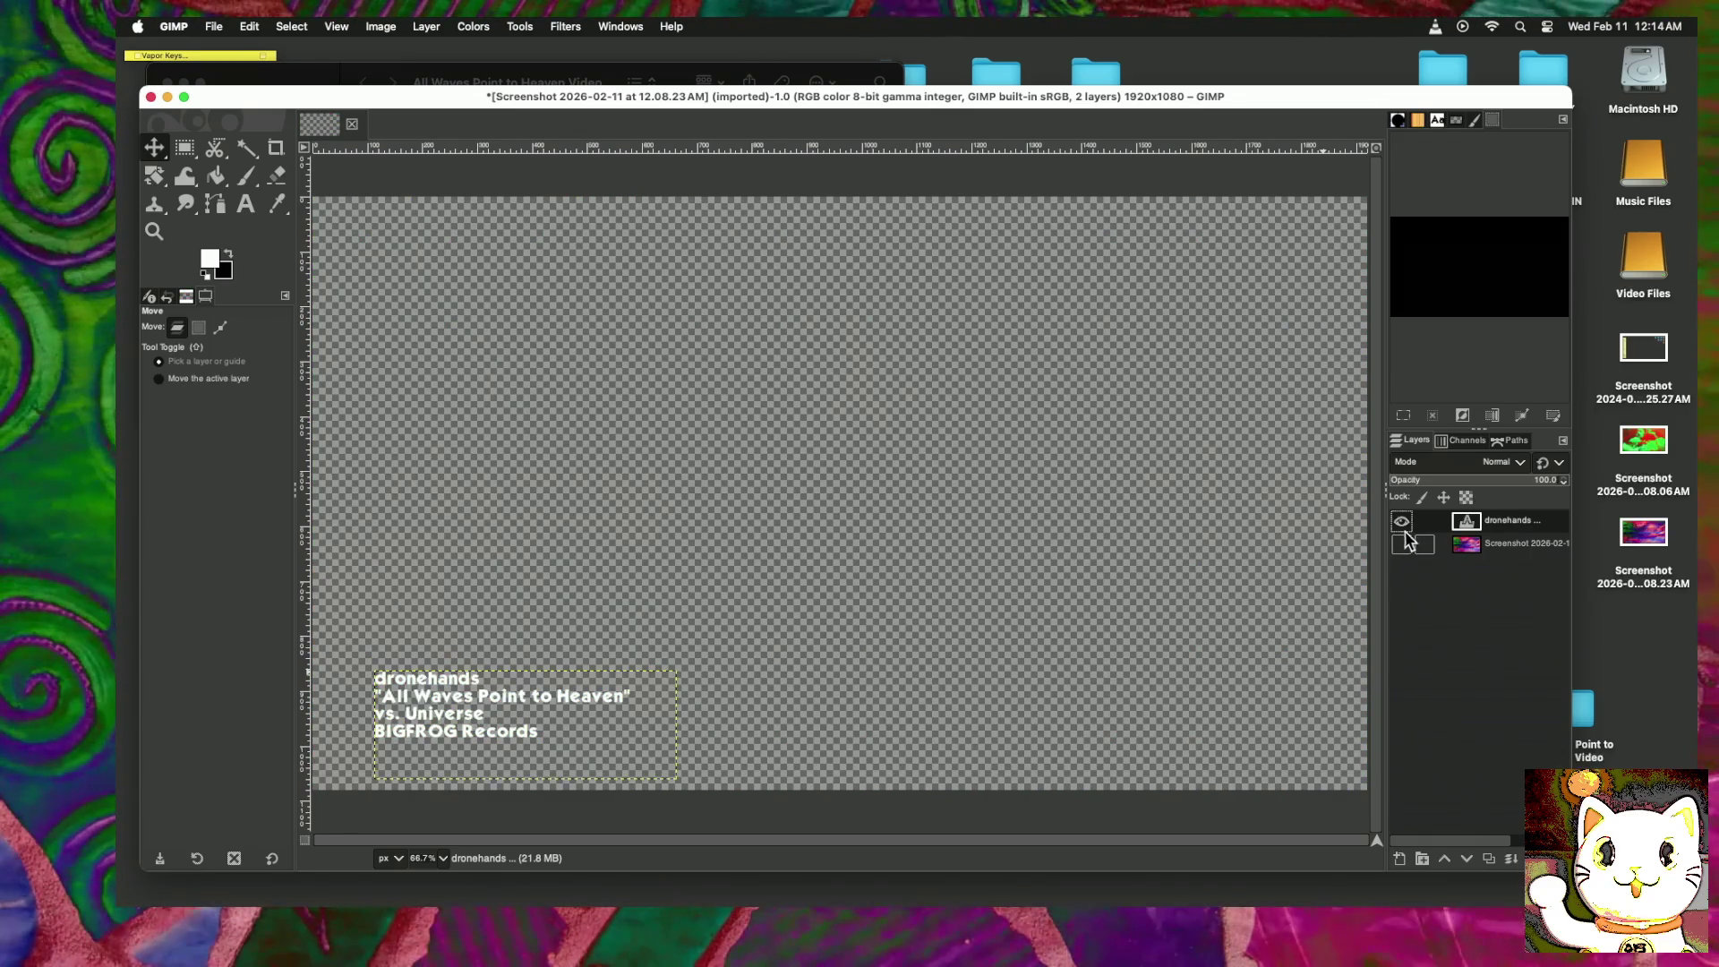
click(1402, 544)
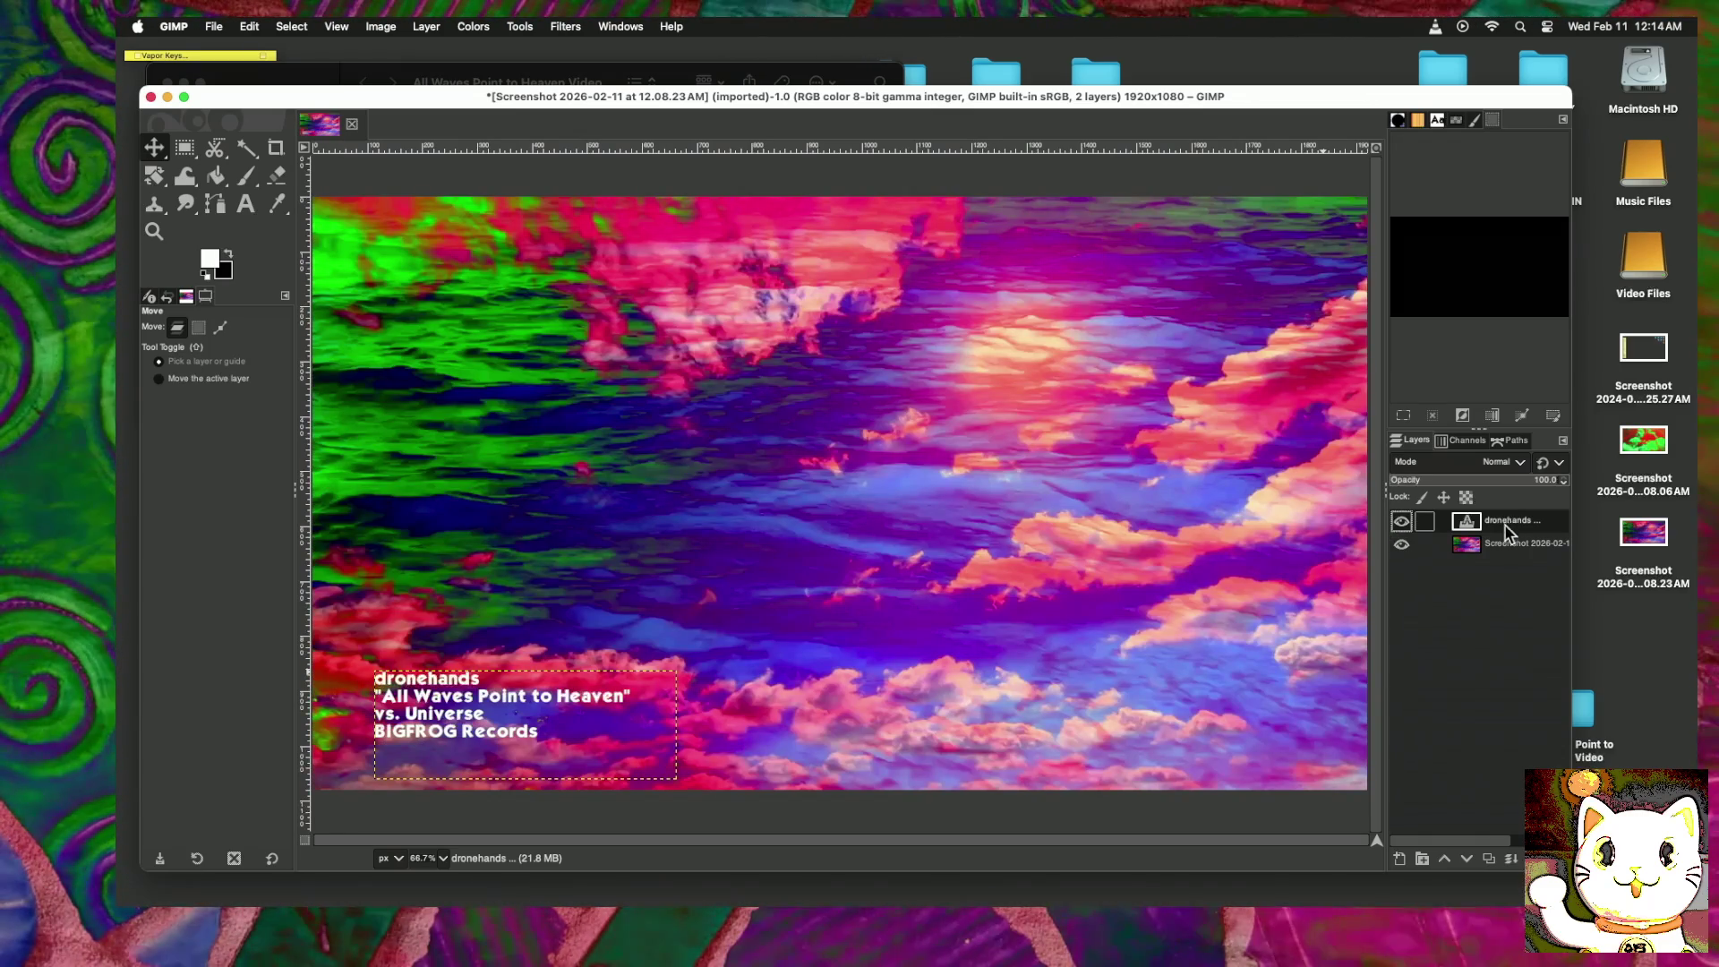
drag(1007, 97, 1005, 72)
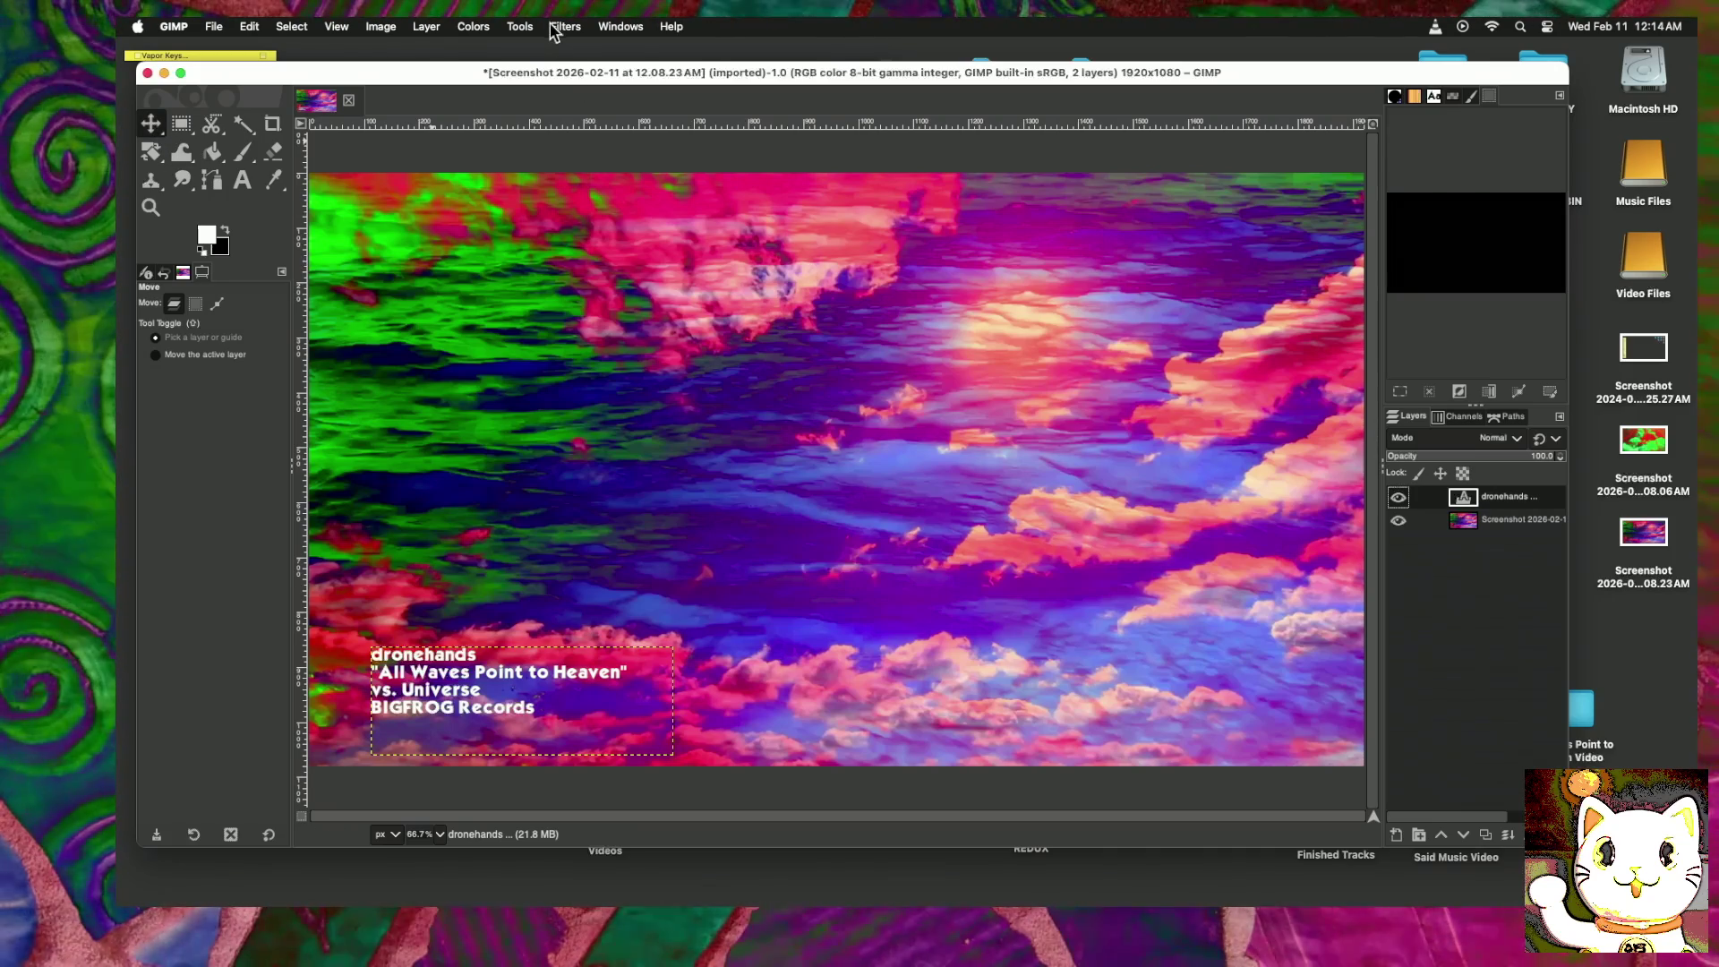
Step: Choose Filters > Light and Shadow > Drop Shadow for the credits text
click(426, 26)
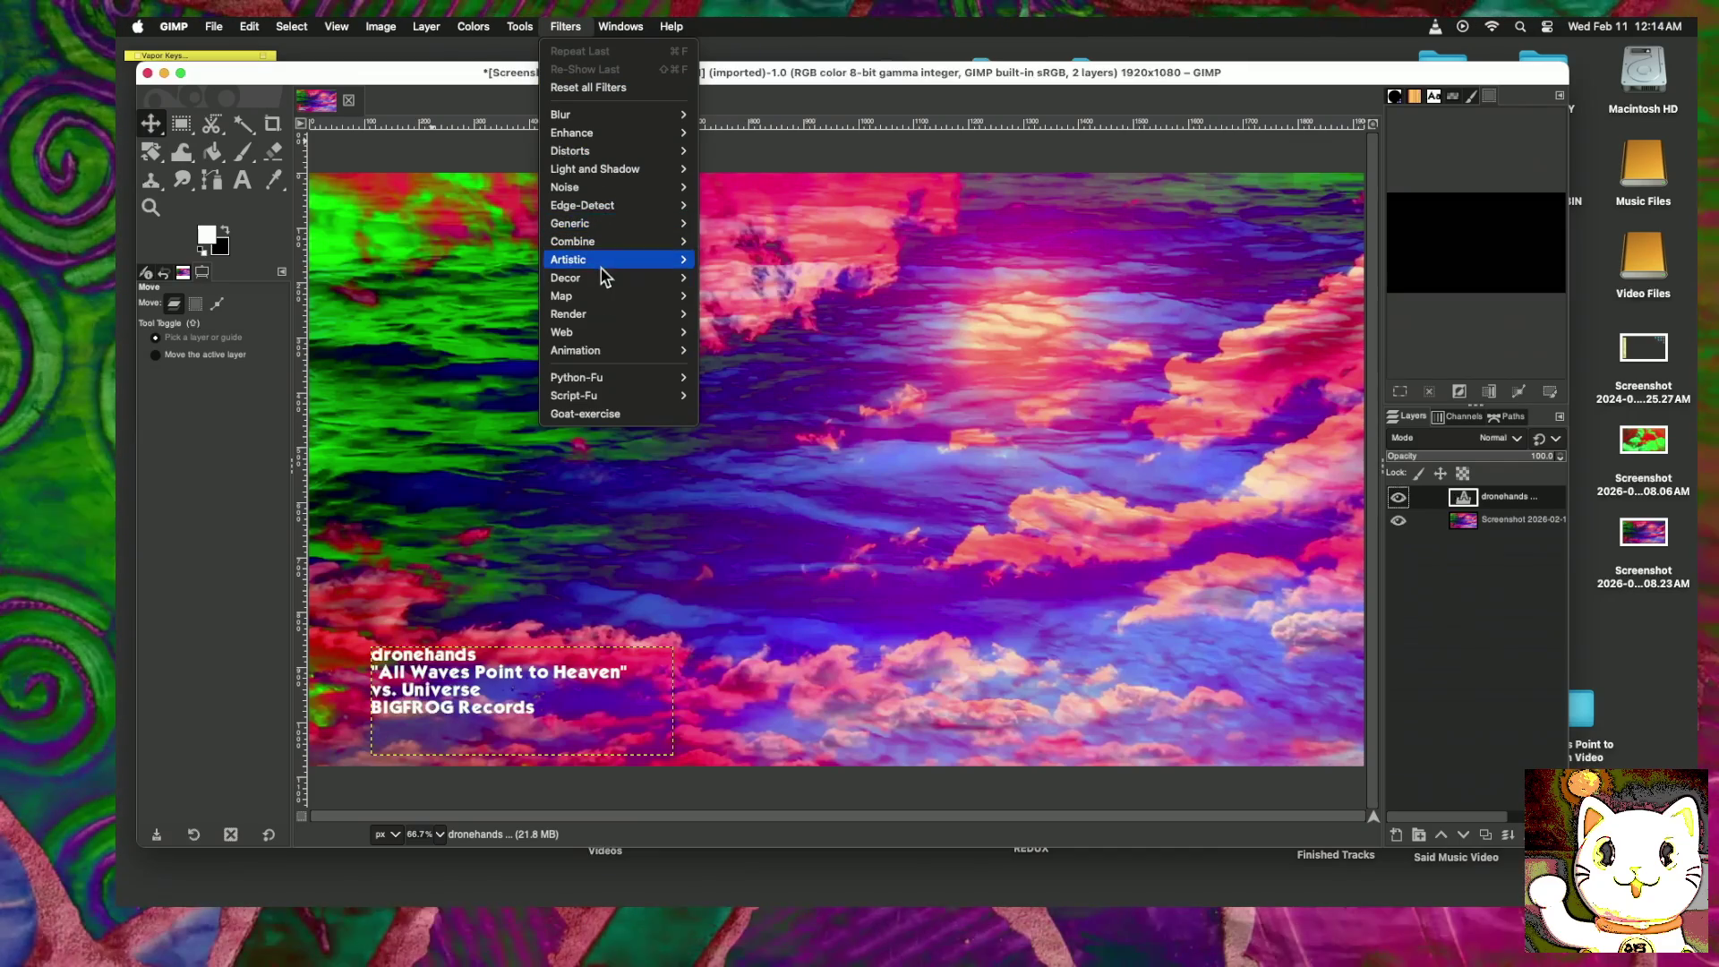
mouse_move(594, 169)
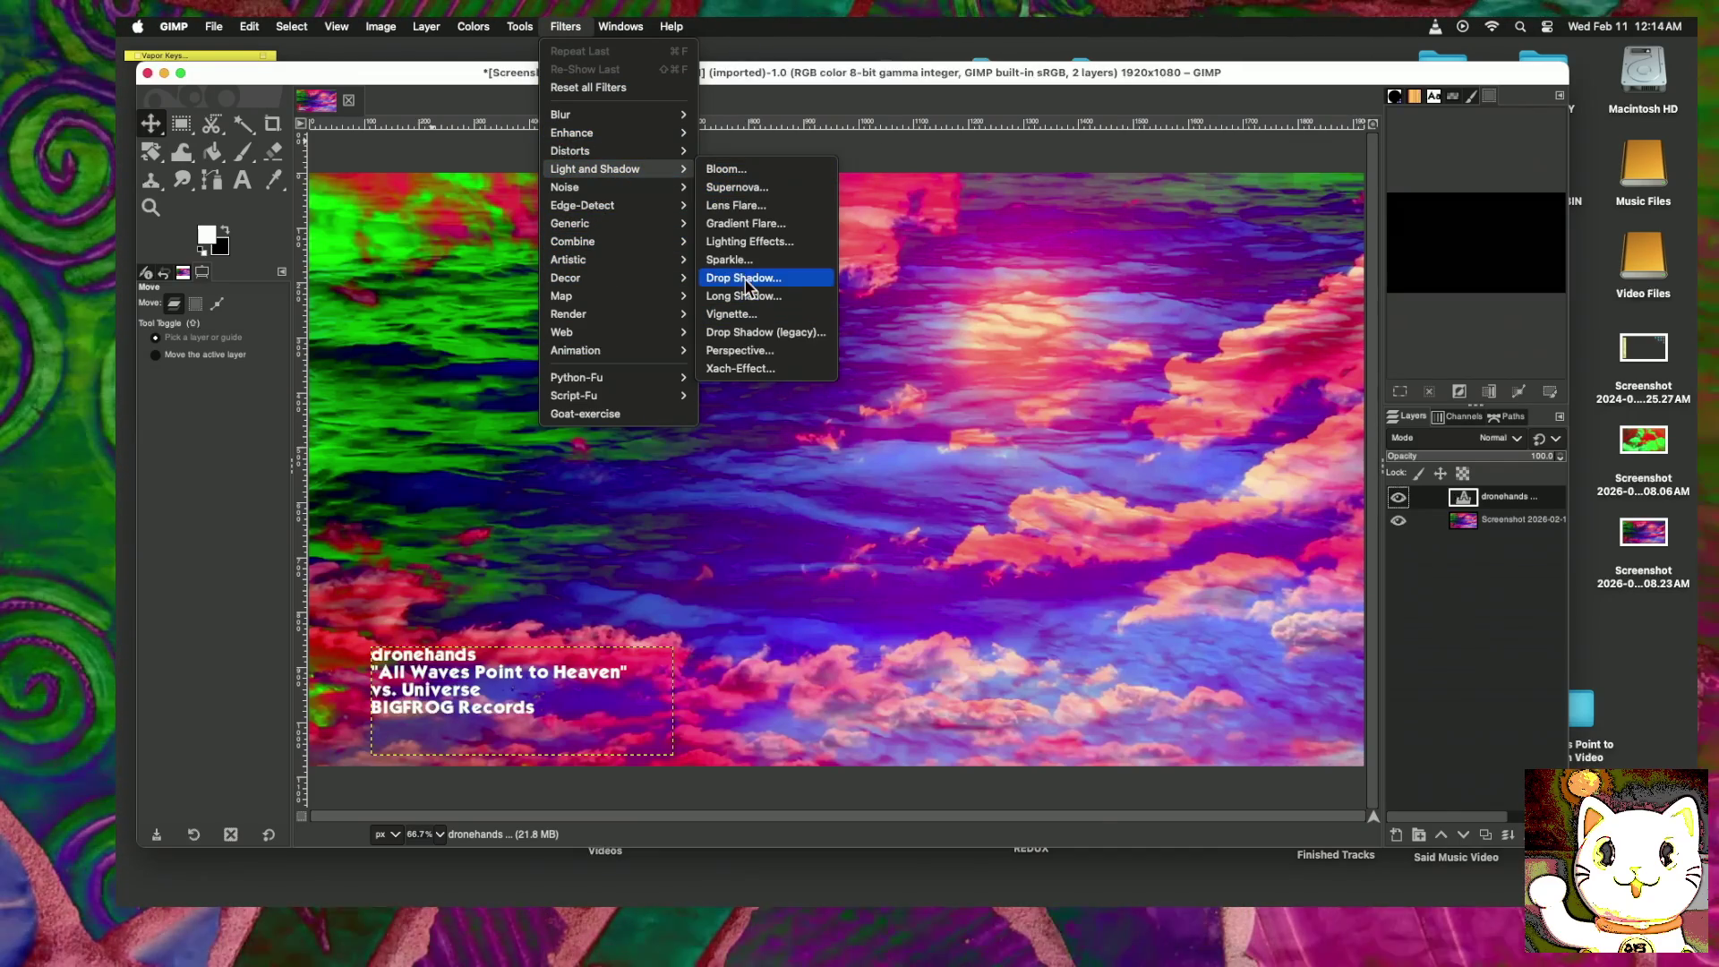
click(746, 278)
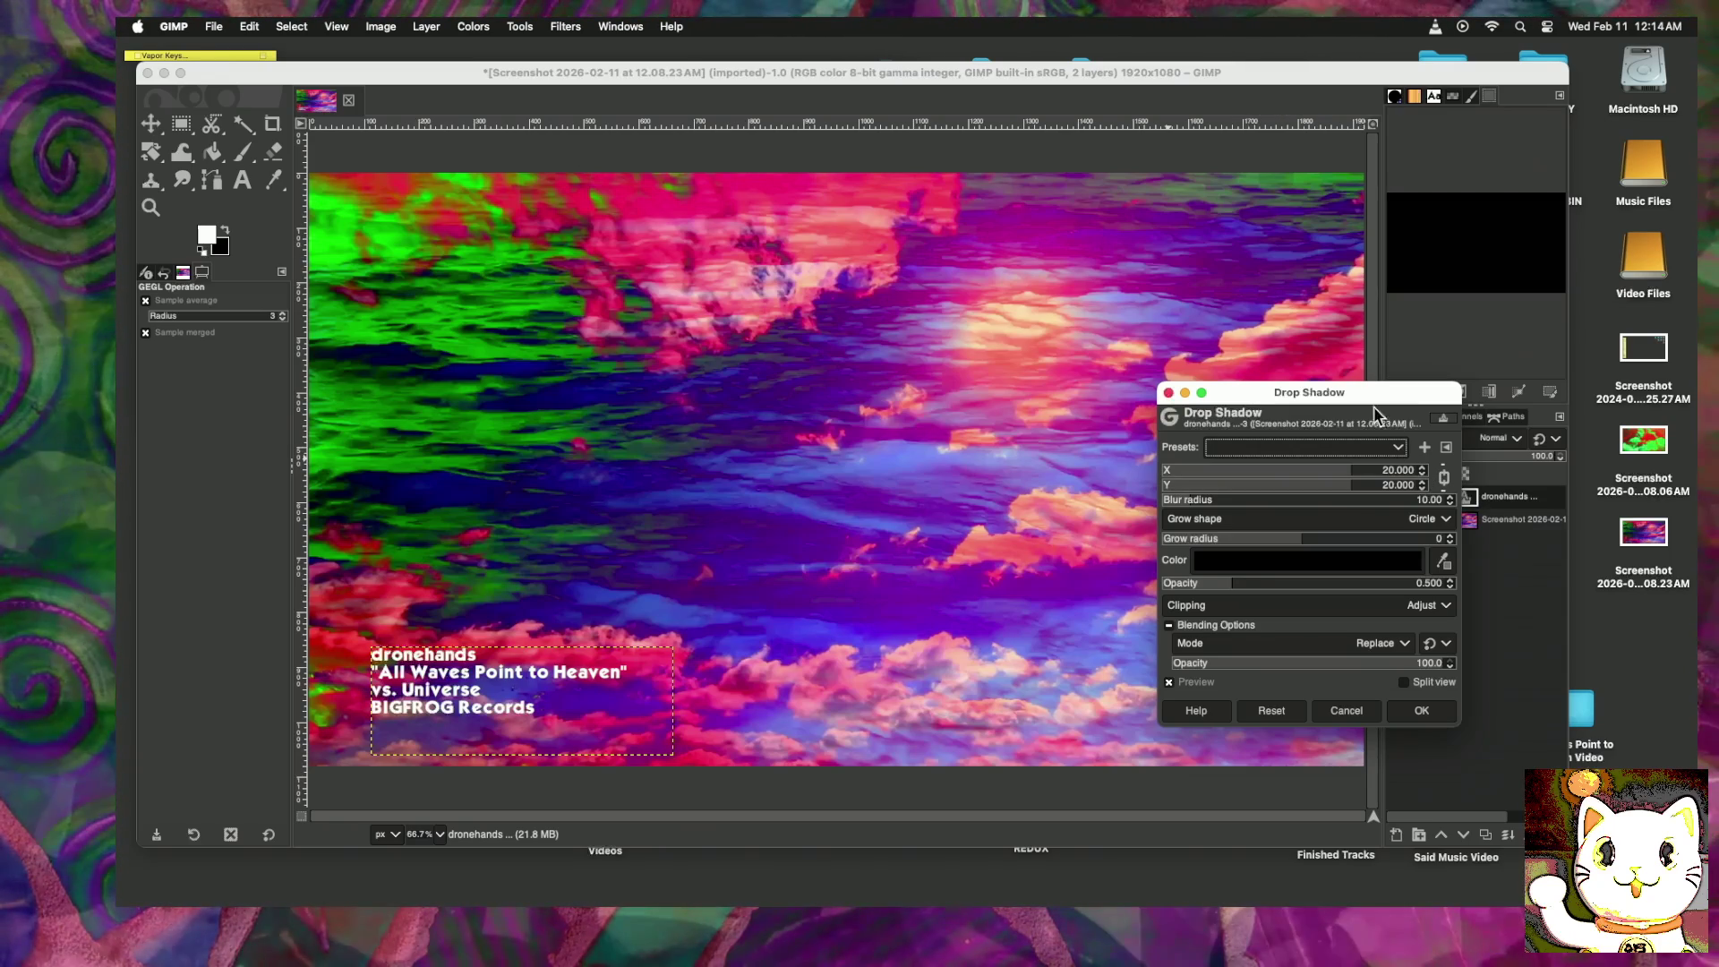
Step: Set the drop shadow's grow radius to 1 and darken it, then hide the dronehands layer
drag(1362, 395, 1595, 503)
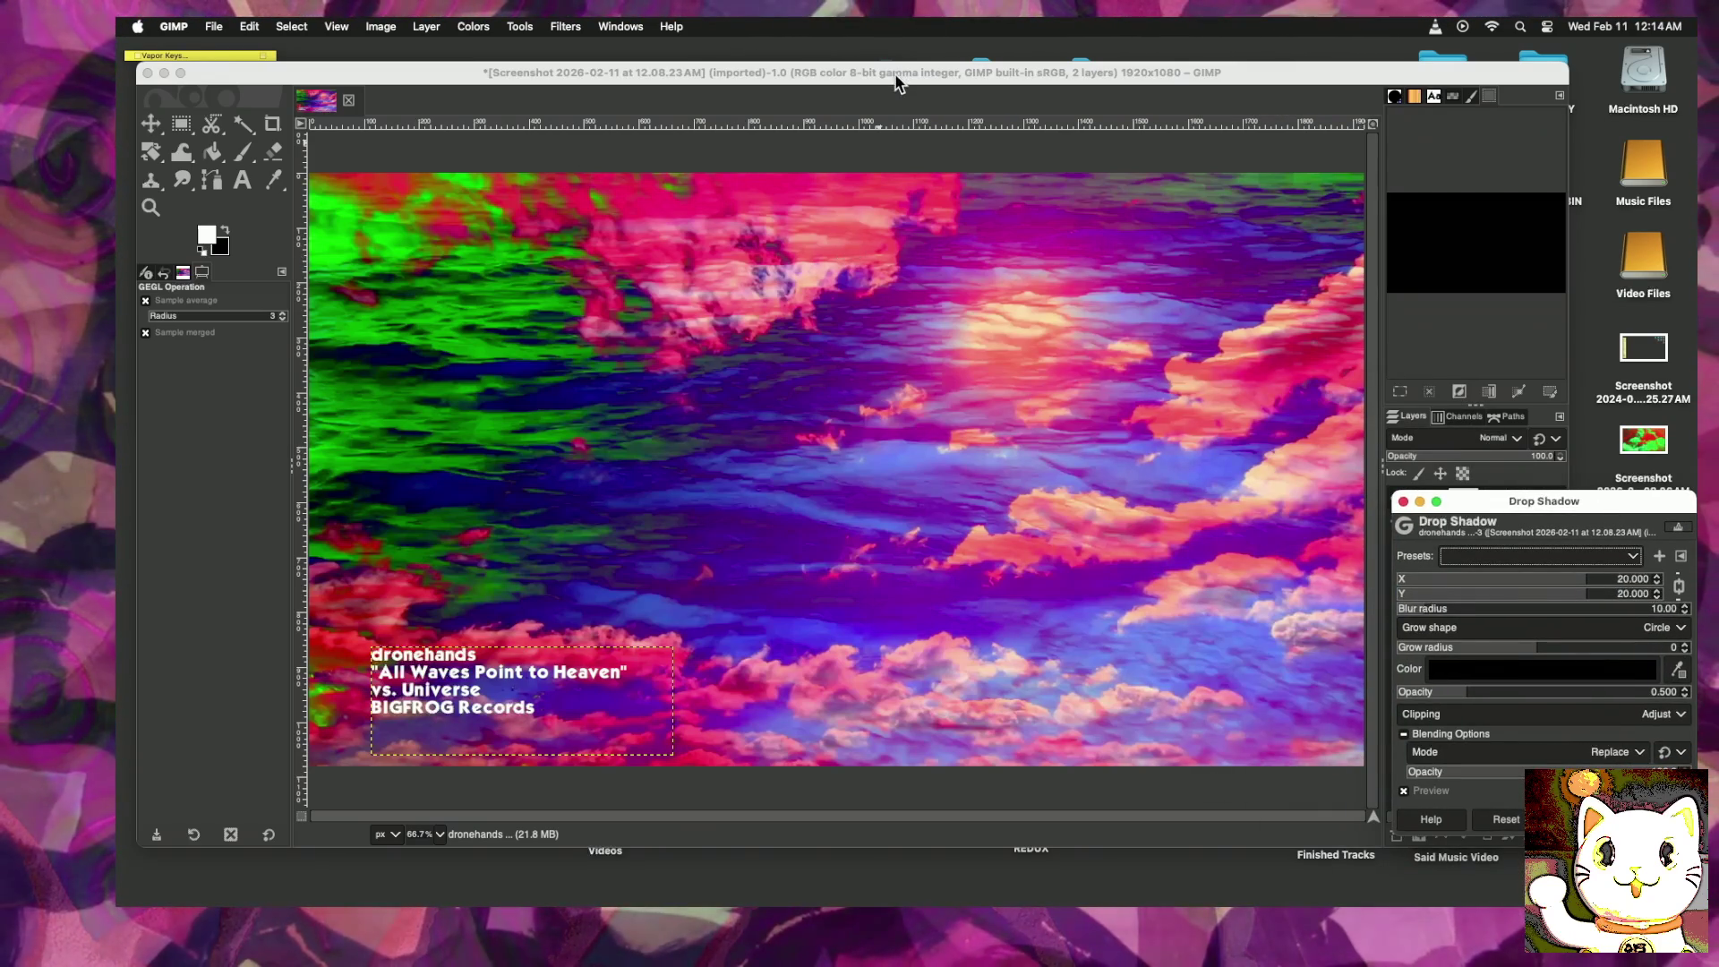
drag(893, 71, 686, 71)
mouse_move(1259, 501)
mouse_down()
mouse_move(1390, 513)
mouse_move(1370, 501)
mouse_up()
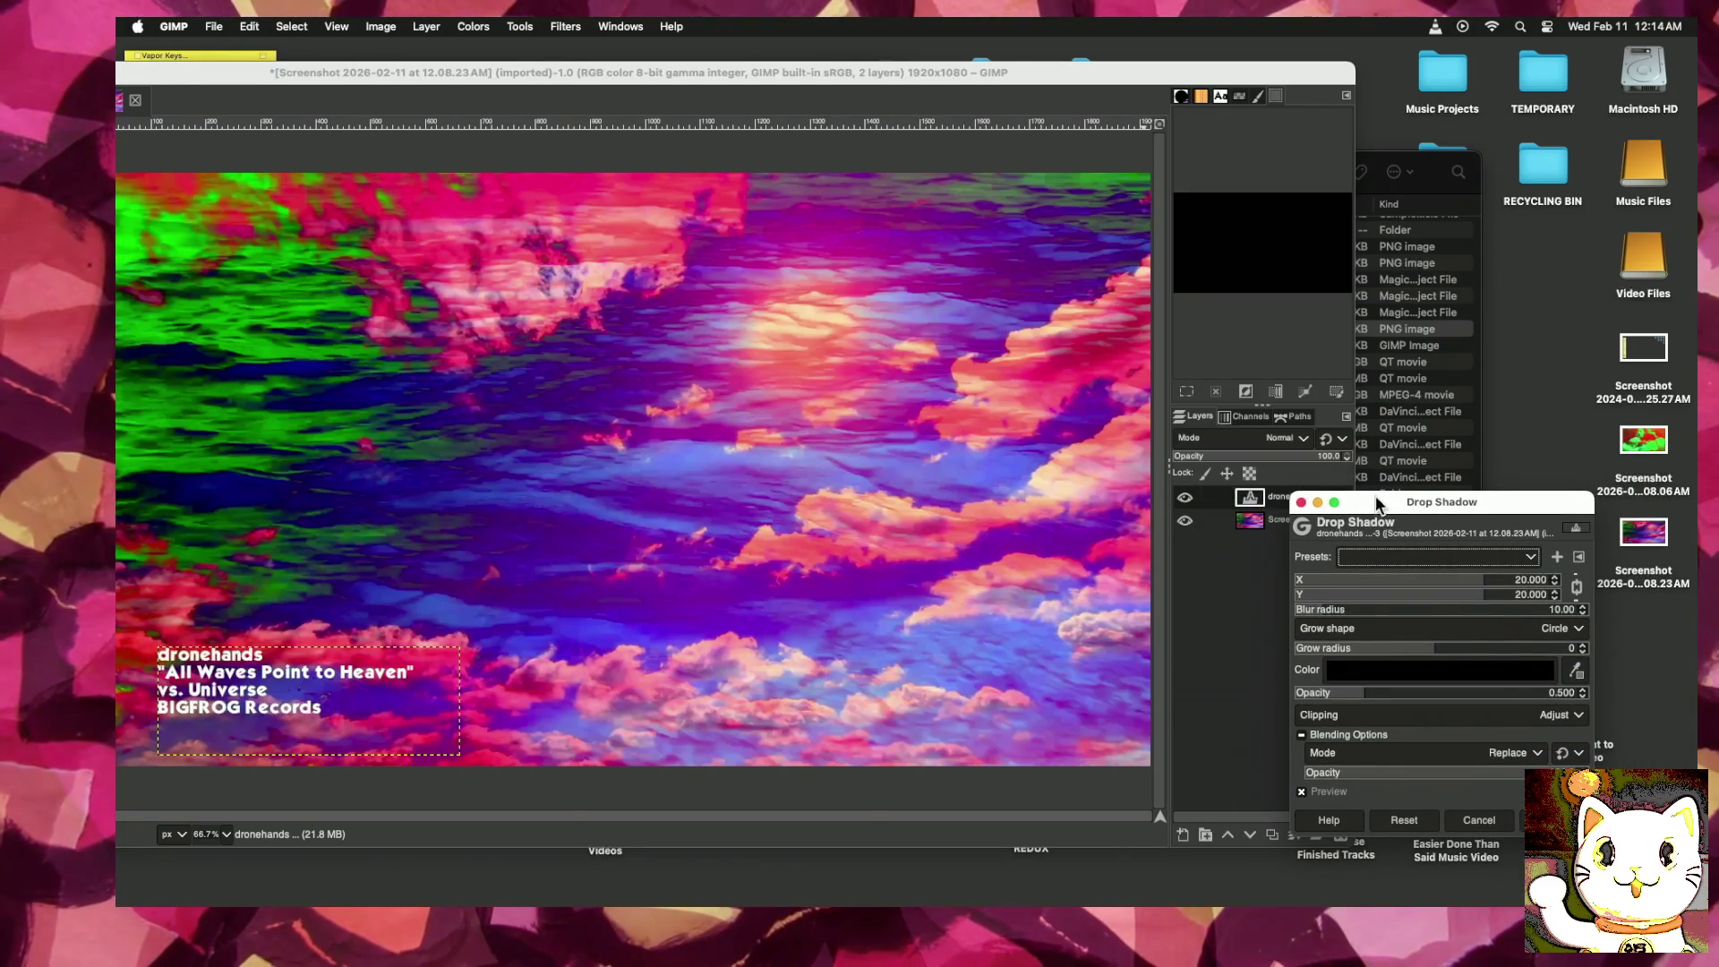
click(1583, 645)
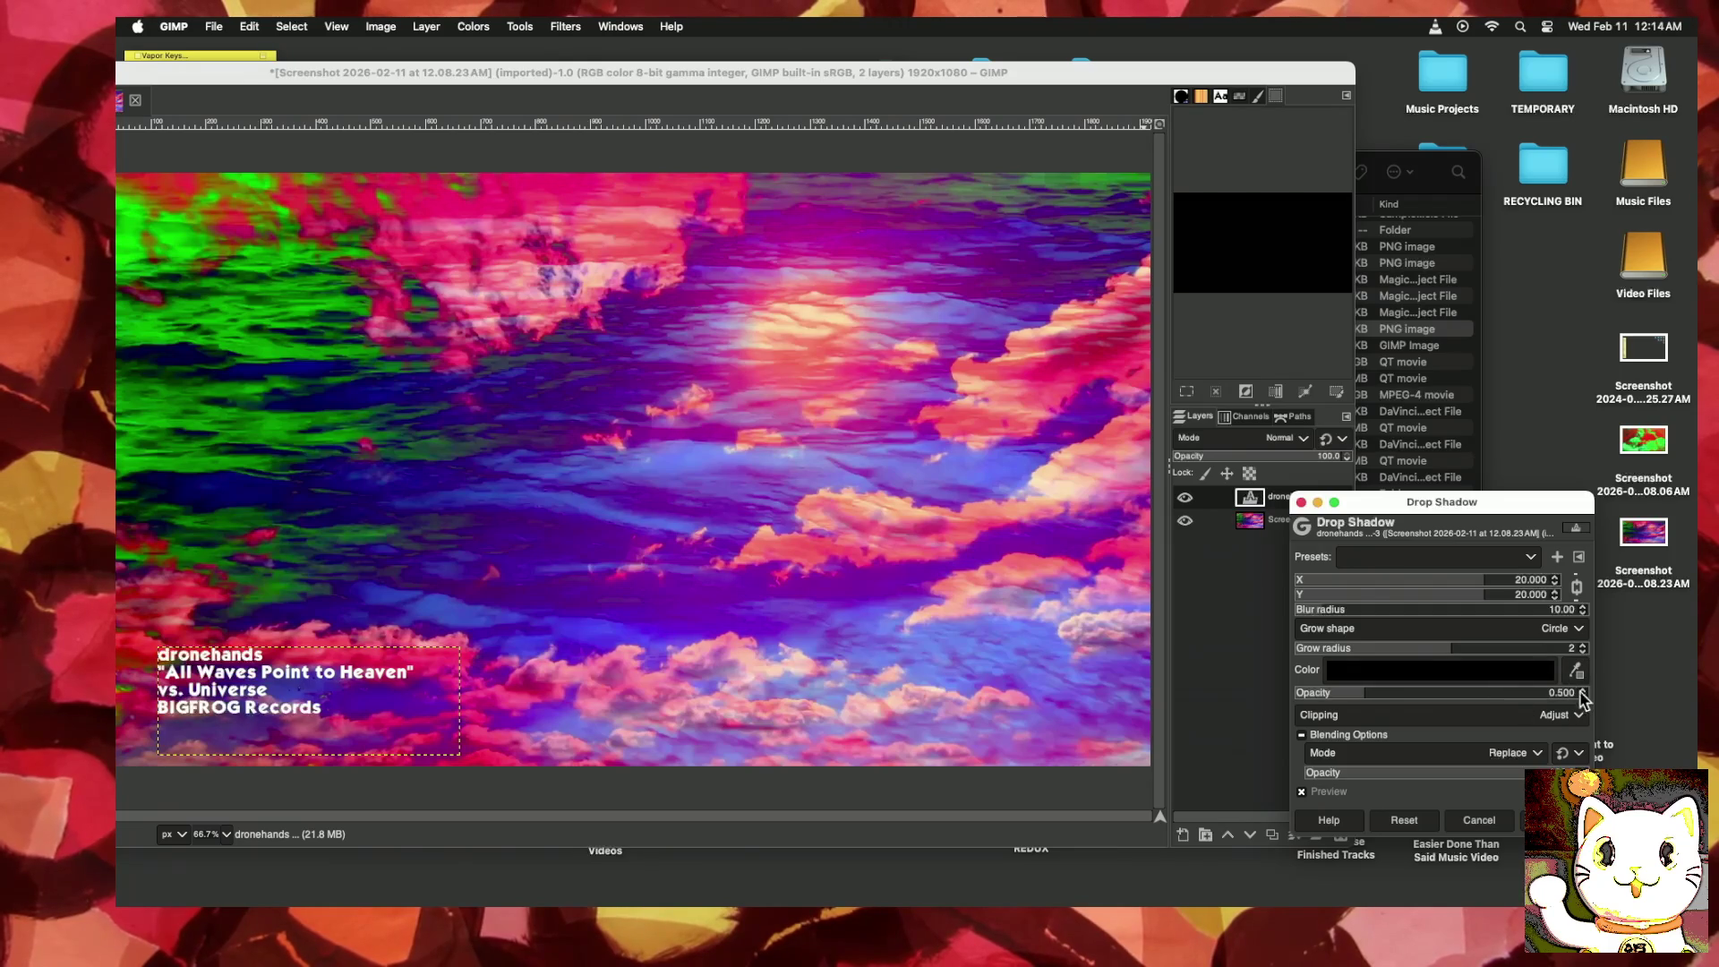
drag(1556, 688, 1458, 691)
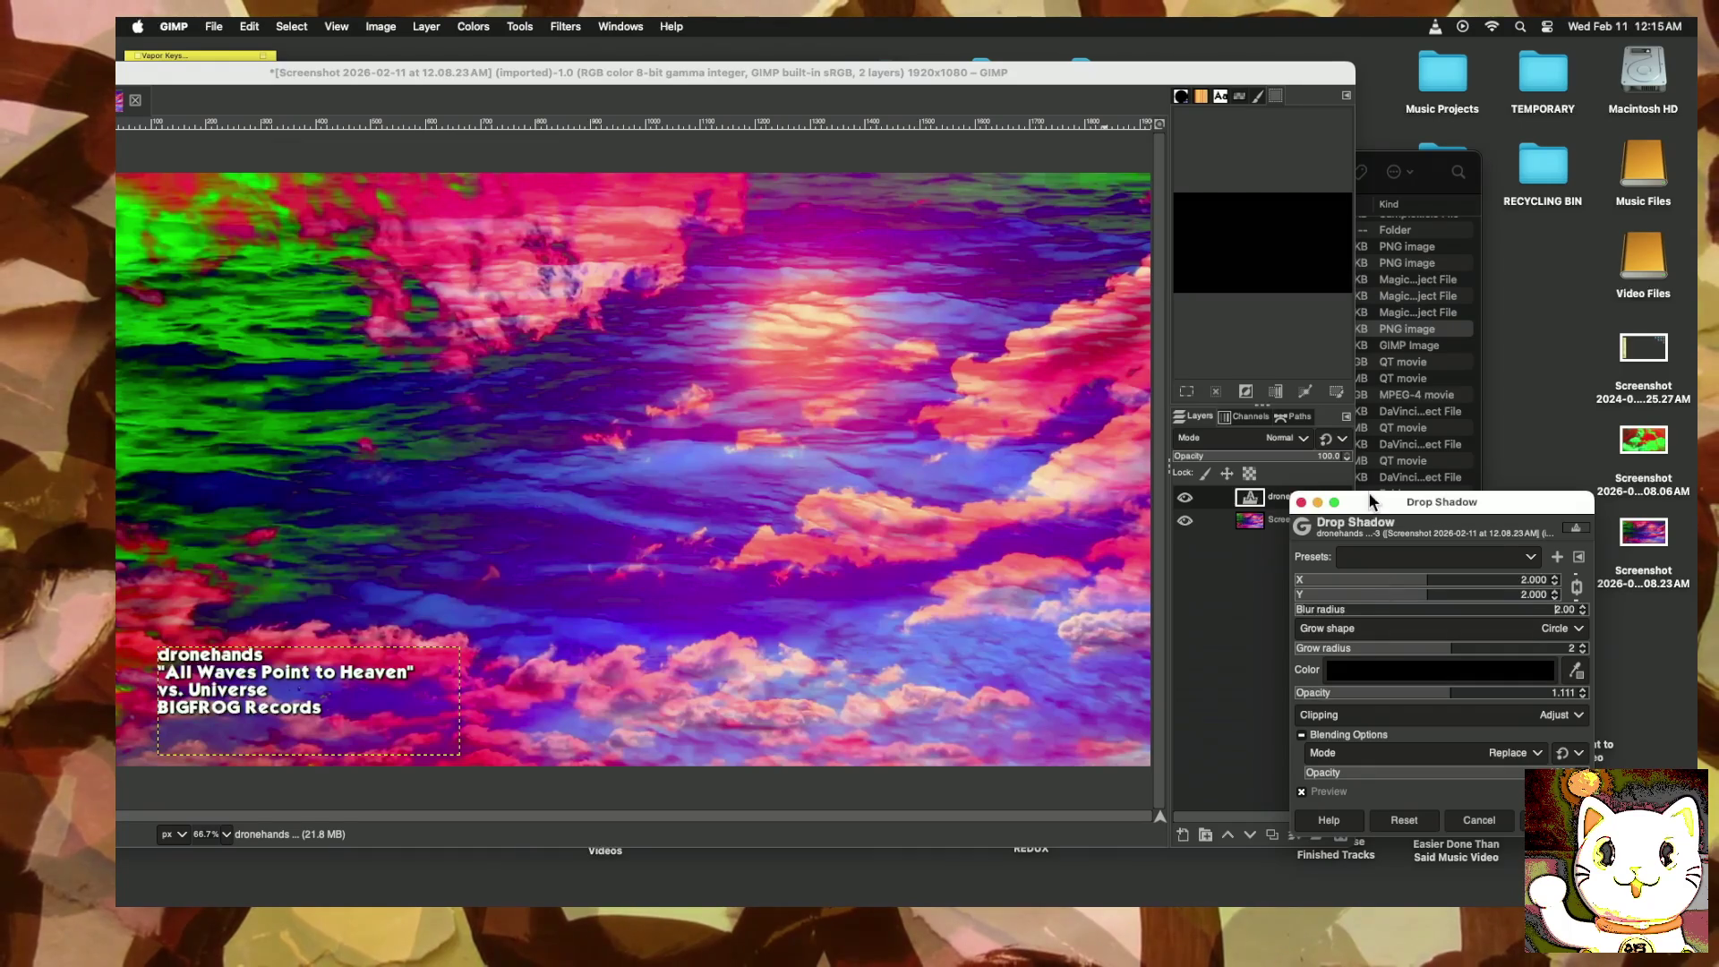
drag(1379, 505, 1489, 504)
click(1184, 498)
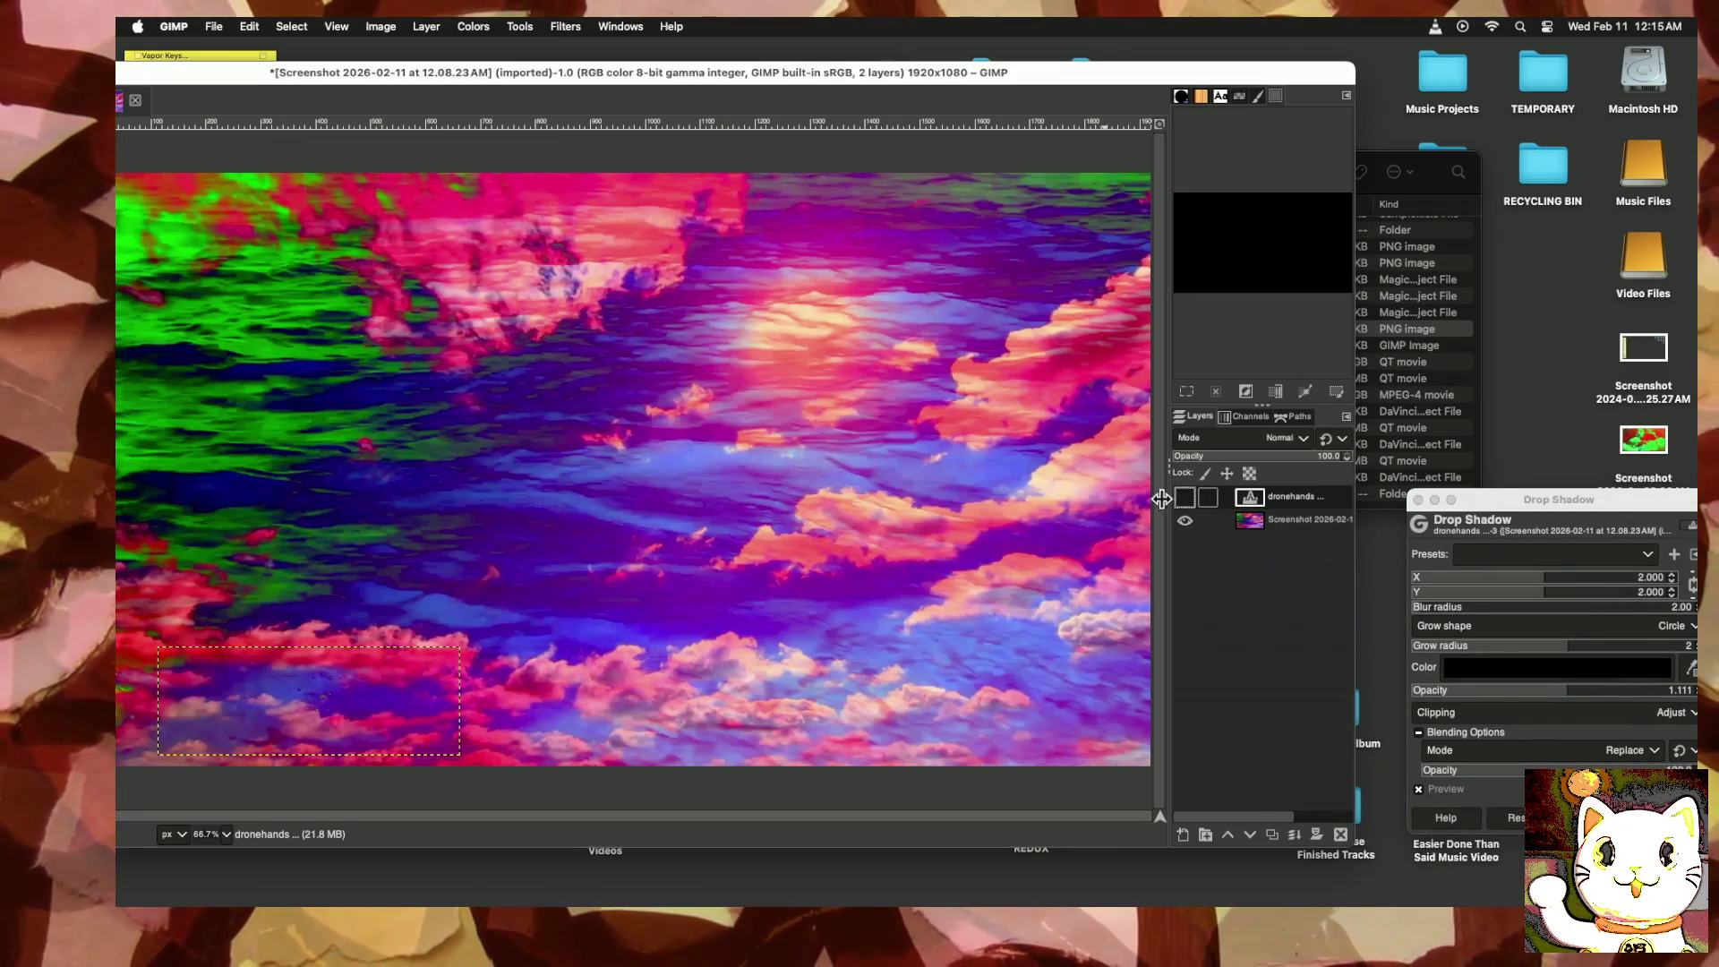
Step: Show the dronehands layer, hide the Screenshot background, and restore the toolbox with Tab
click(1184, 497)
click(1185, 520)
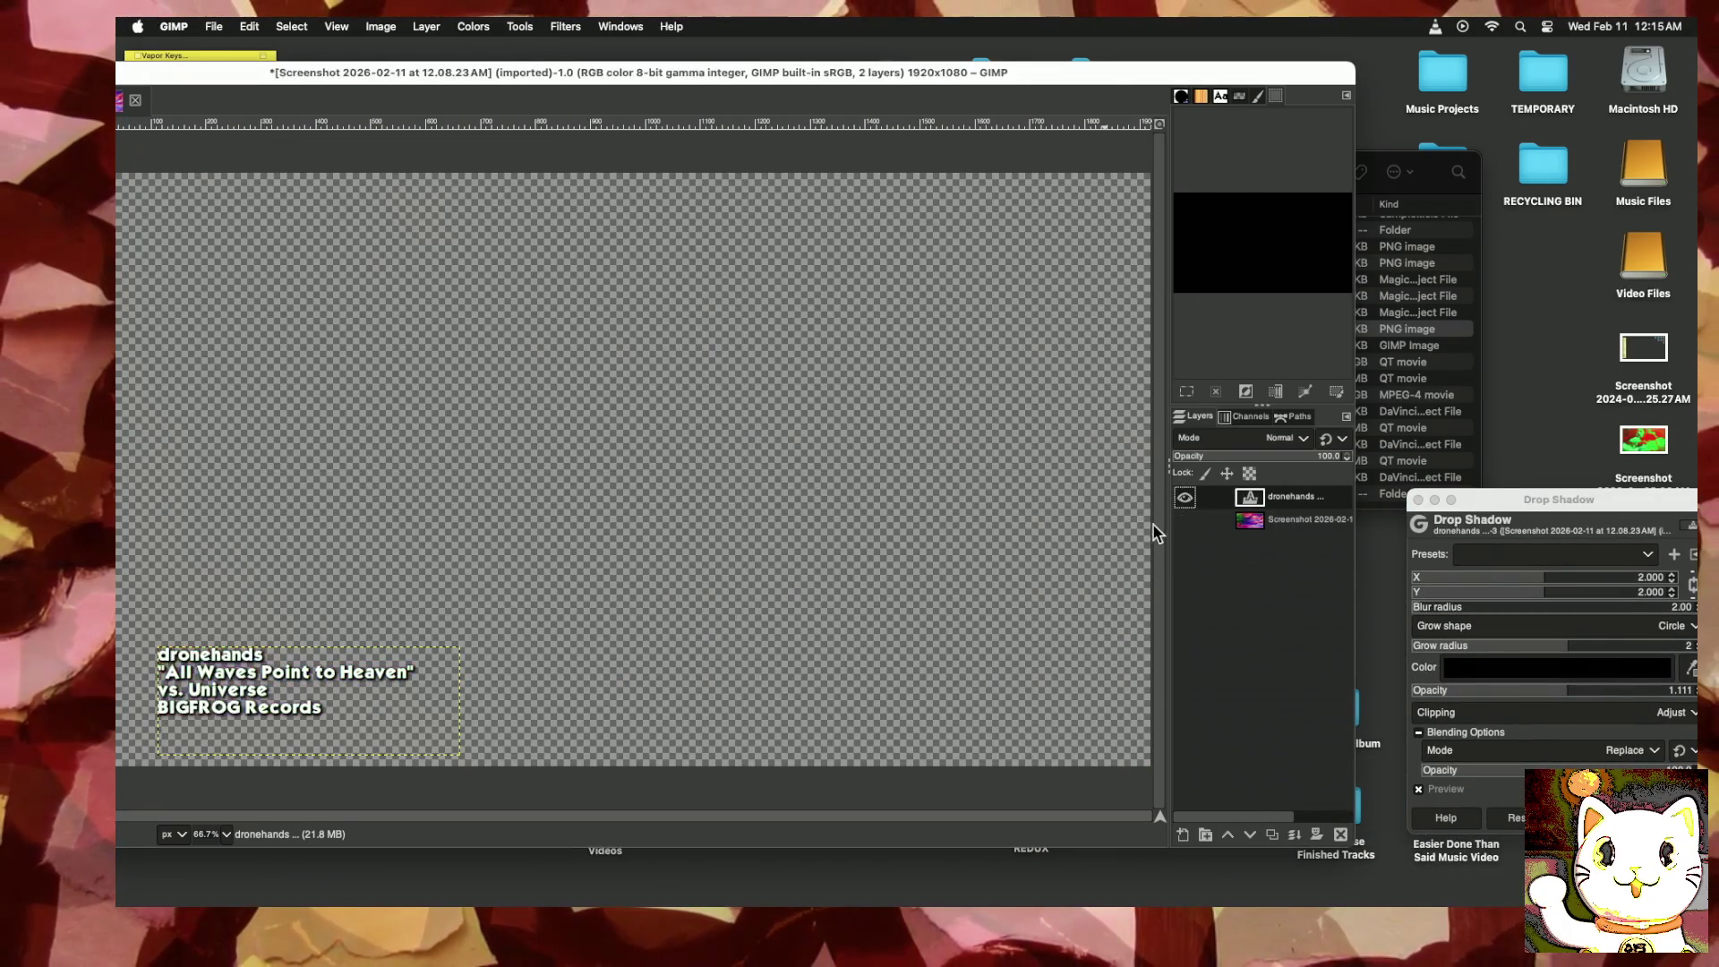
key(Tab)
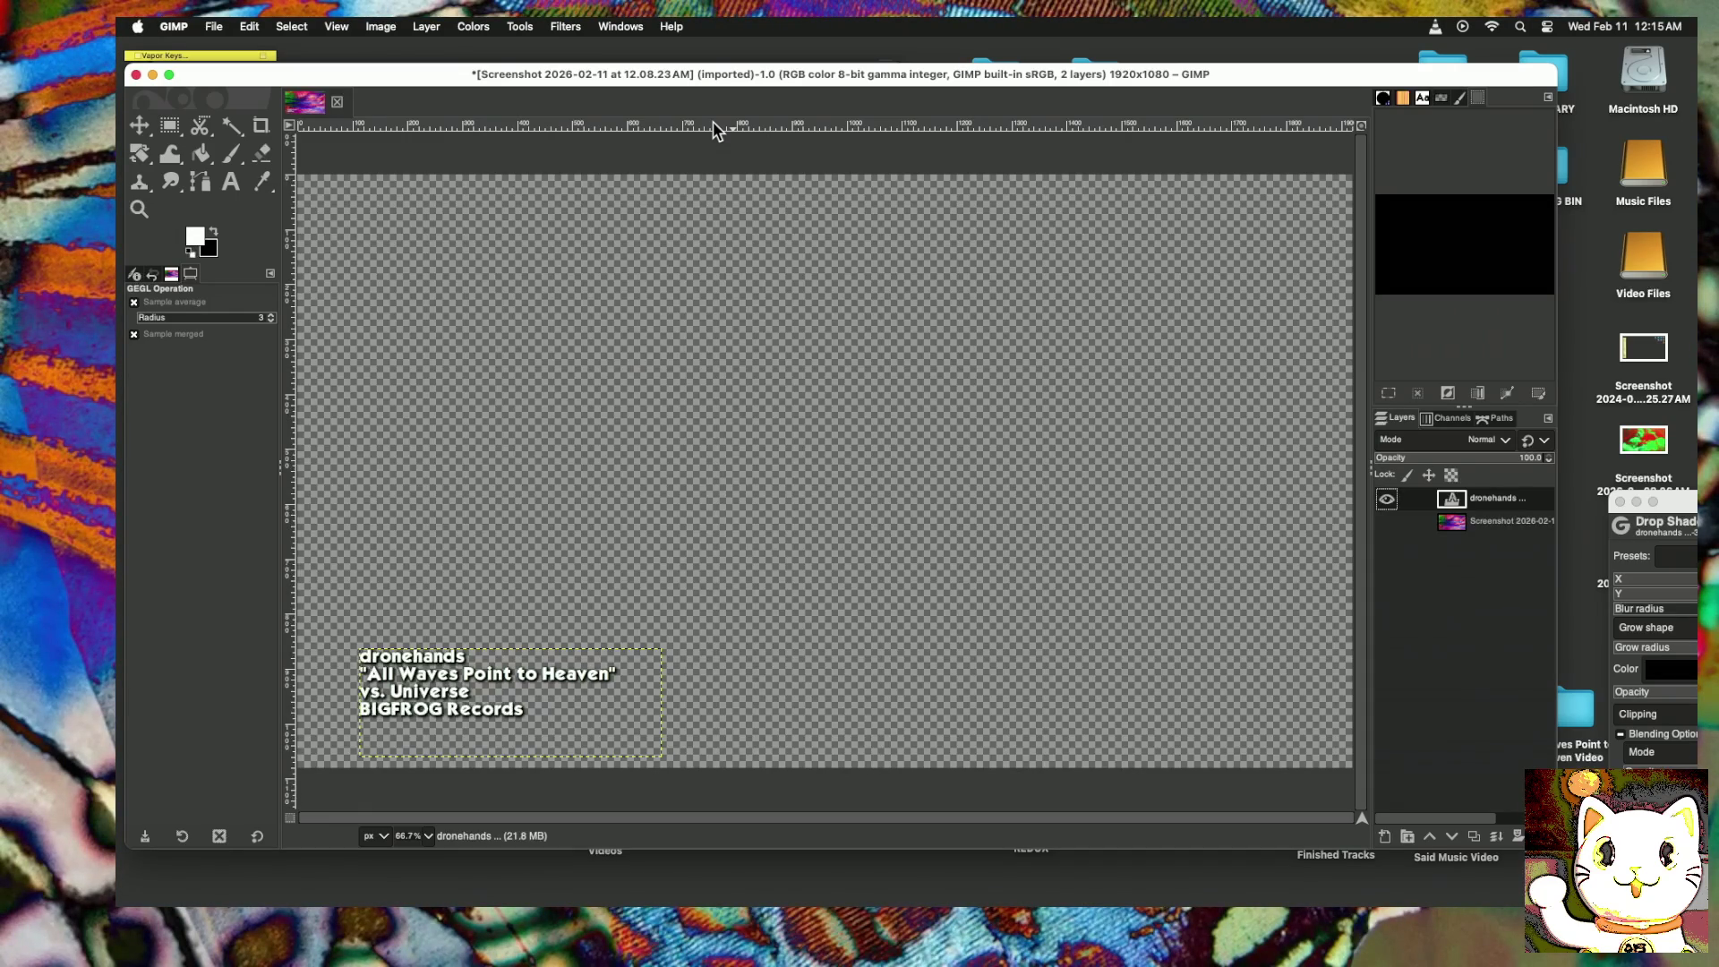
Step: Compare the credits with and without the cloud background, leaving the background hidden
drag(1214, 82, 965, 62)
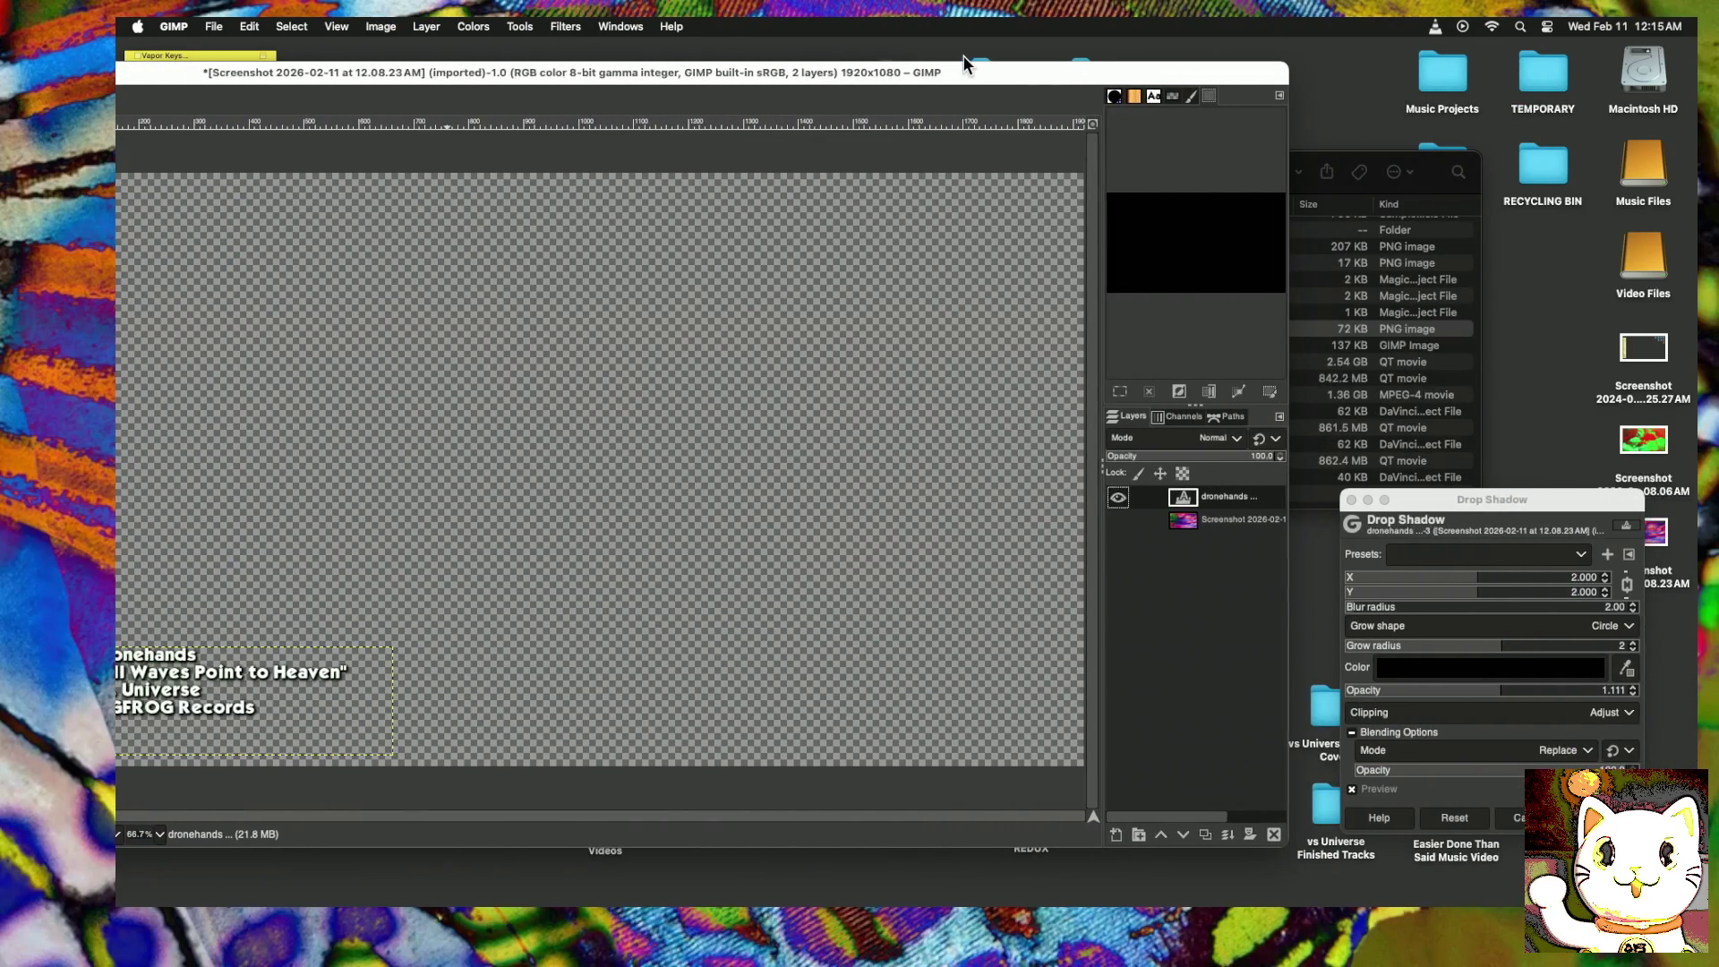
mouse_move(965, 62)
mouse_down()
mouse_move(1170, 56)
mouse_move(1115, 56)
mouse_up()
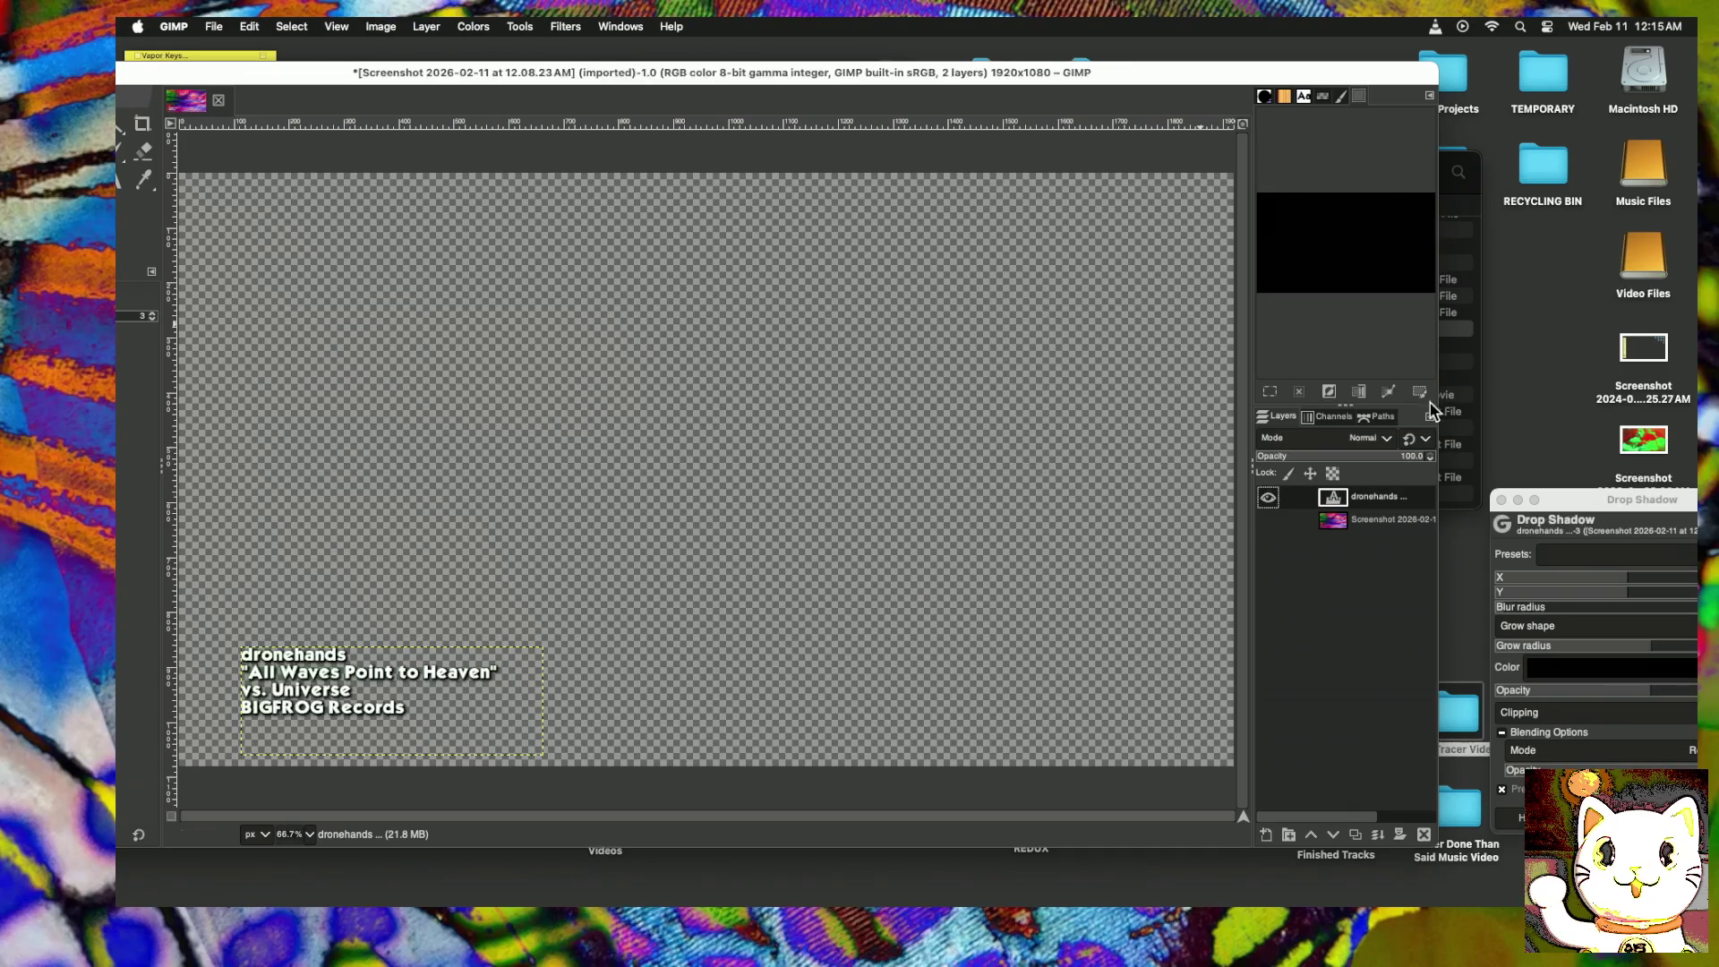
click(1268, 521)
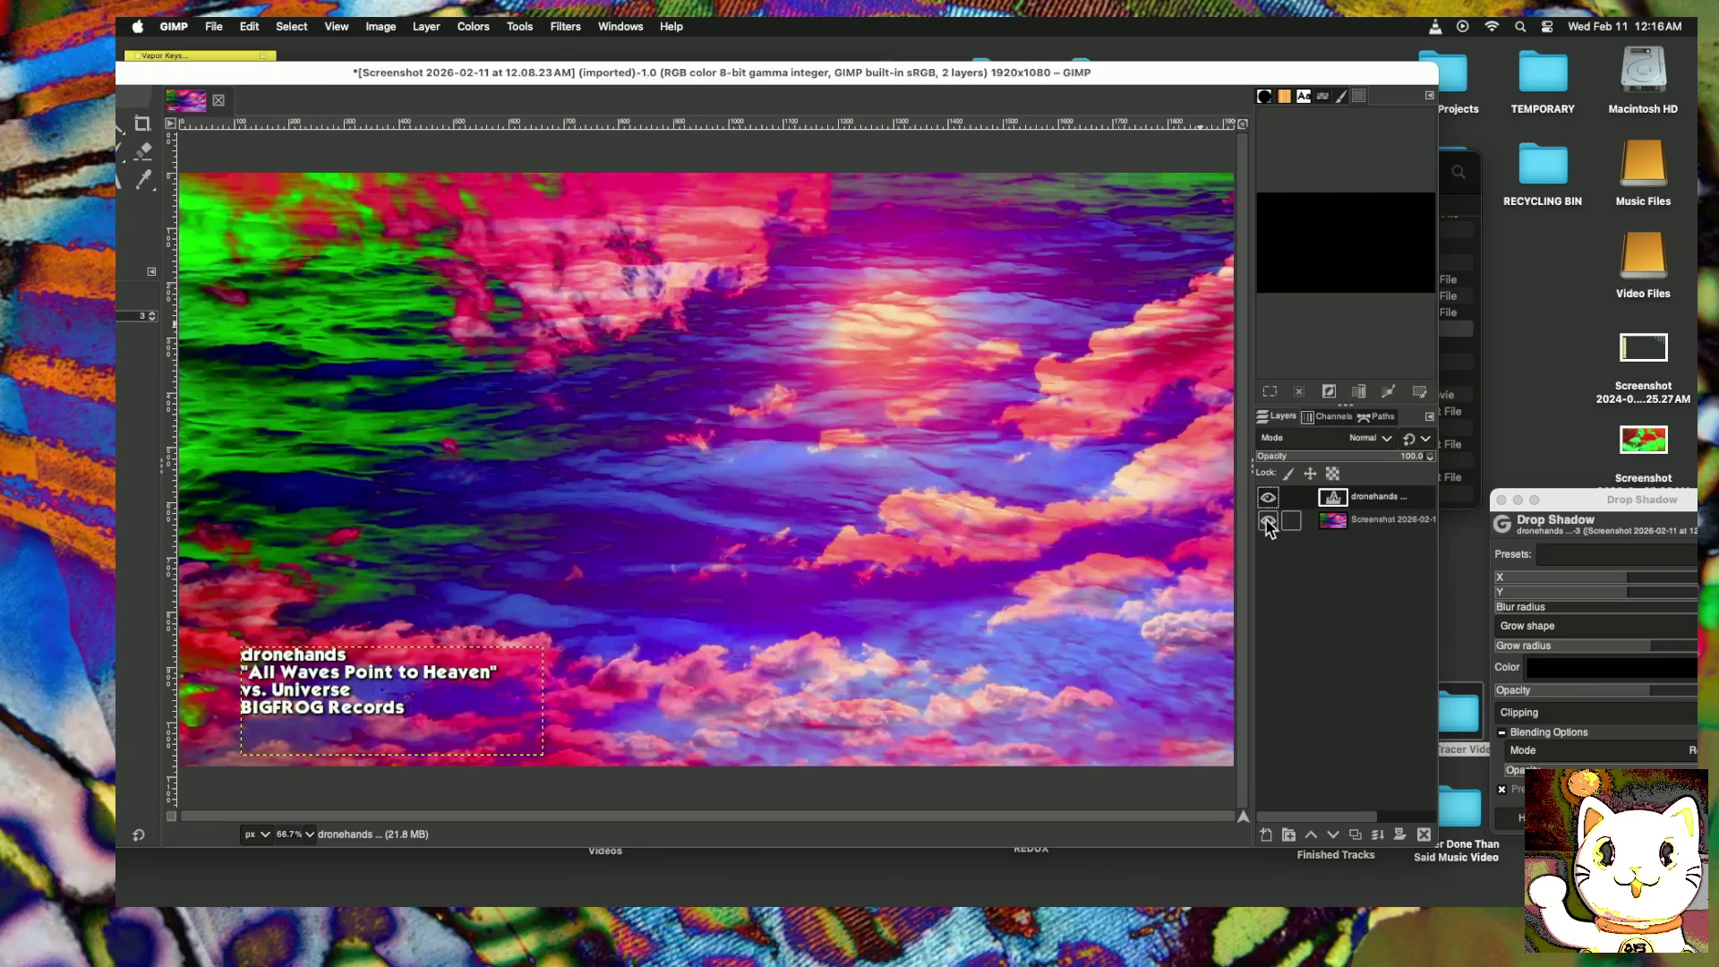
click(1268, 521)
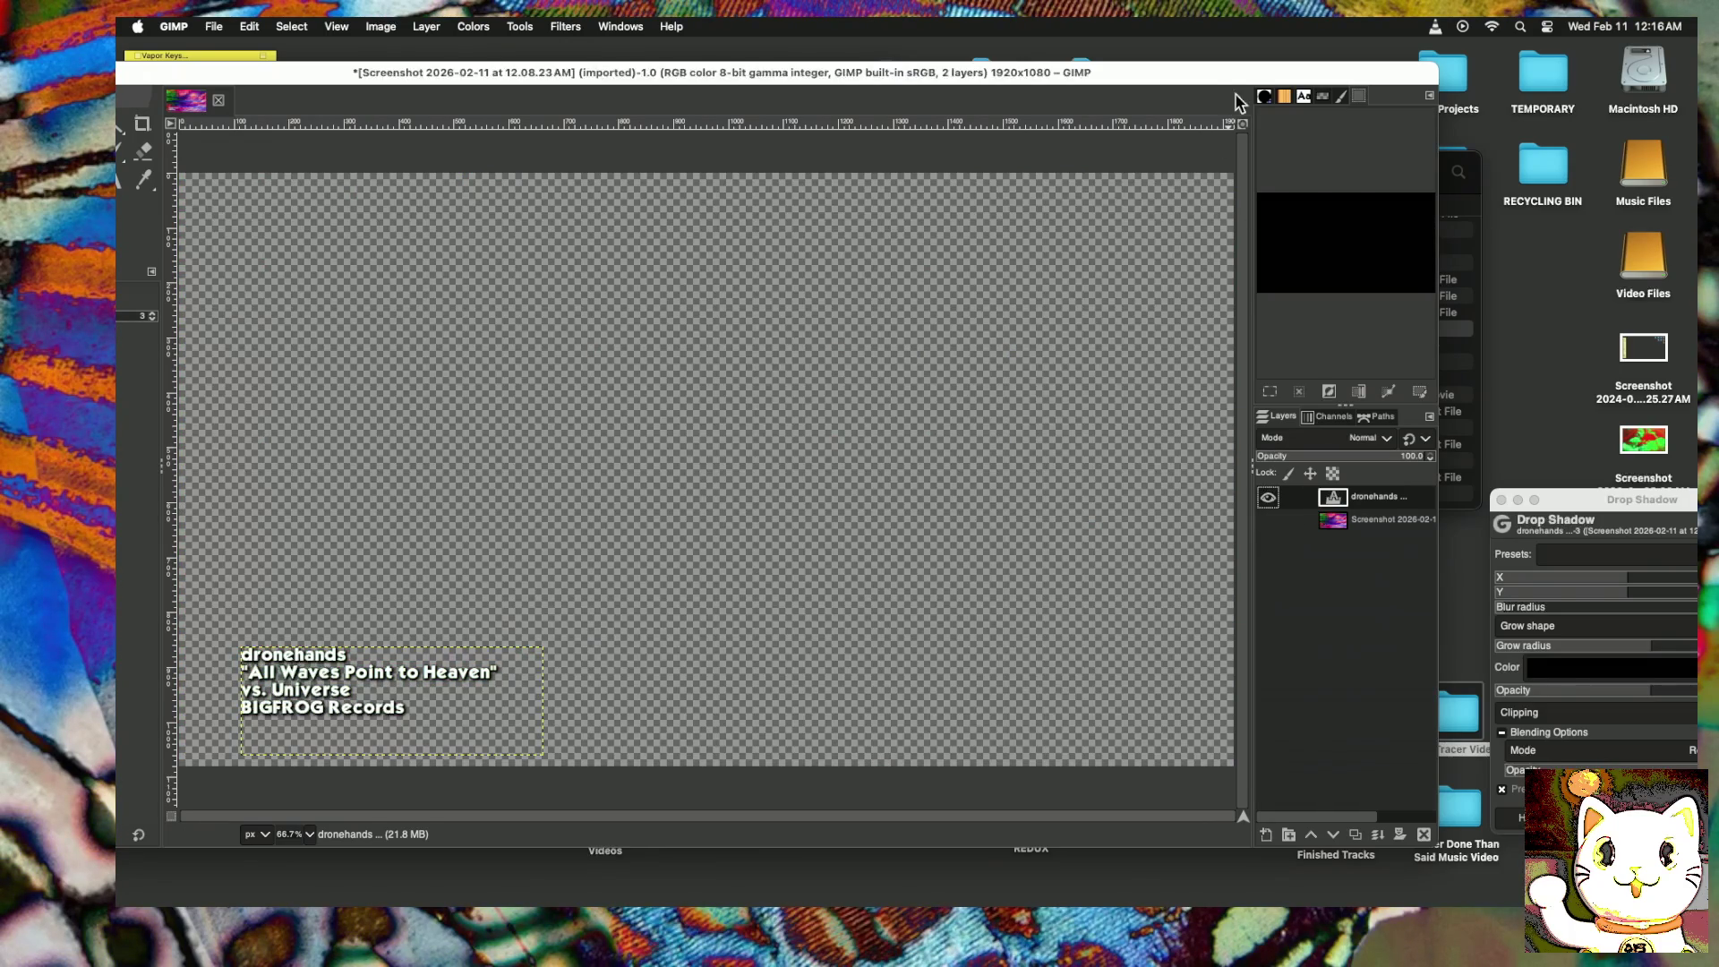
drag(1239, 79, 1206, 80)
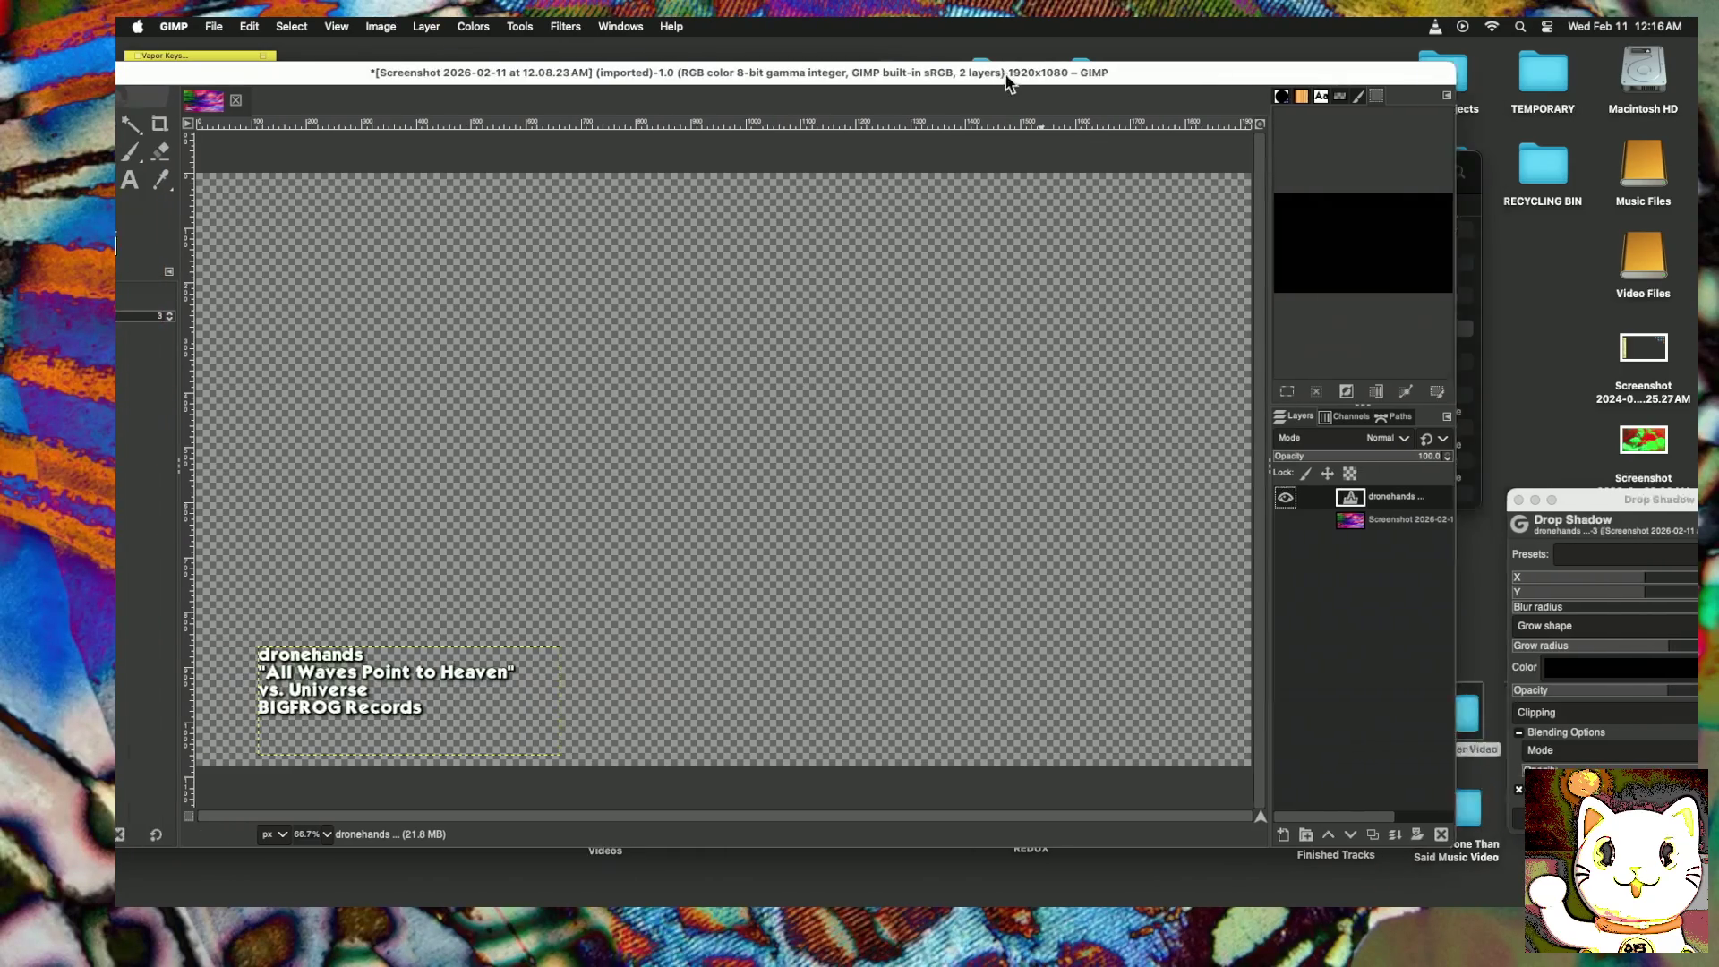
drag(942, 75, 1180, 76)
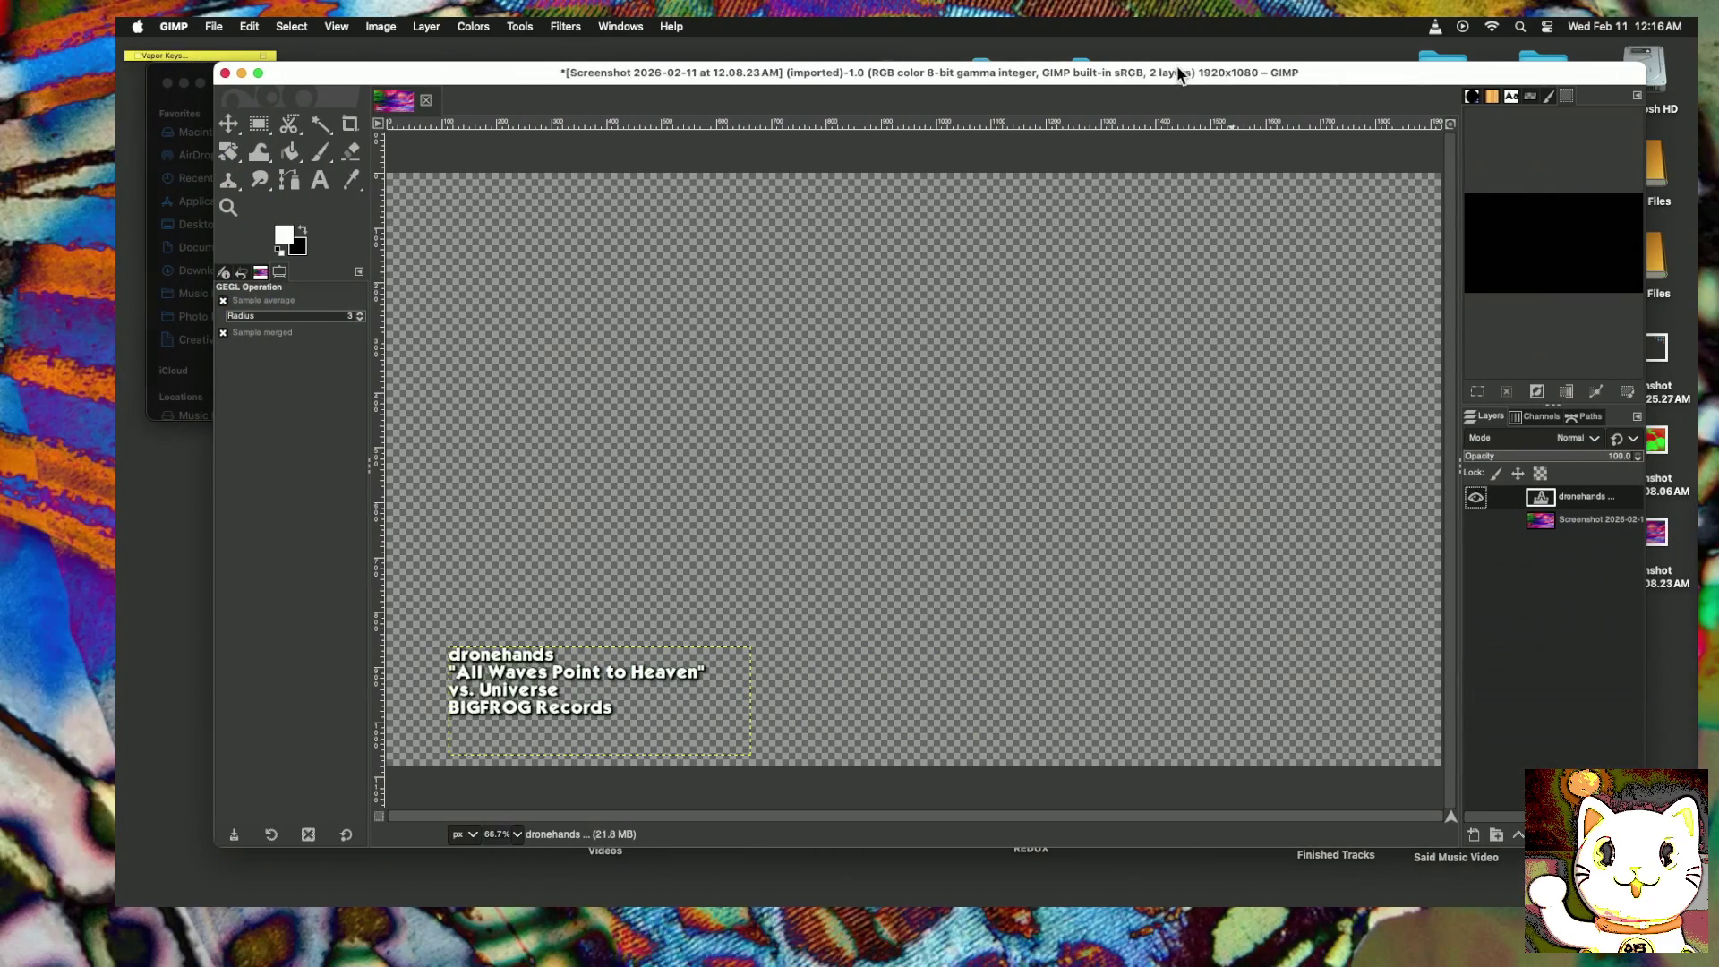
Step: Open and cancel File > Save As, then confirm the drop shadow with OK
click(213, 26)
click(257, 183)
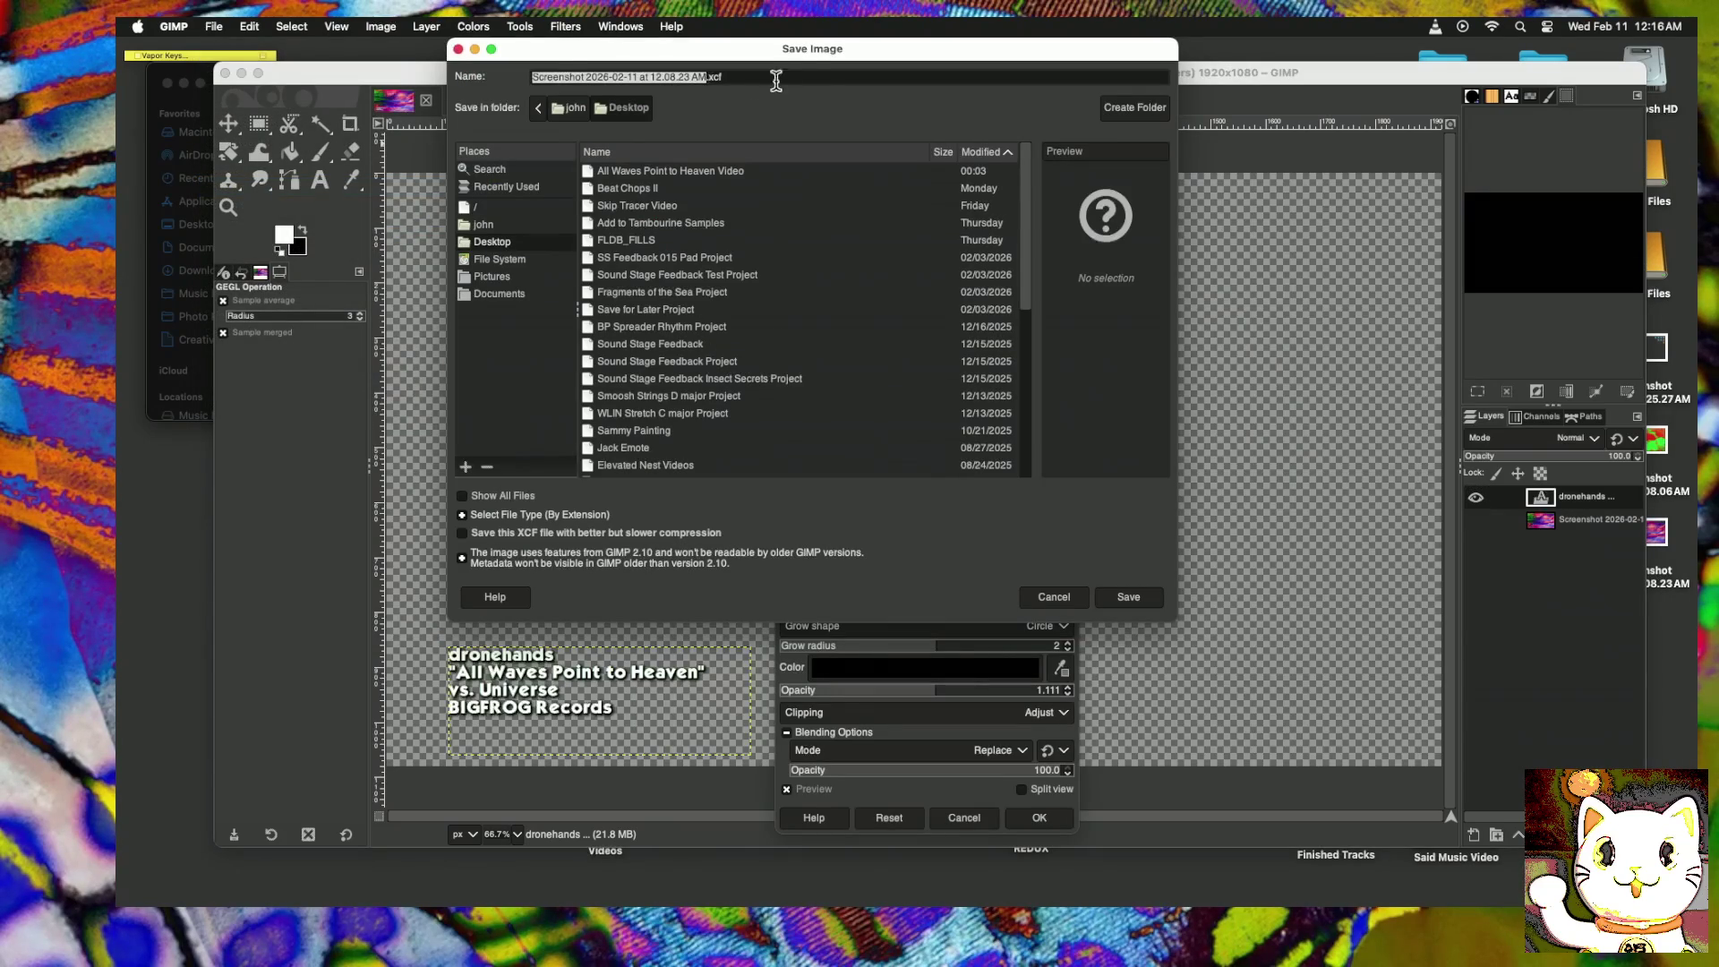
click(952, 606)
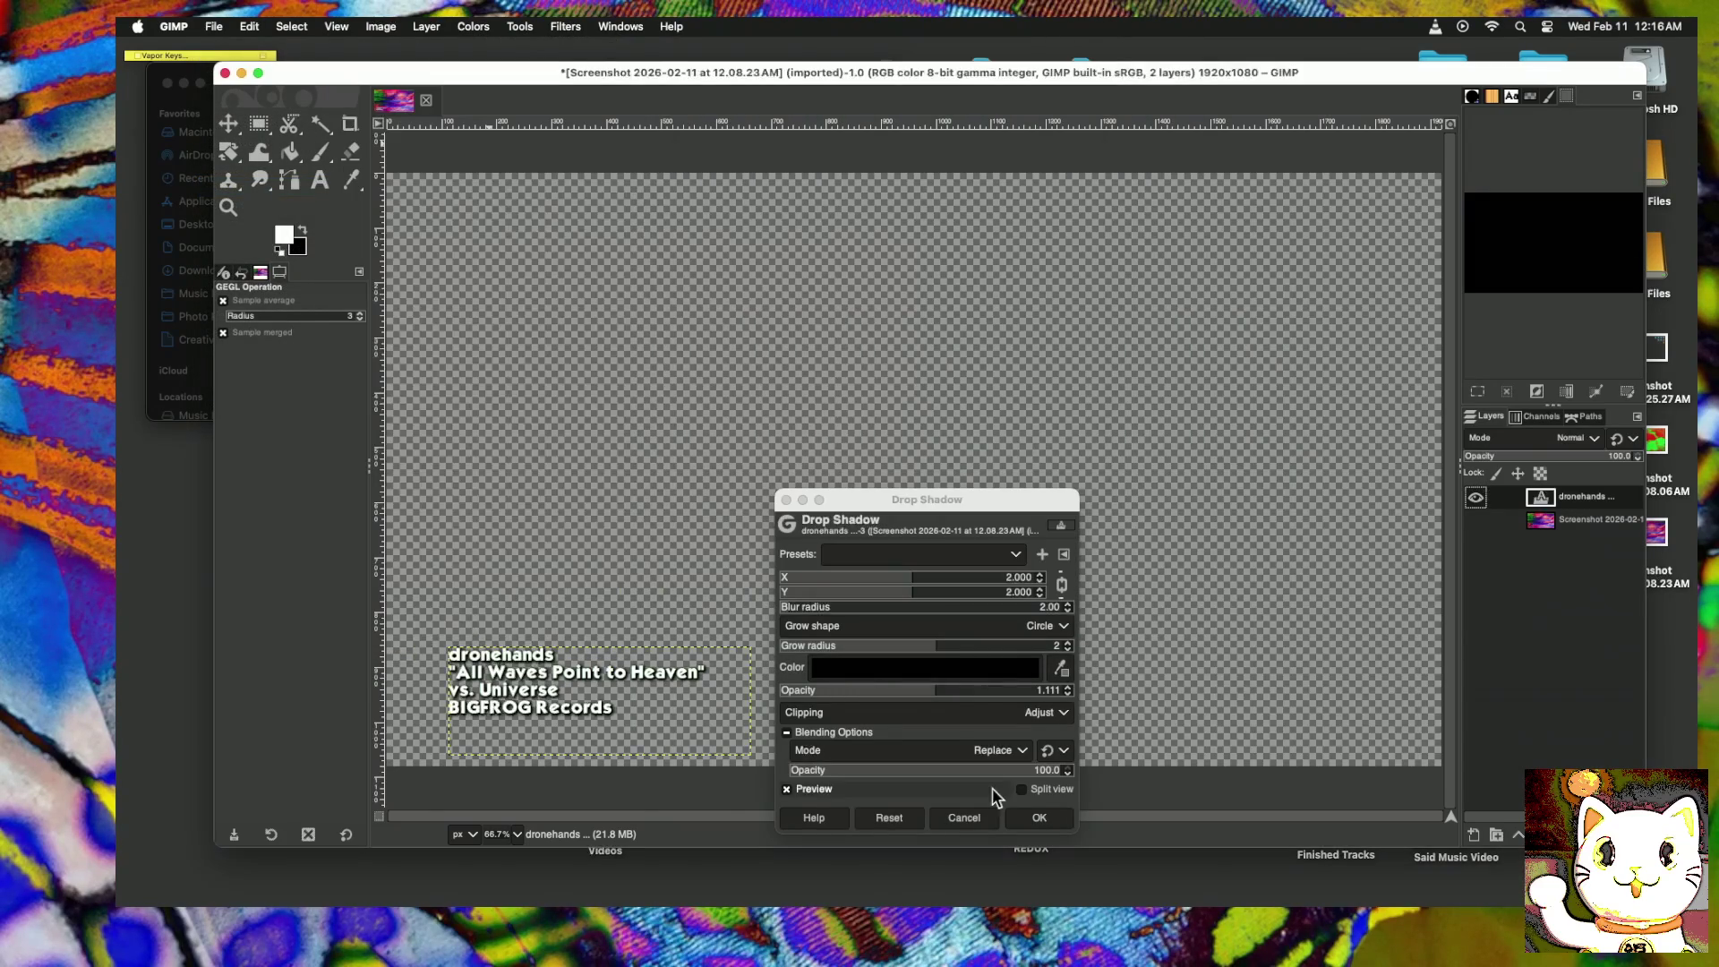
click(1039, 819)
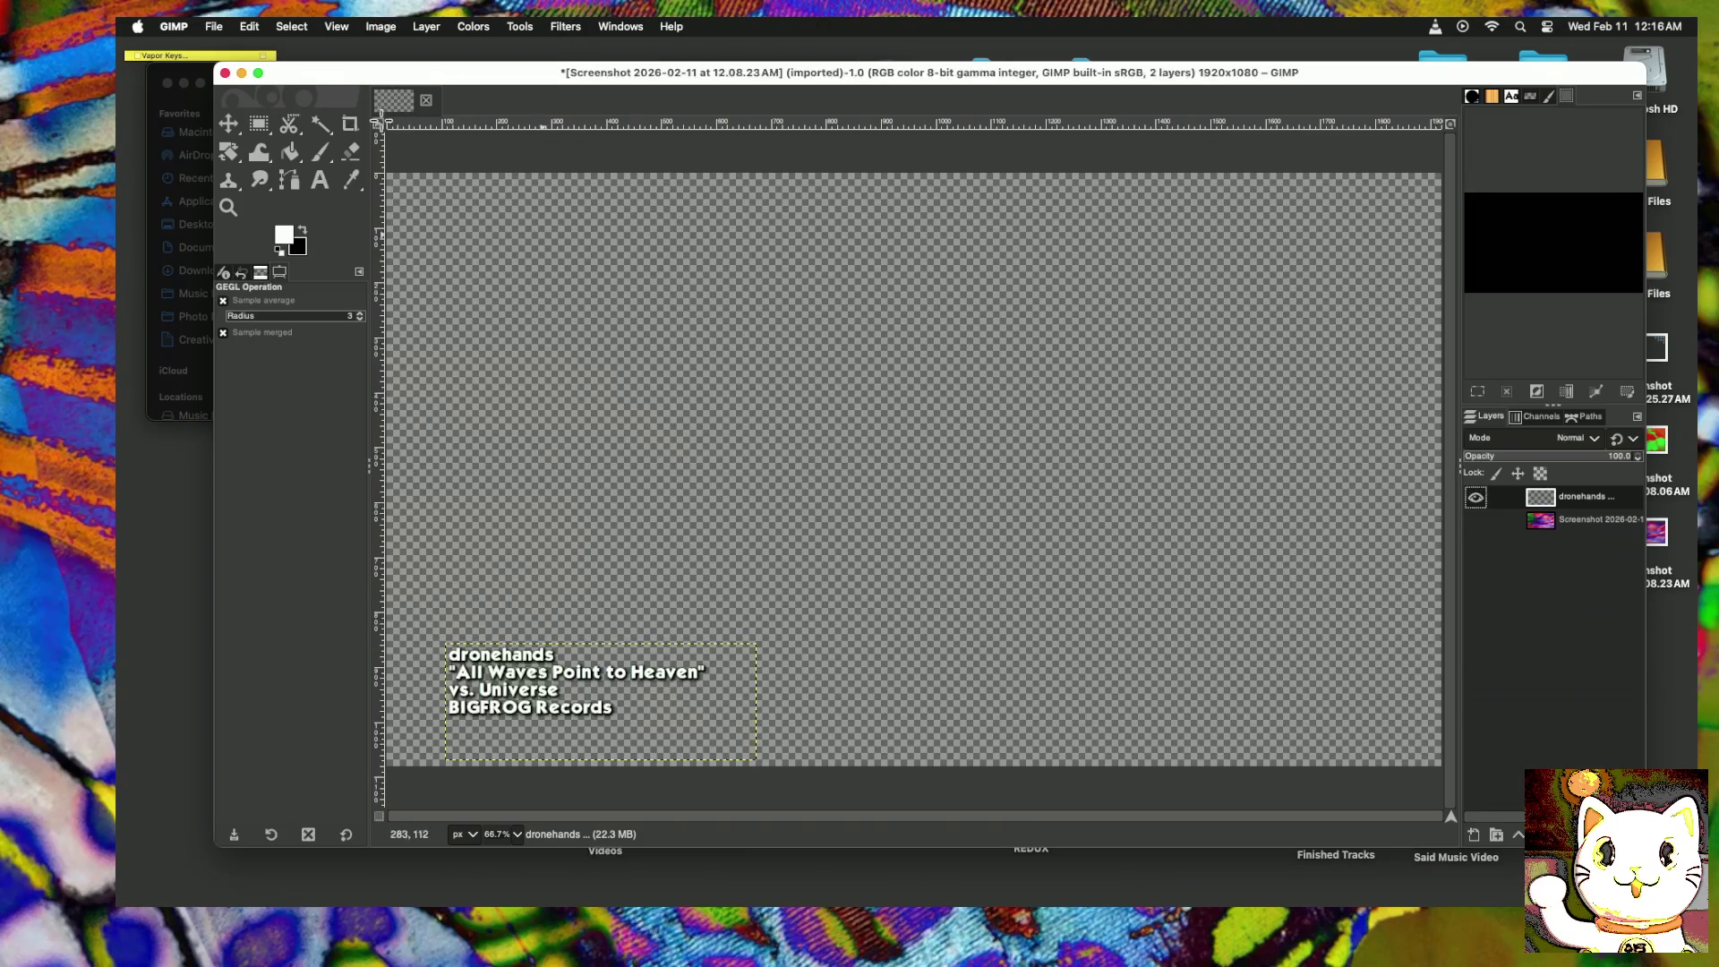
drag(315, 86, 236, 87)
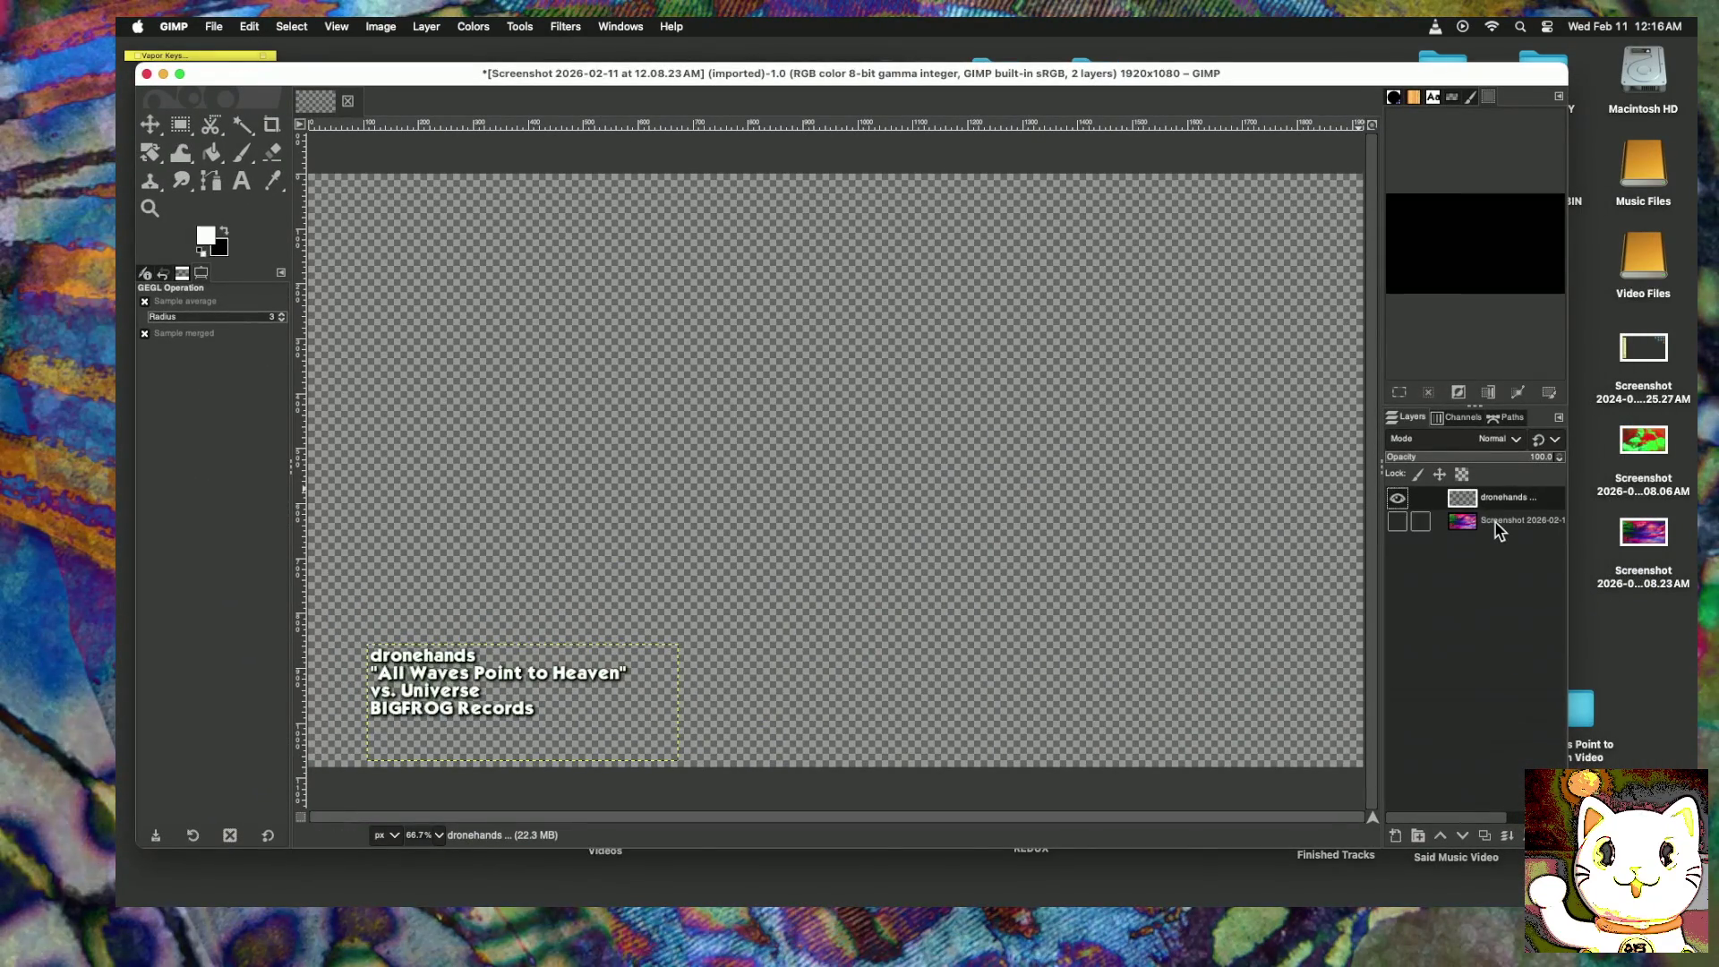
Step: Delete the Screenshot layer via its right-click menu, leaving only the dronehands text layer
click(1496, 525)
right_click(1497, 524)
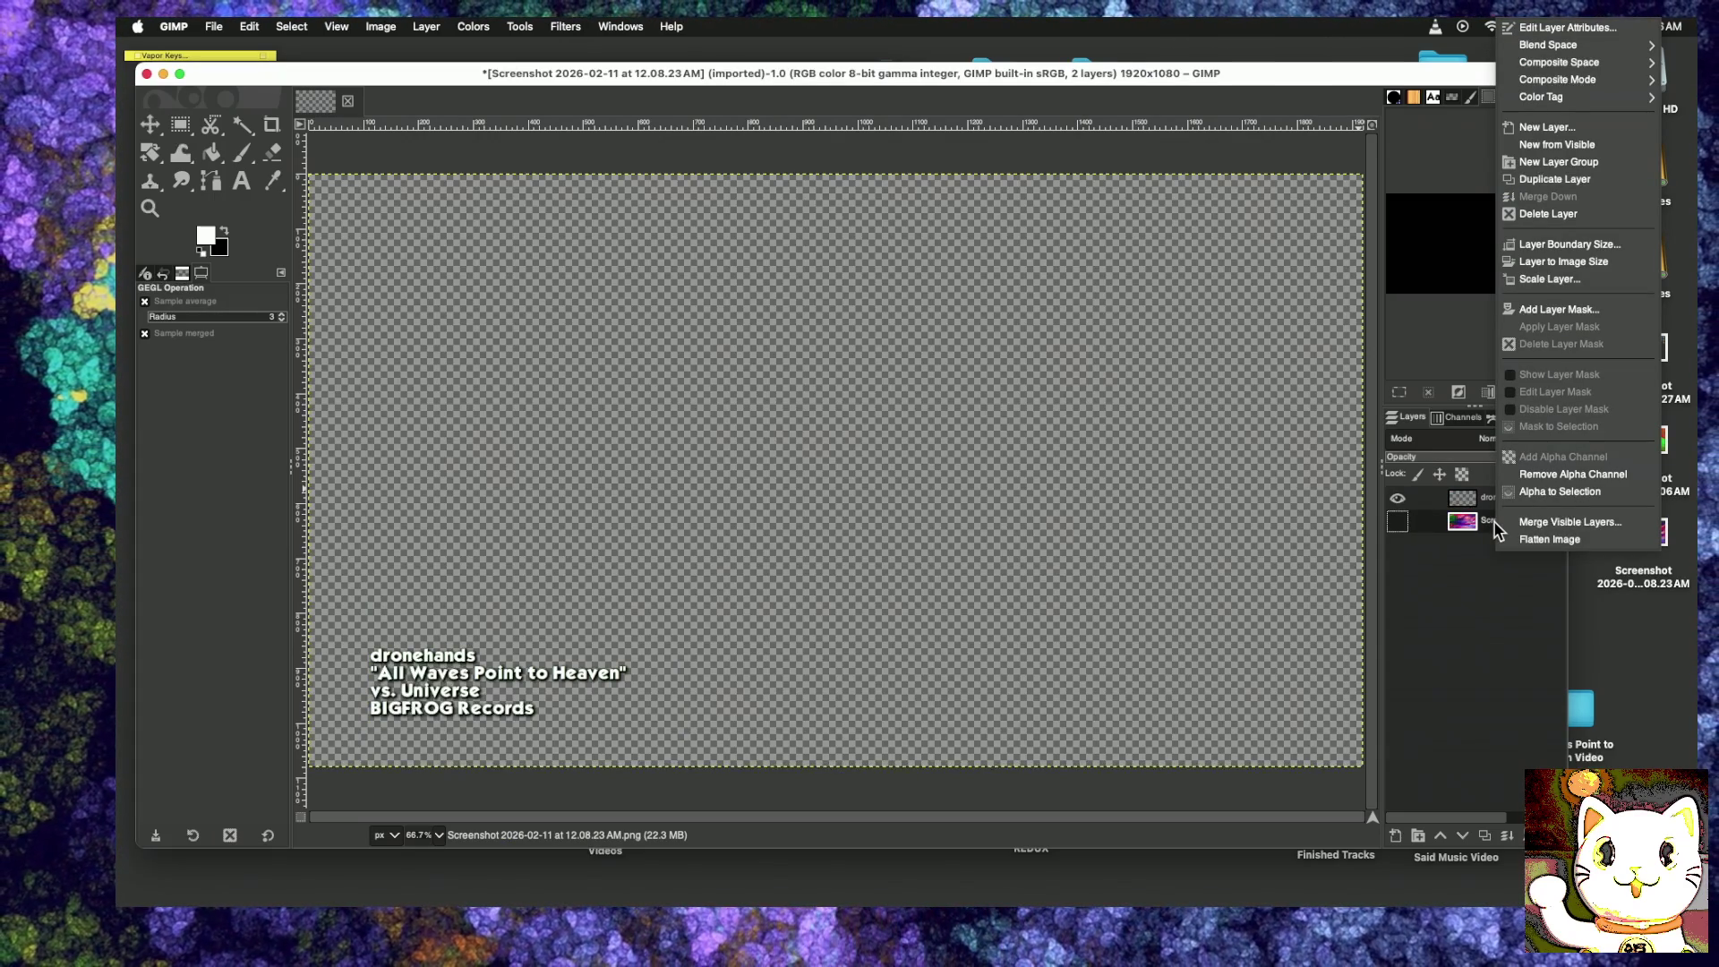
click(1550, 215)
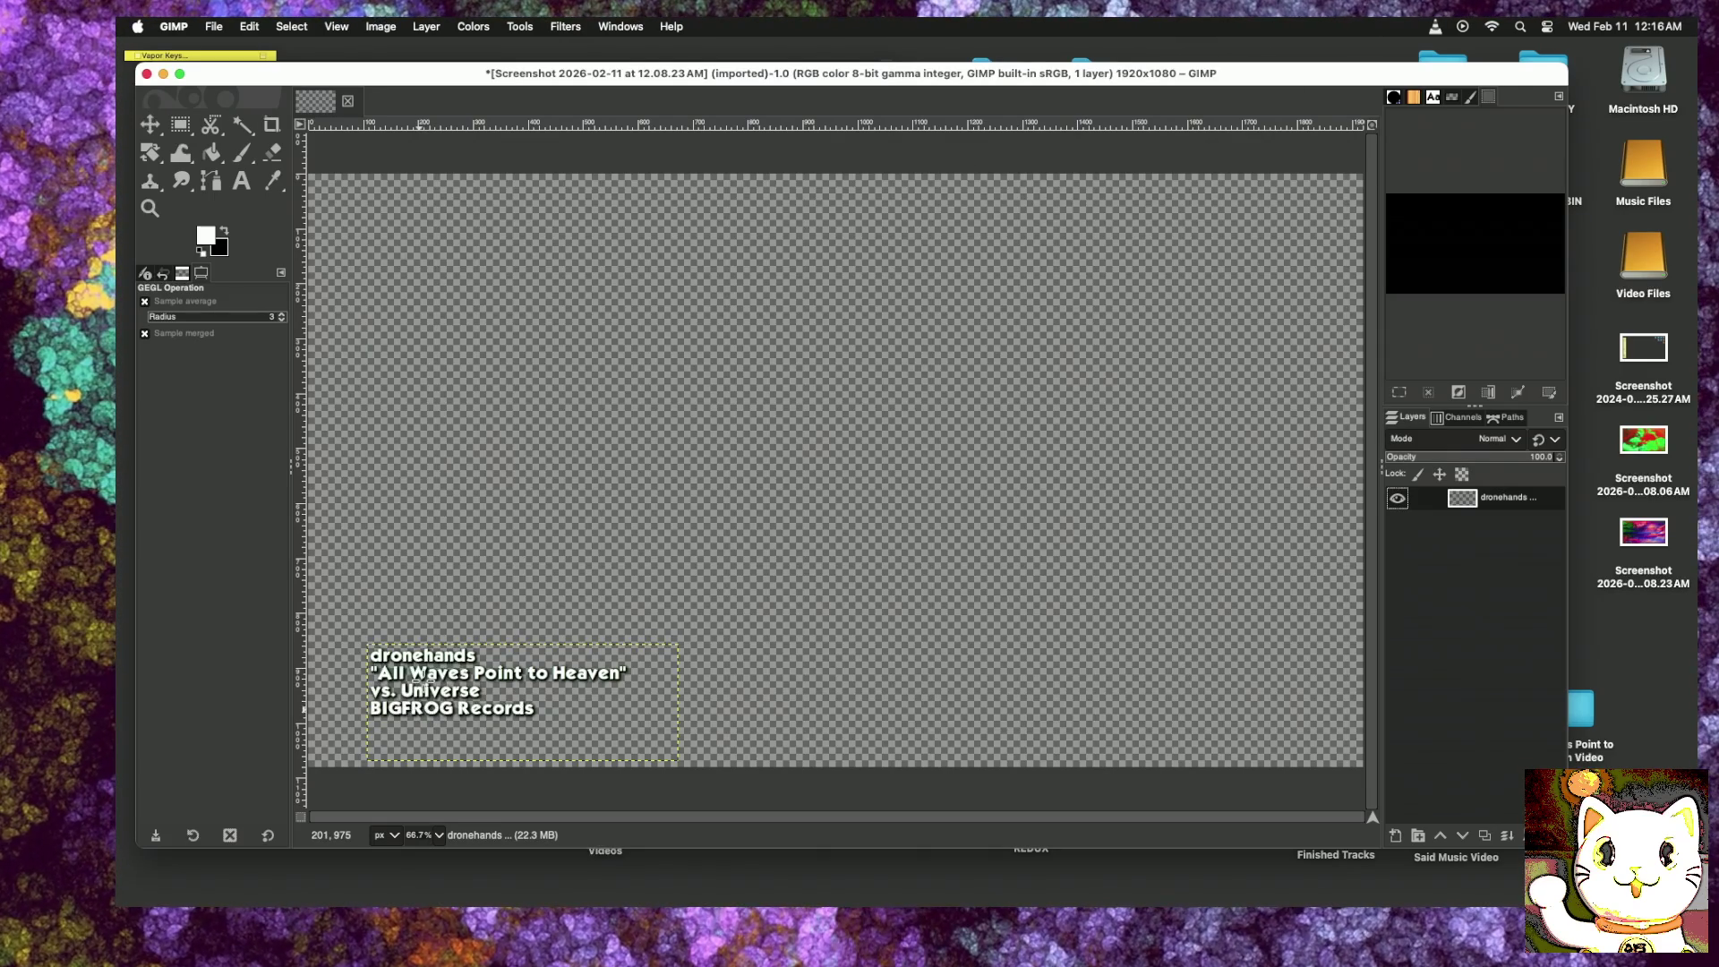
Step: Nudge the credits text a few pixels up-left, then lower the GIMP window to expose Finder
click(150, 124)
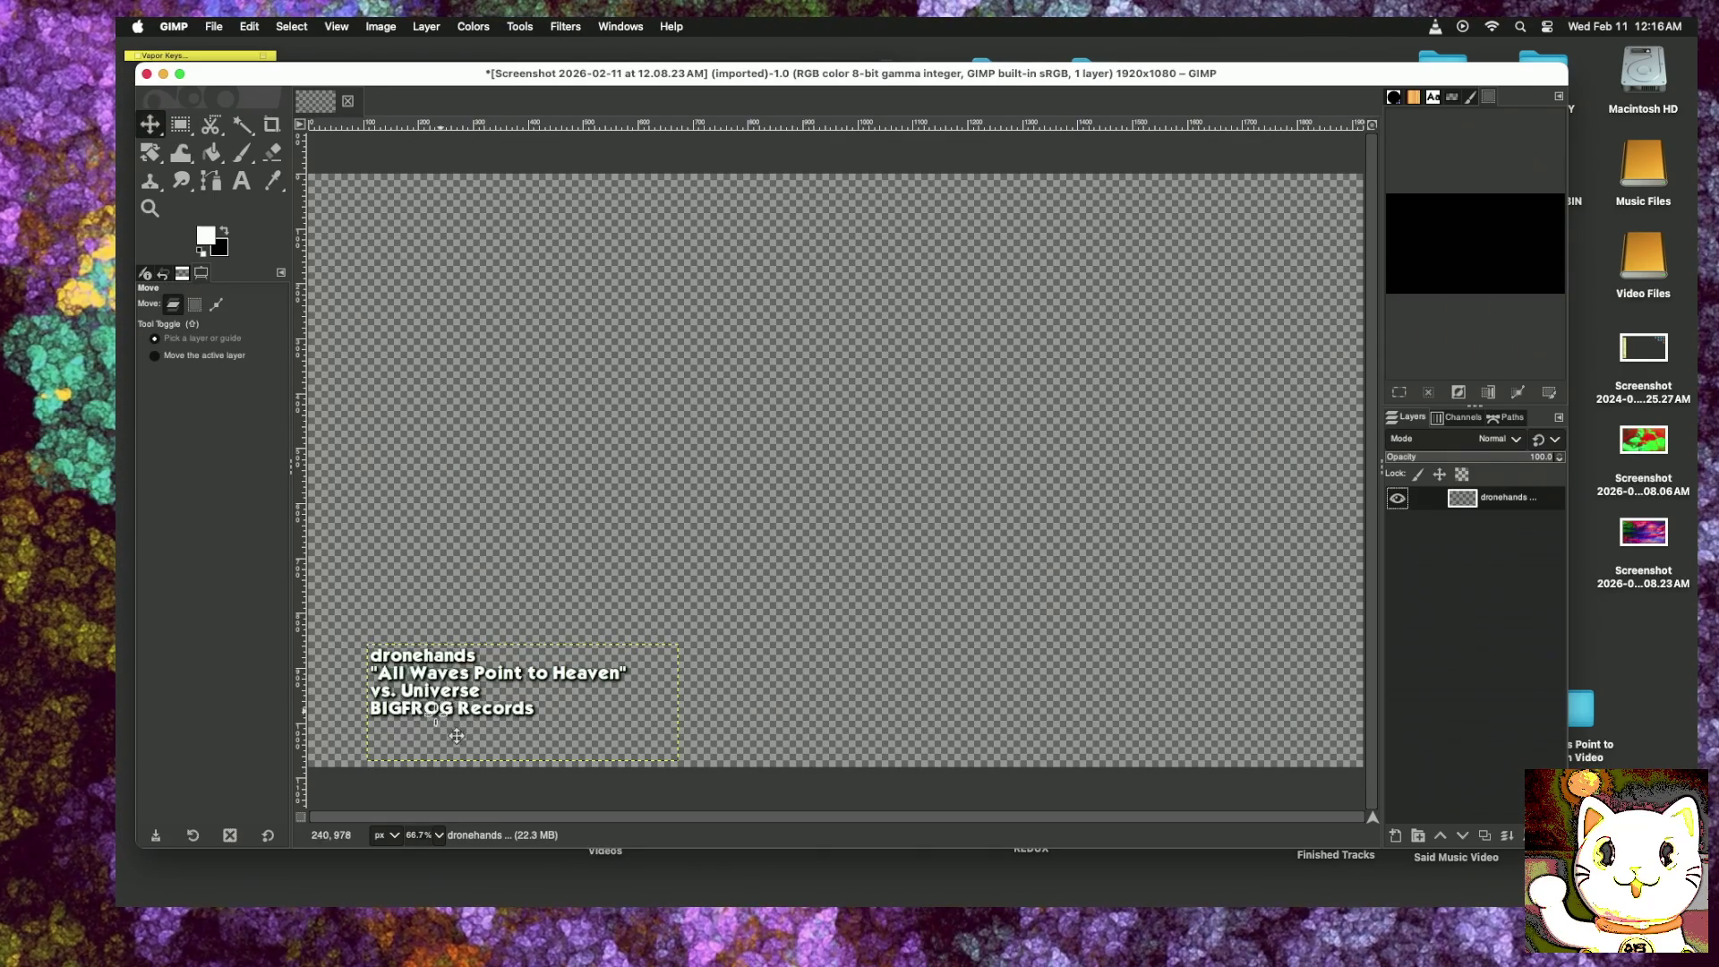
drag(437, 731, 435, 729)
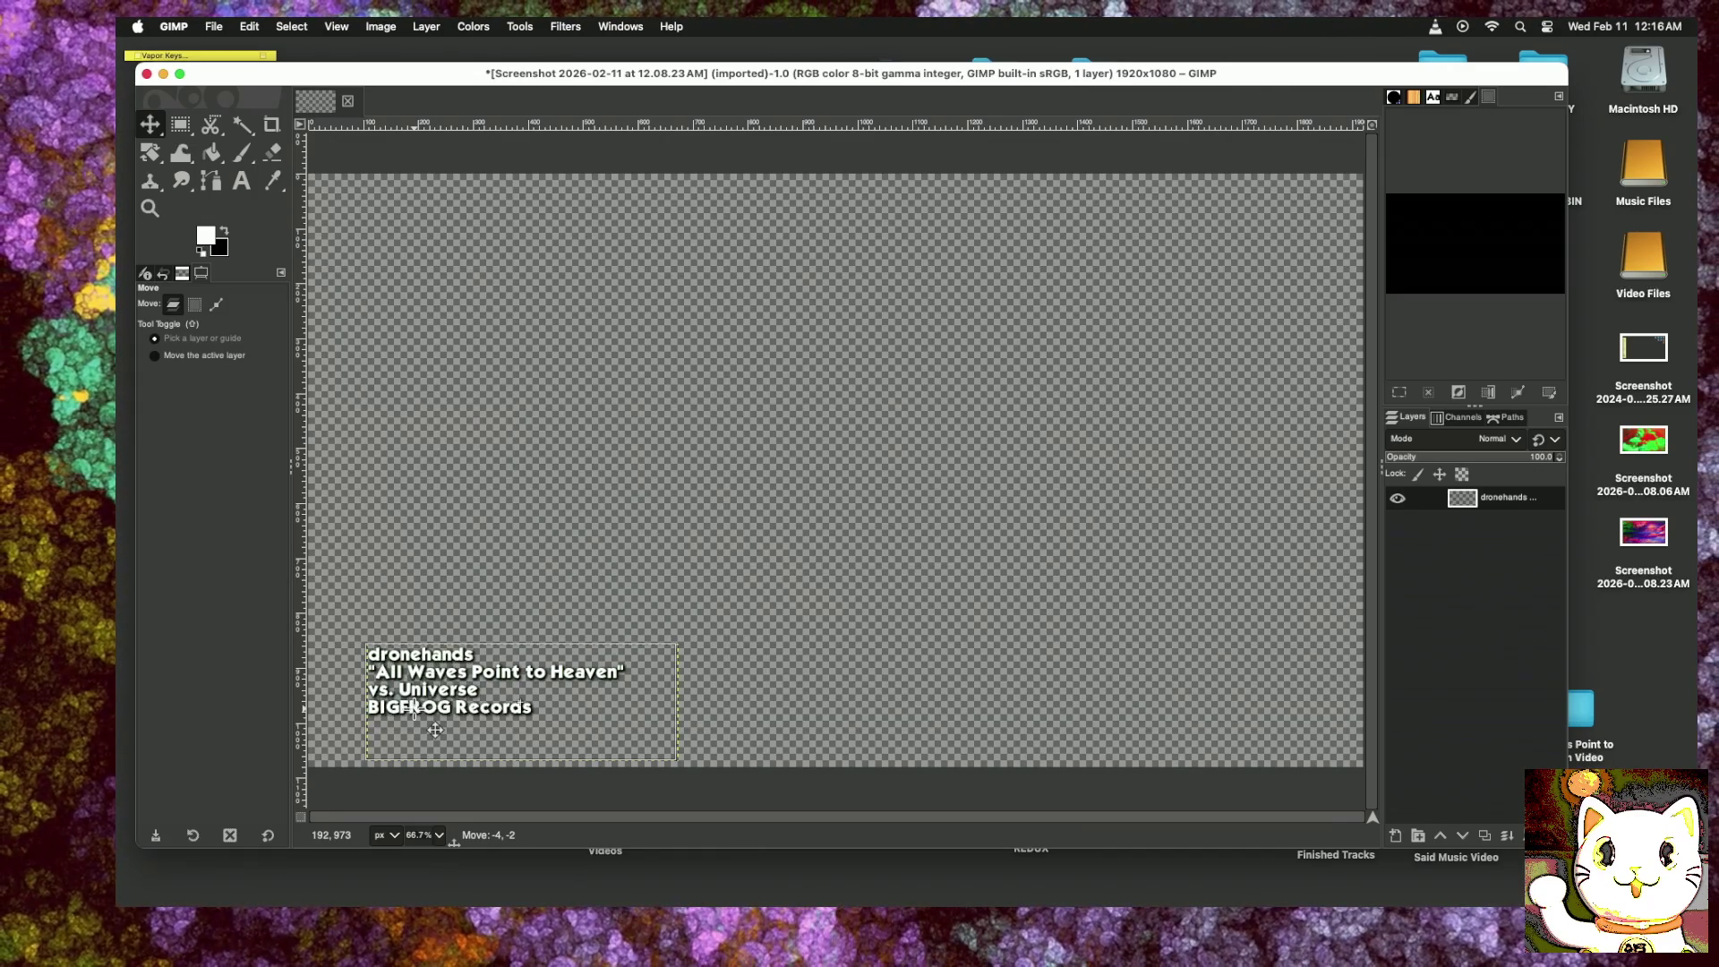
drag(436, 730, 434, 730)
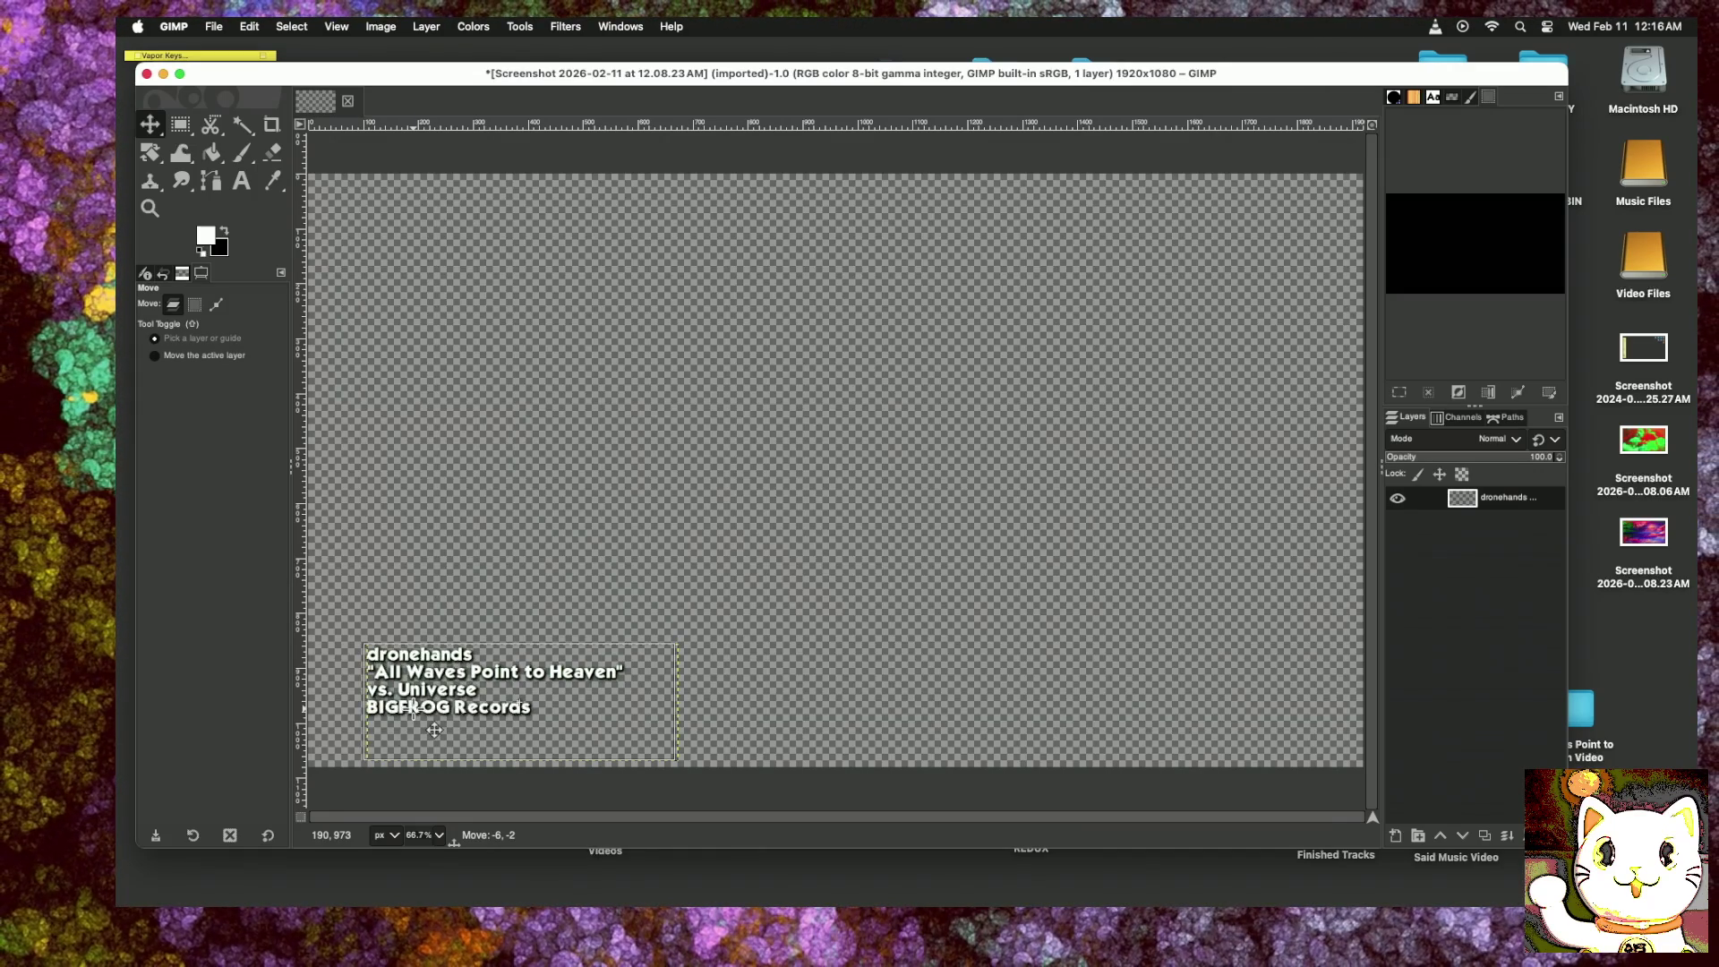
drag(434, 730, 437, 729)
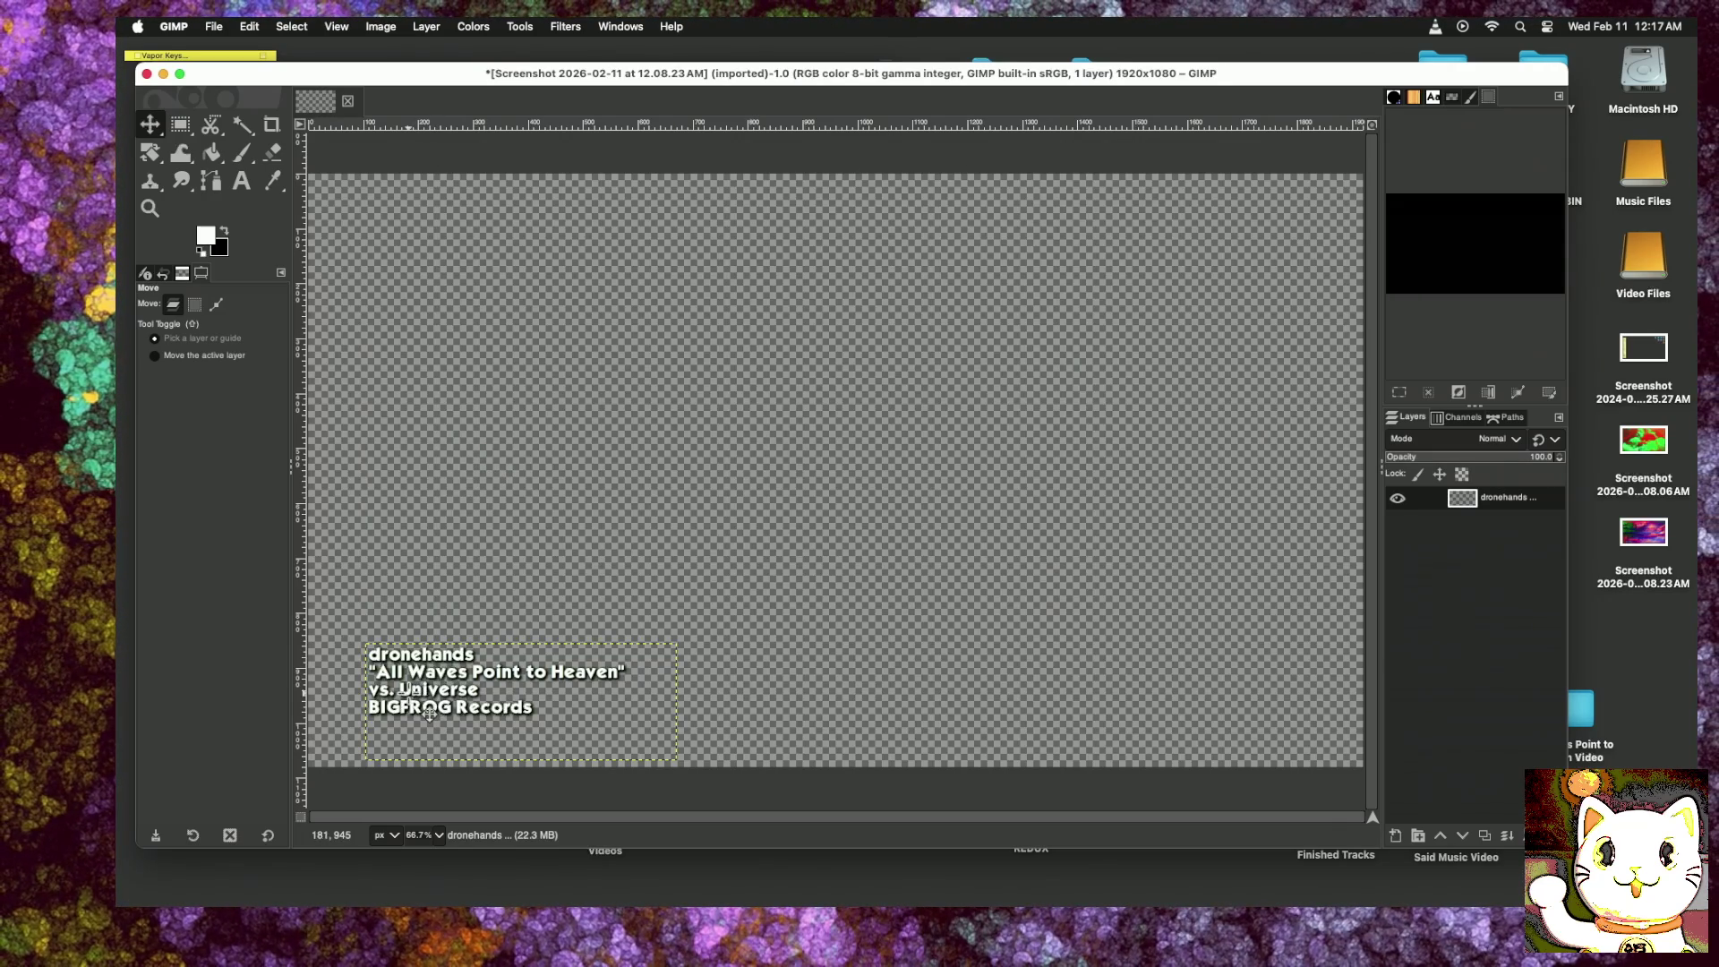
drag(1130, 75, 1101, 578)
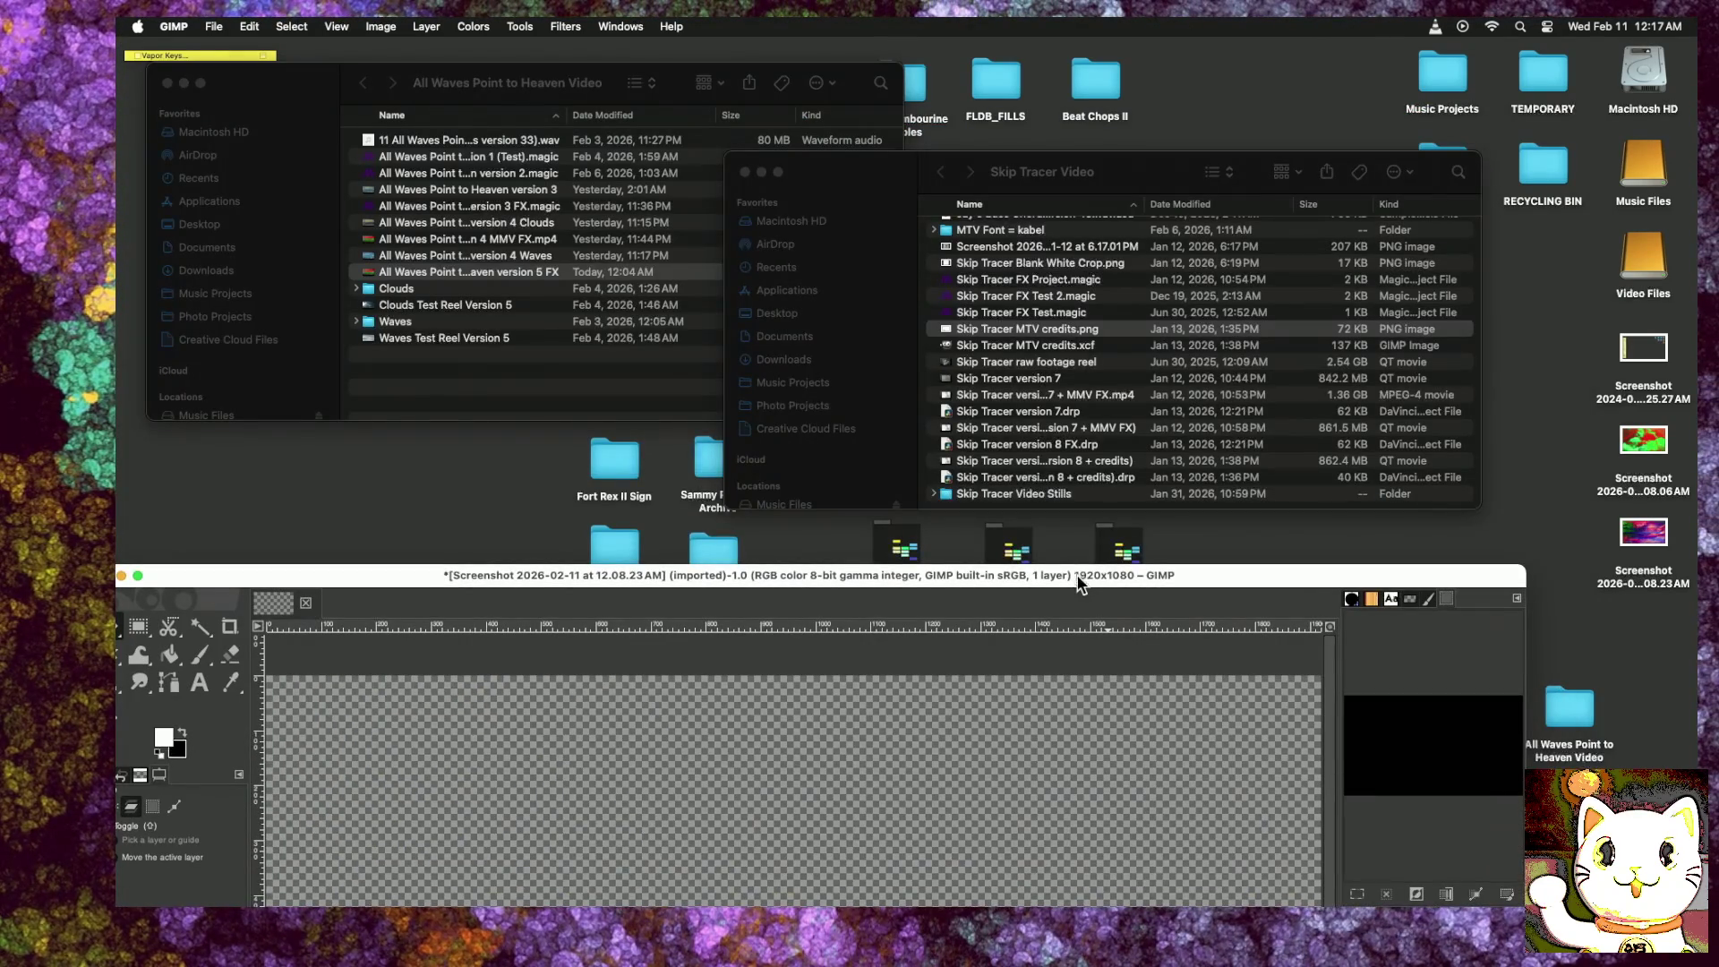
click(1027, 332)
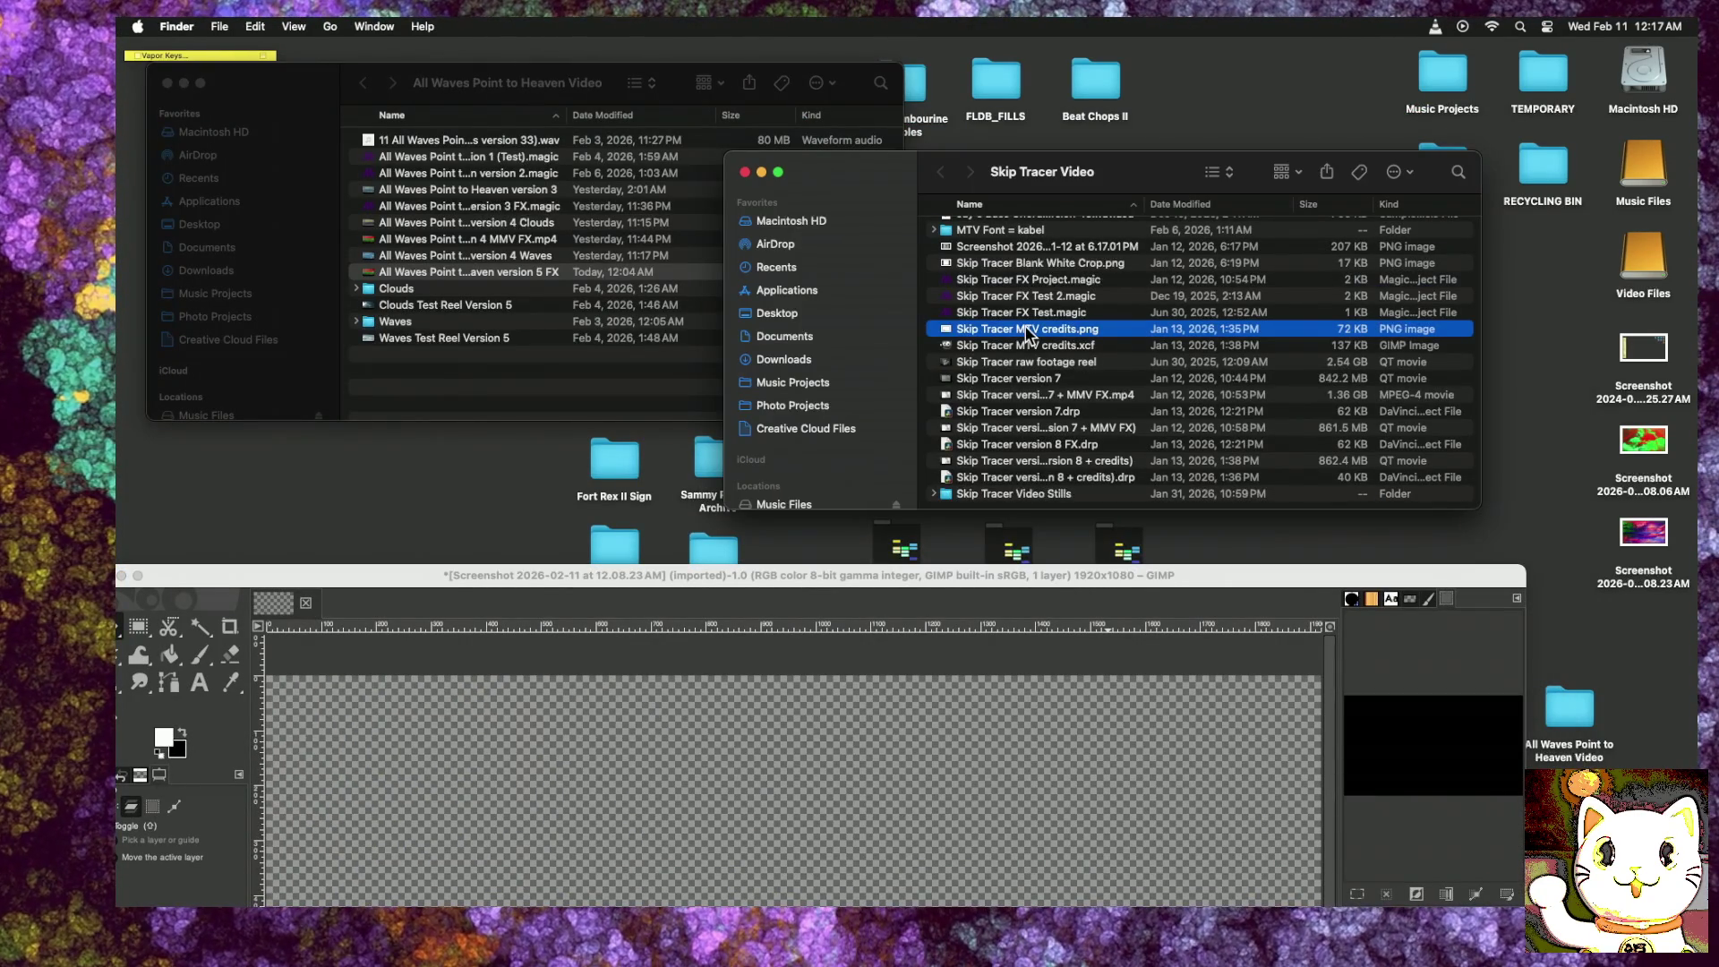
double_click(1027, 329)
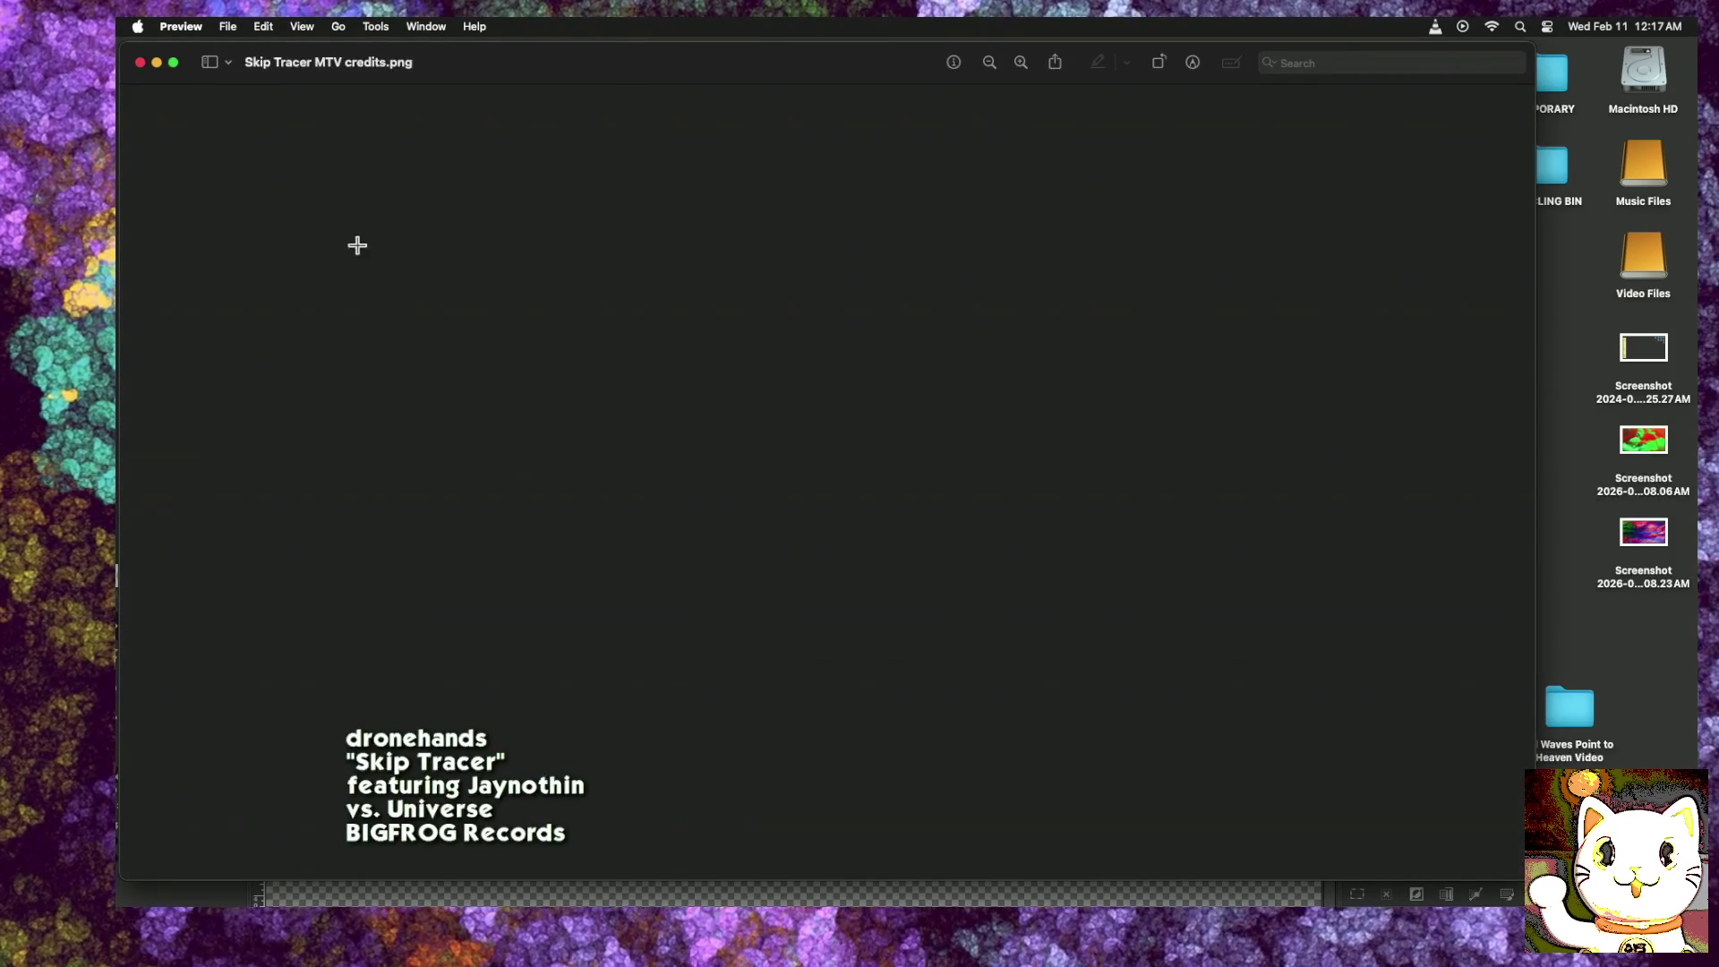
click(141, 62)
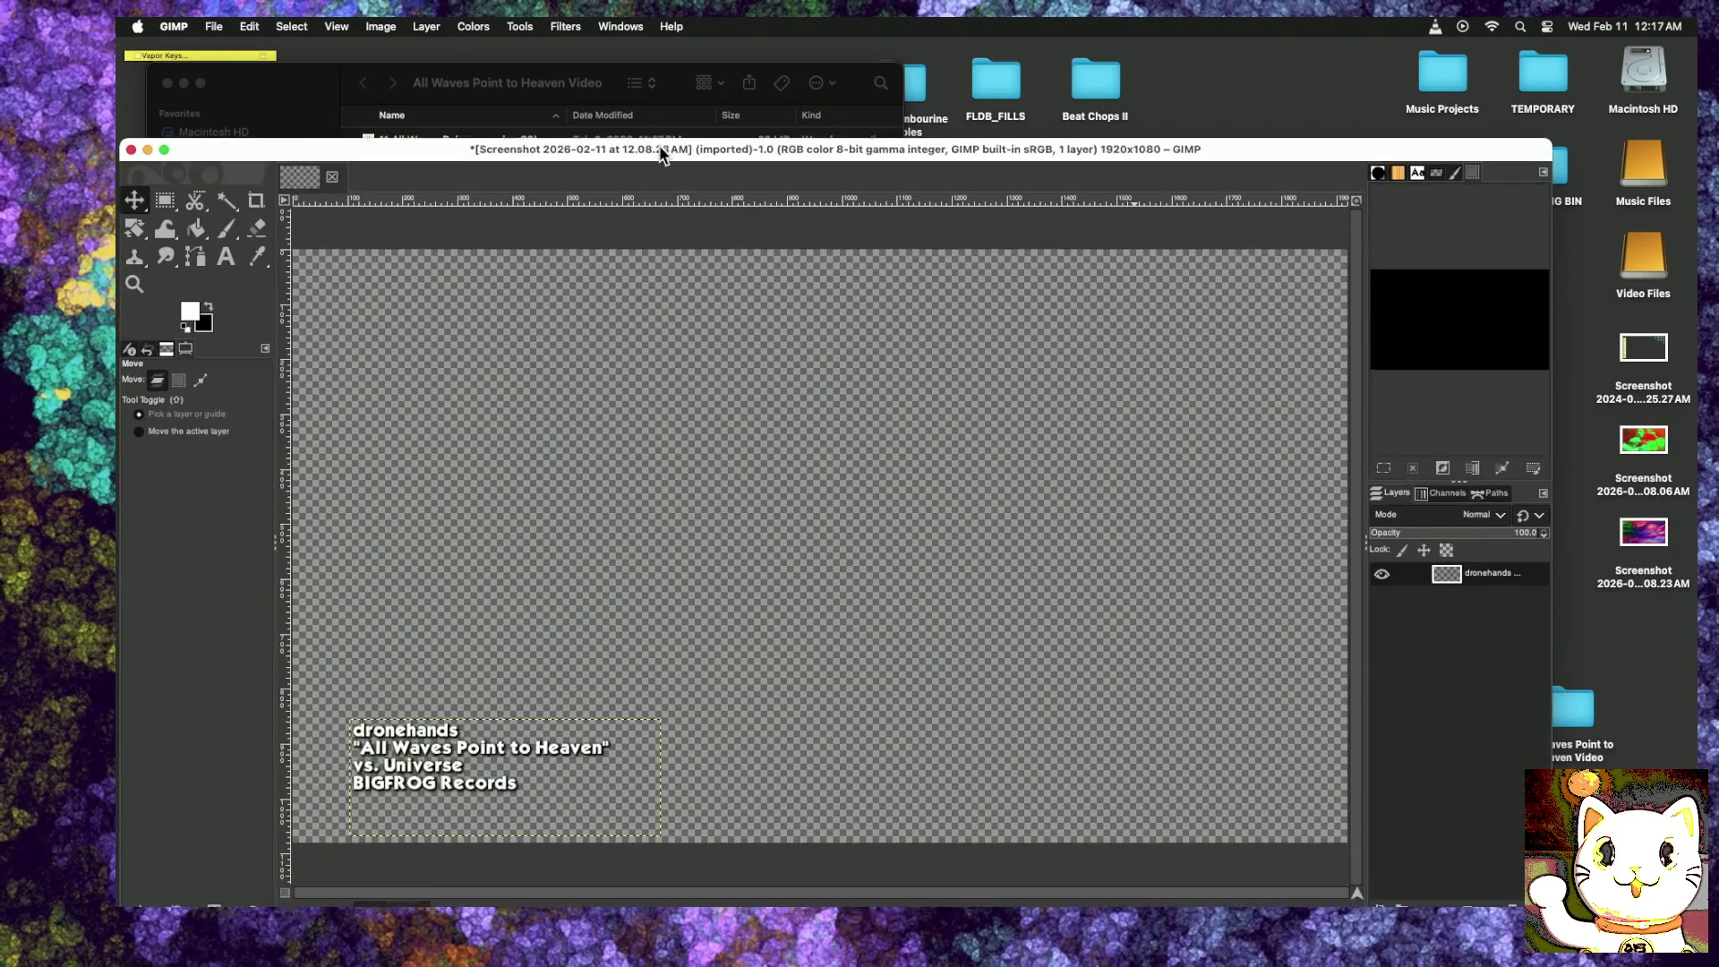
Step: Drag the credits text layer down and left into the canvas's bottom-left corner
drag(632, 580, 658, 123)
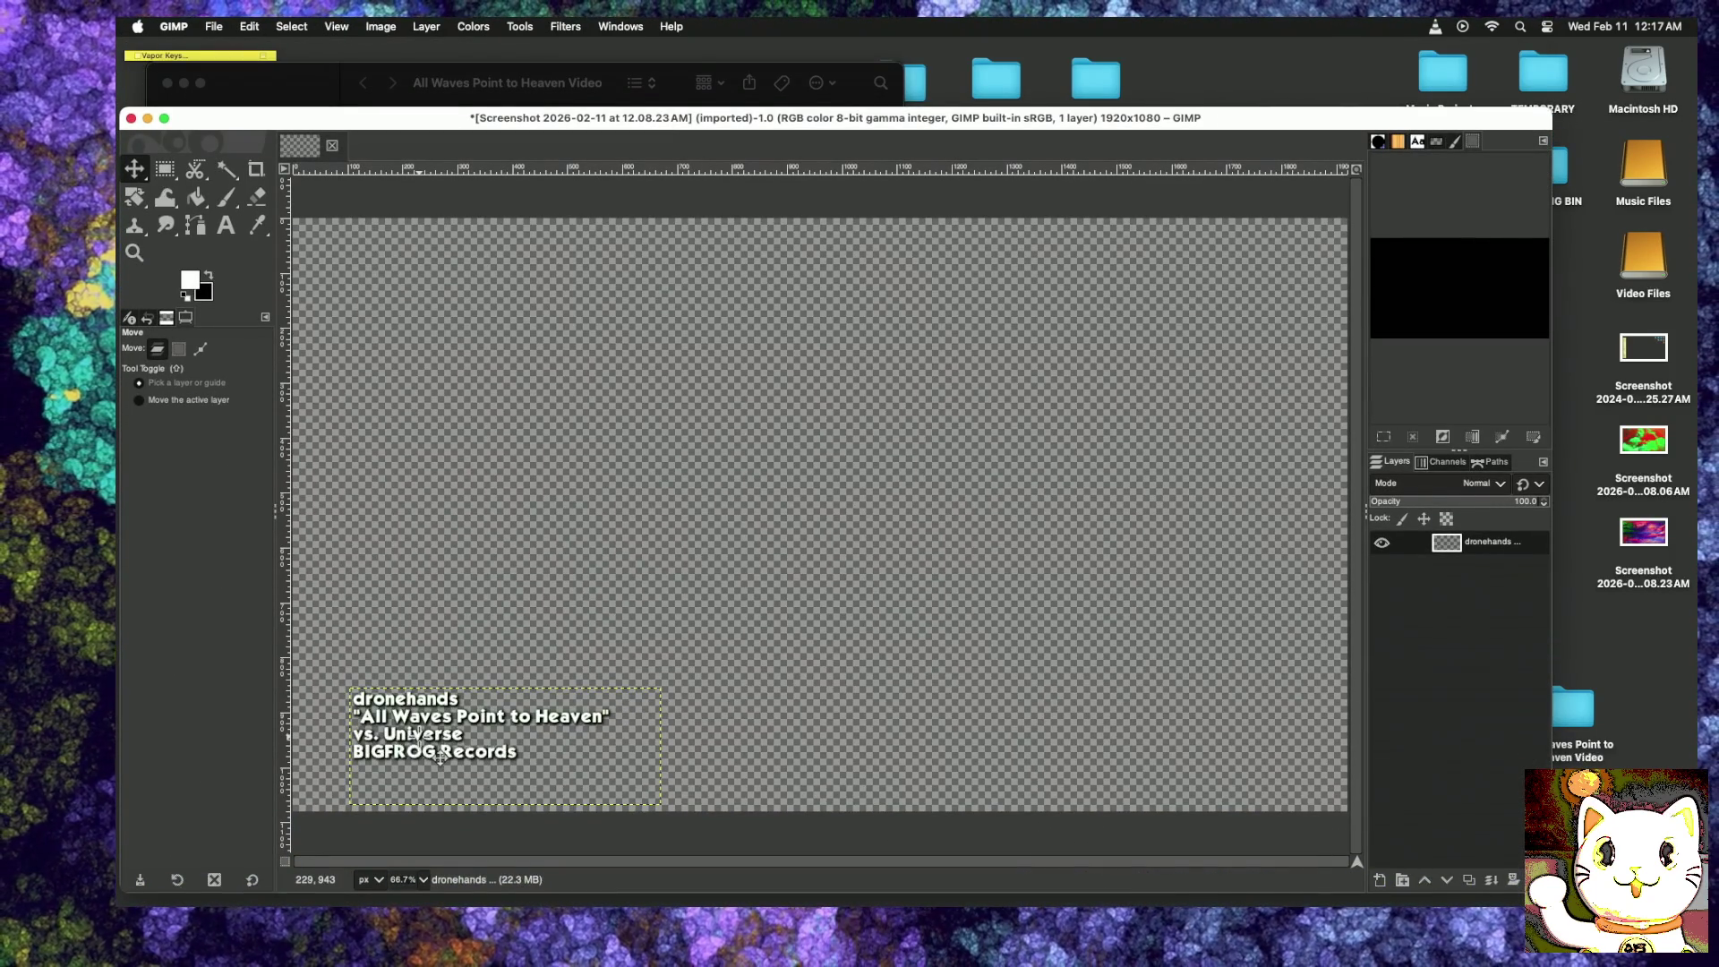
drag(441, 756, 406, 784)
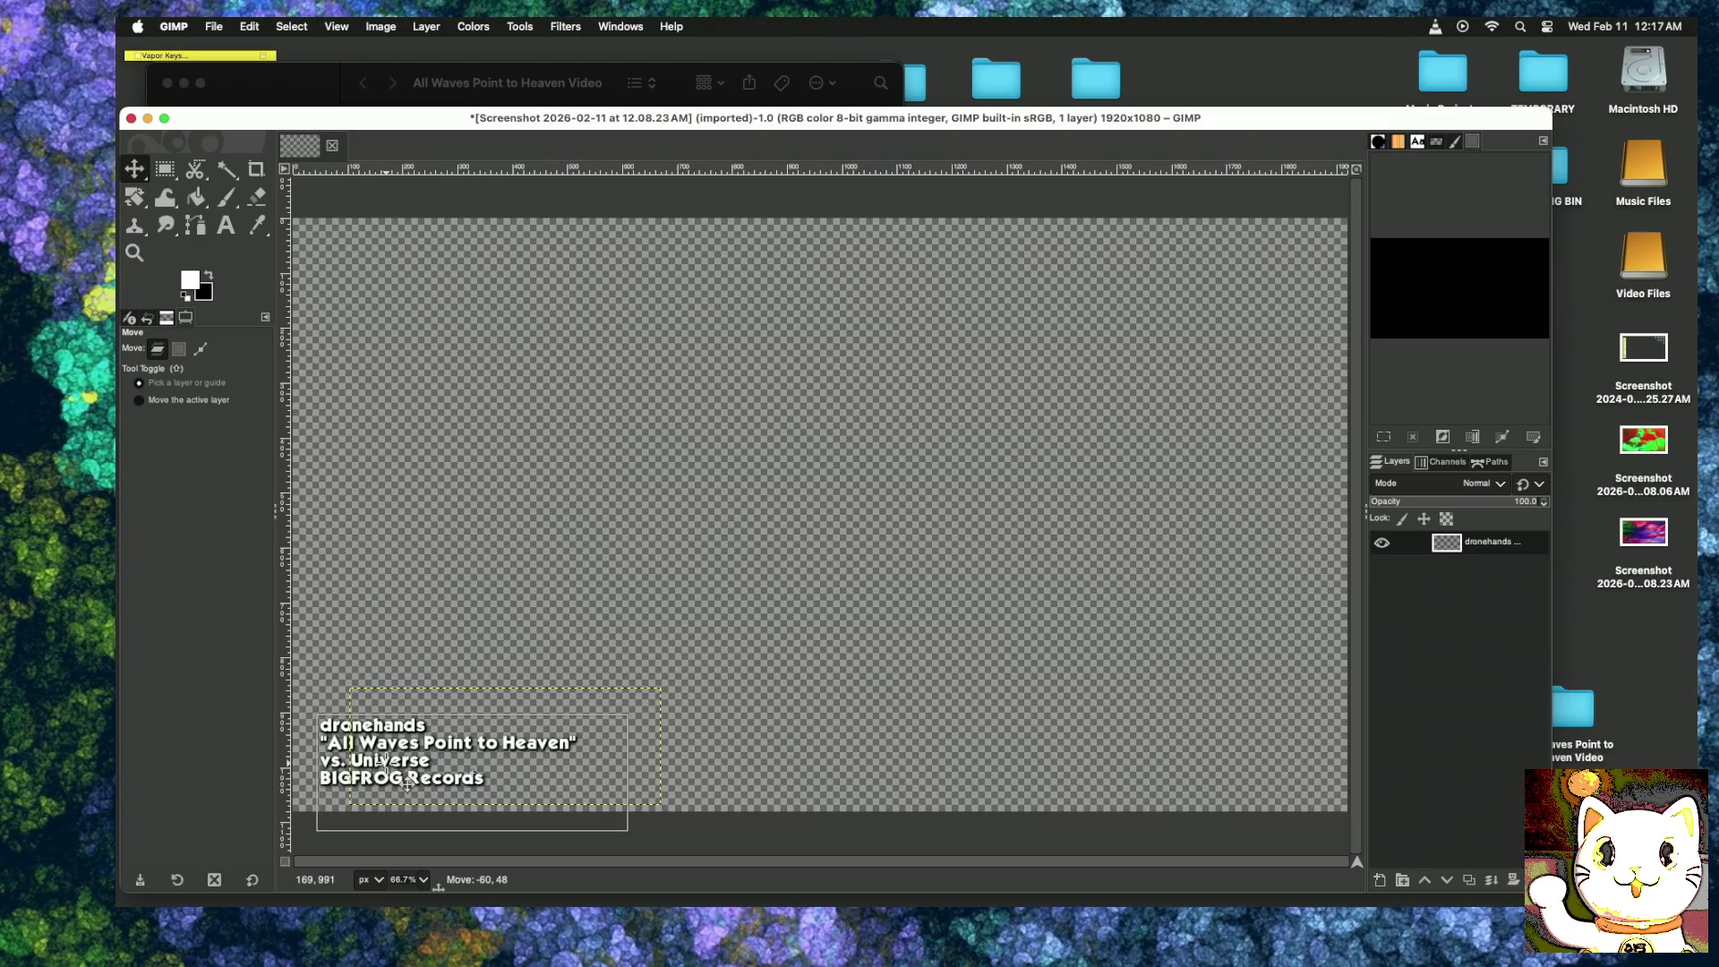
drag(406, 784, 421, 771)
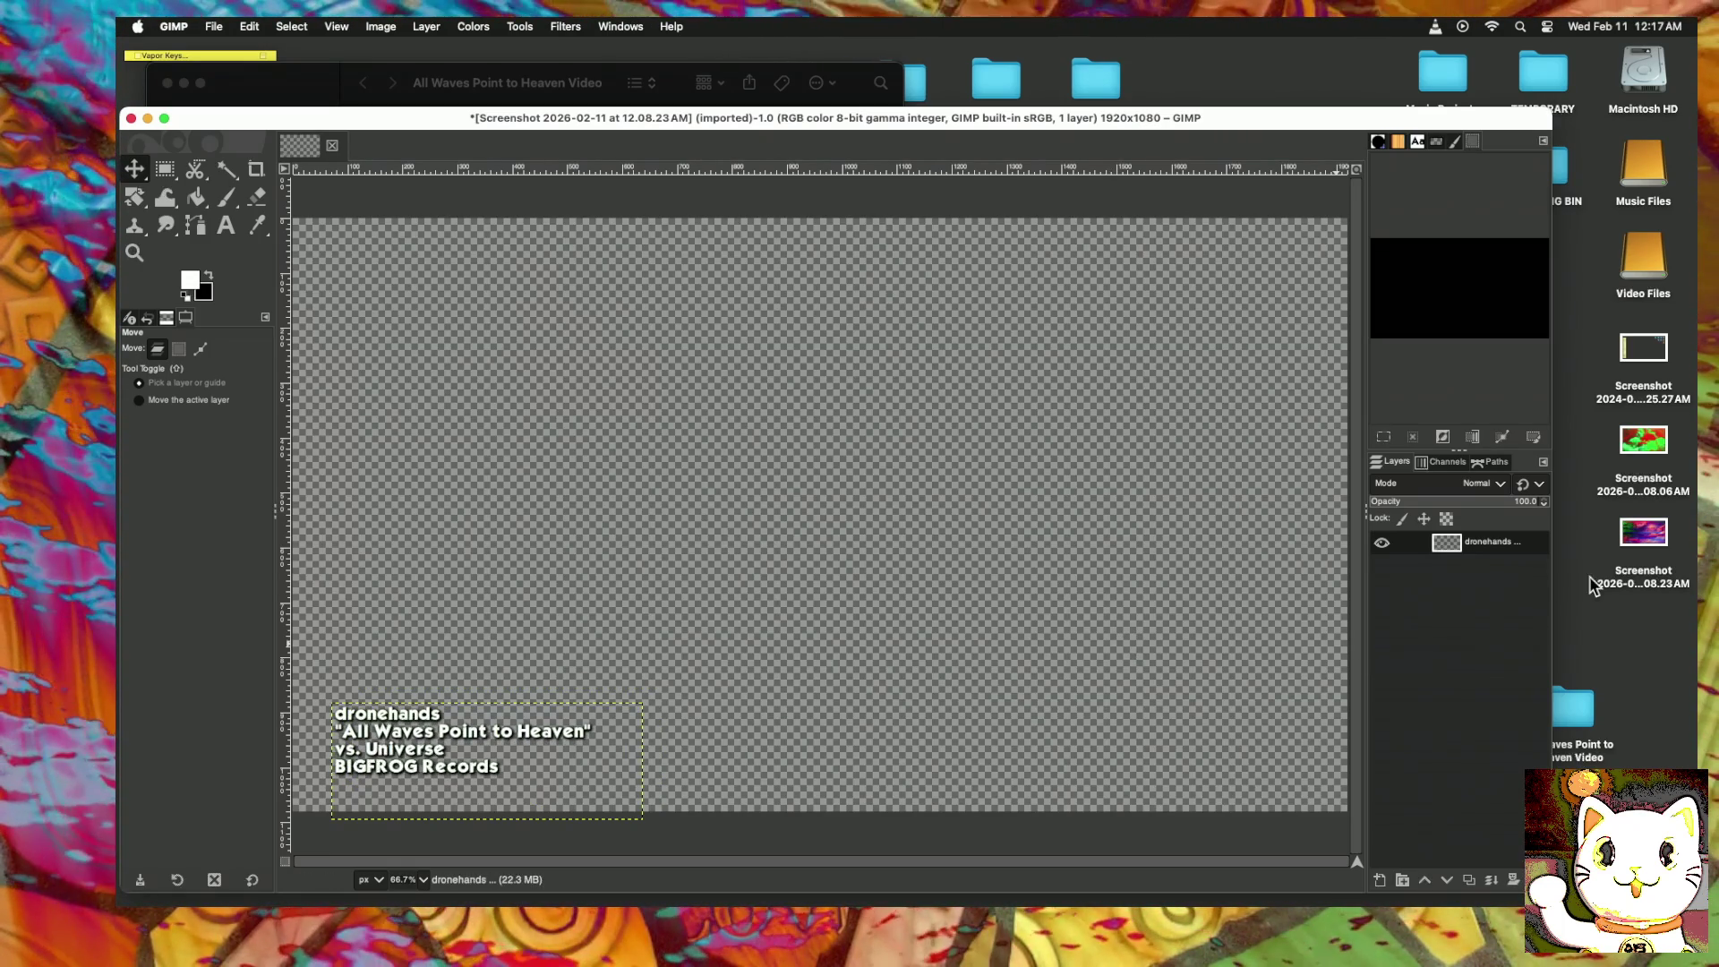
right_click(1424, 603)
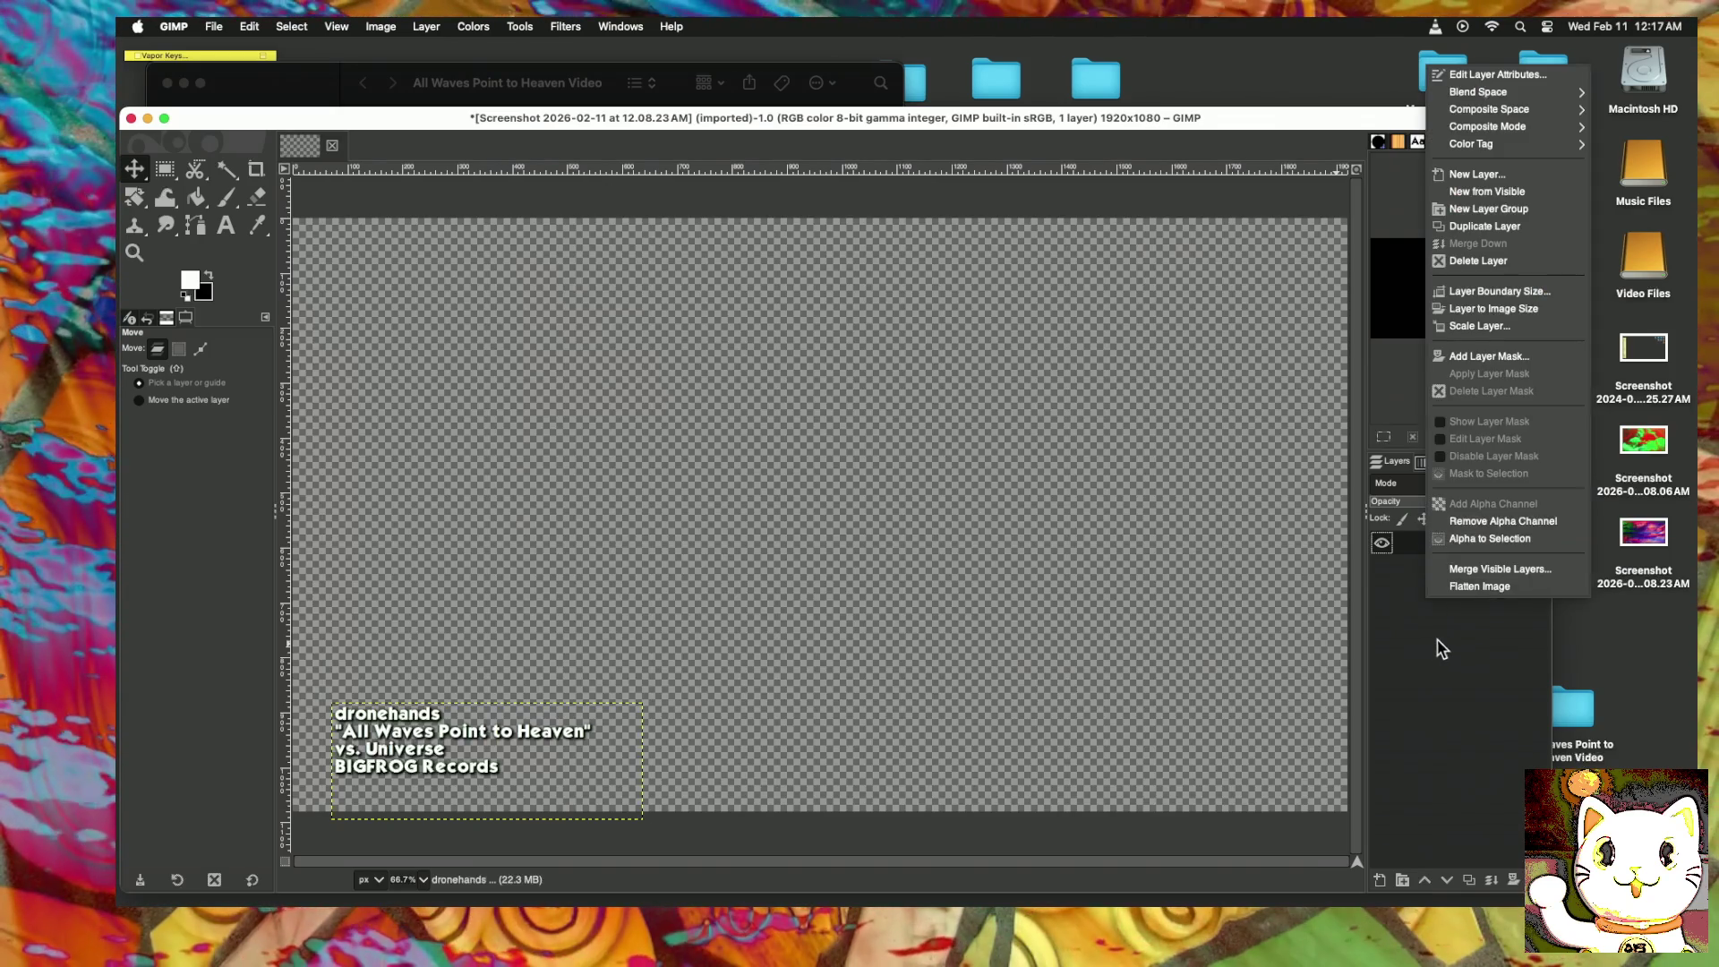
Step: Add the video screenshot as an sRGB layer to check the credits placement
key(Escape)
drag(1643, 546, 1428, 642)
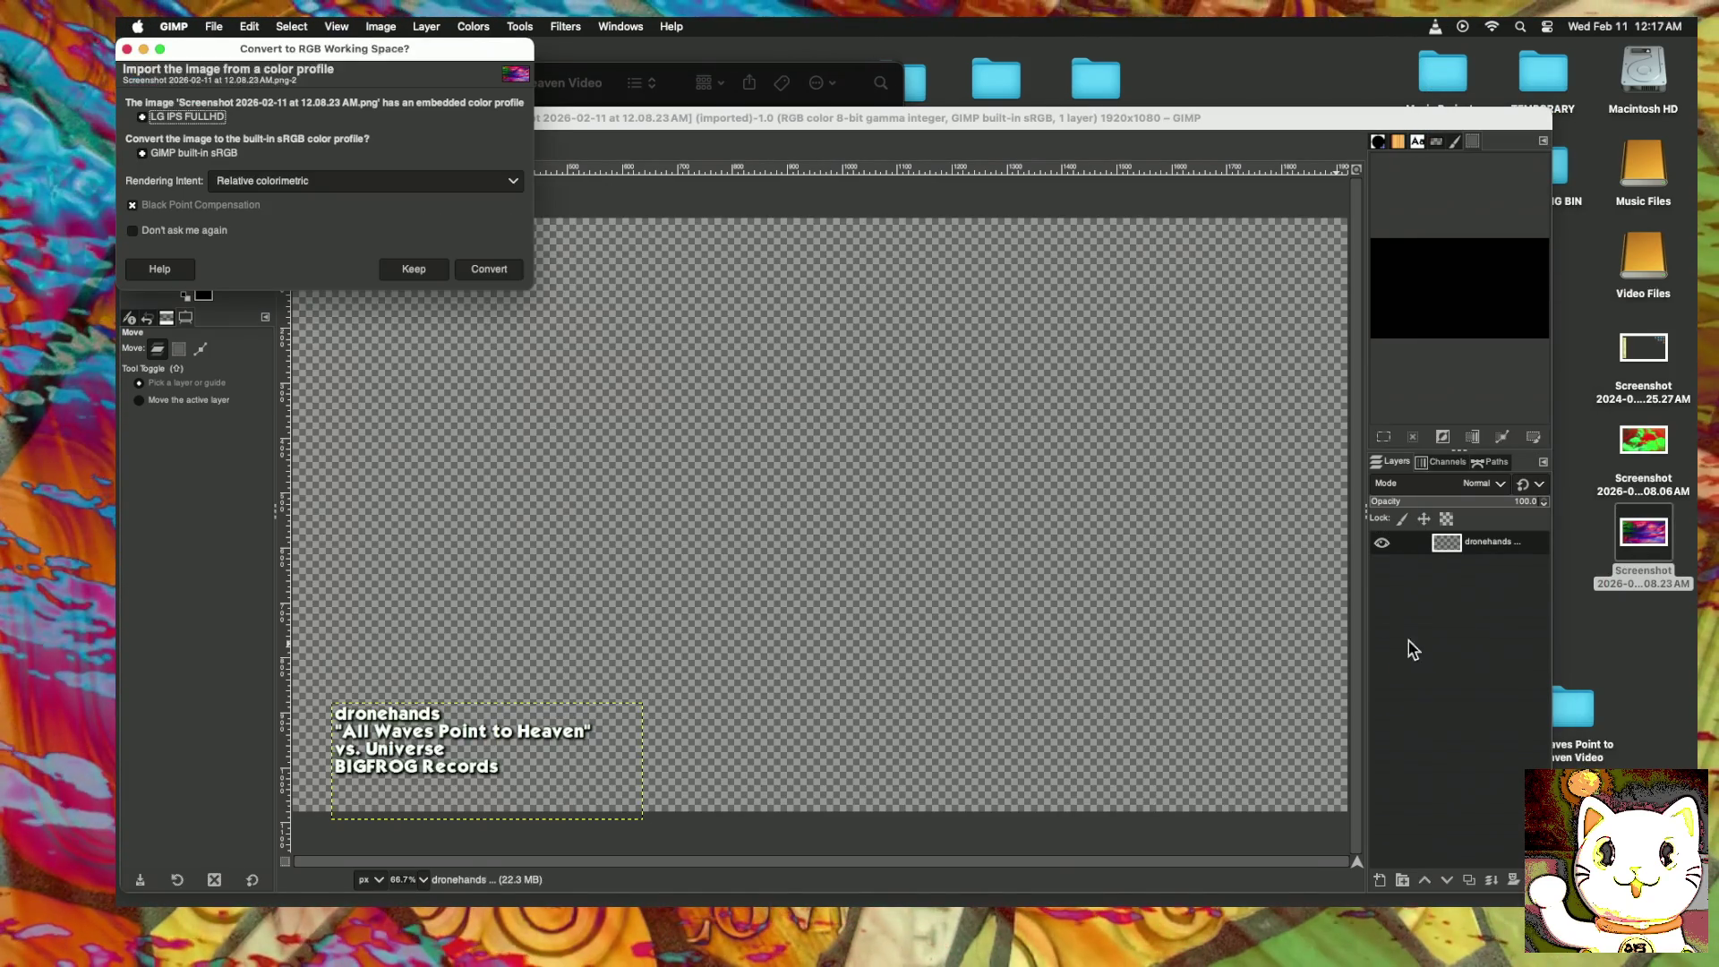
click(491, 269)
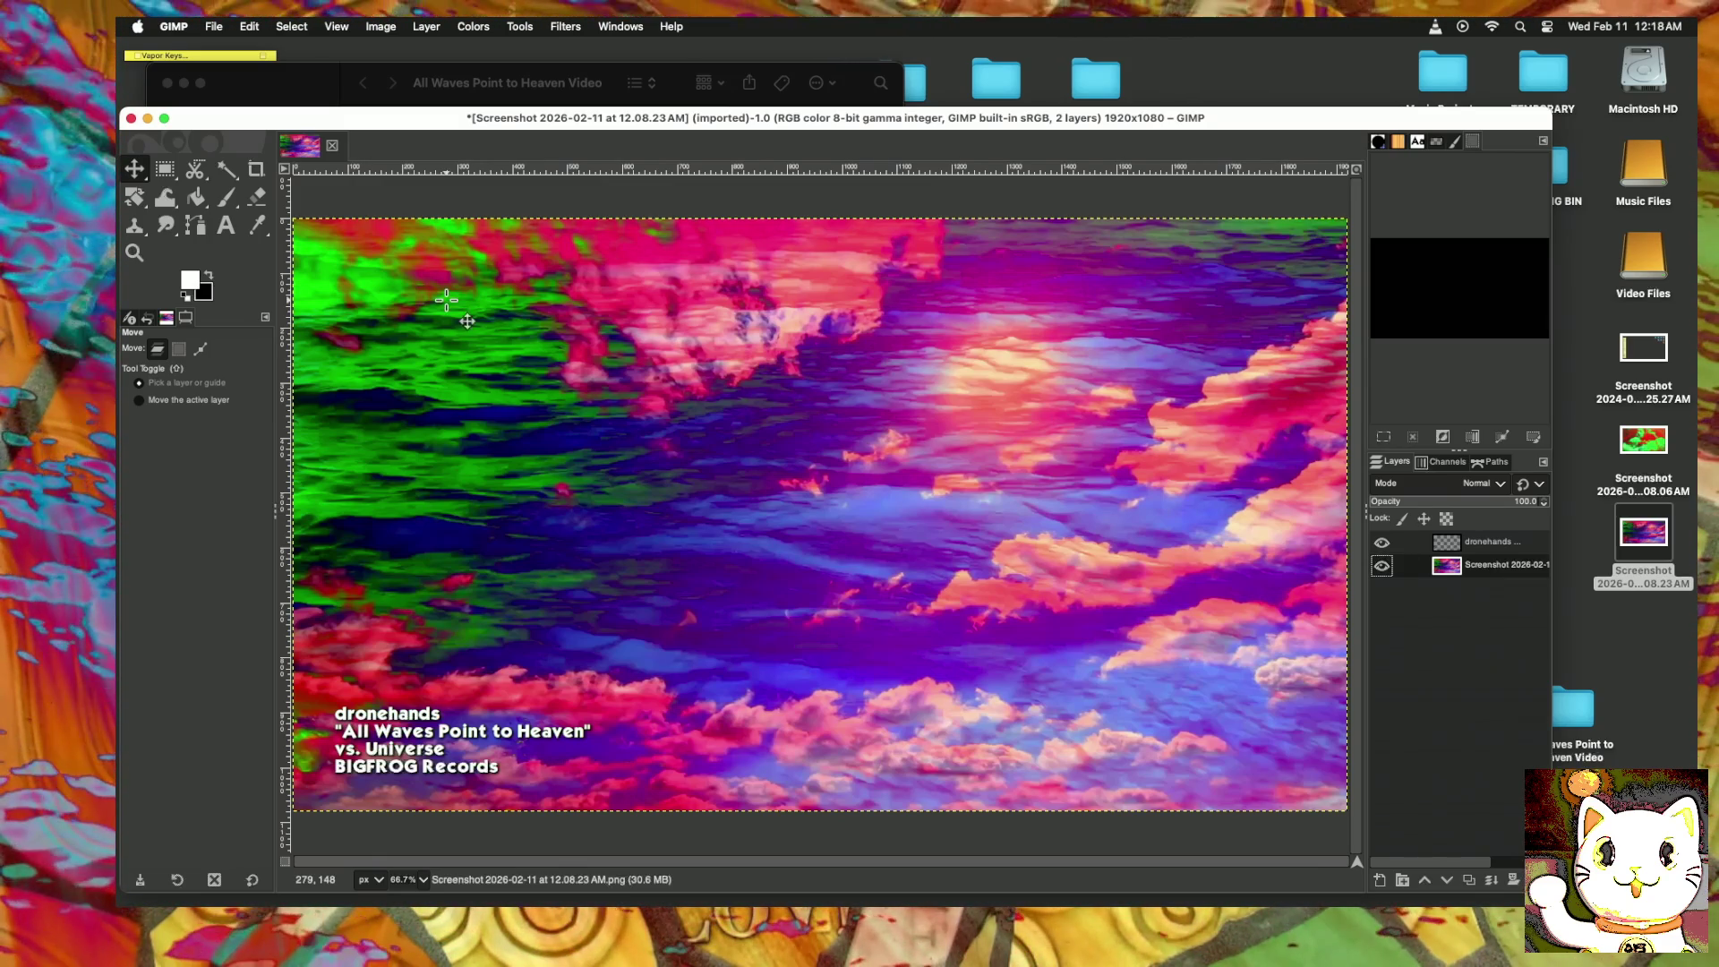
click(290, 26)
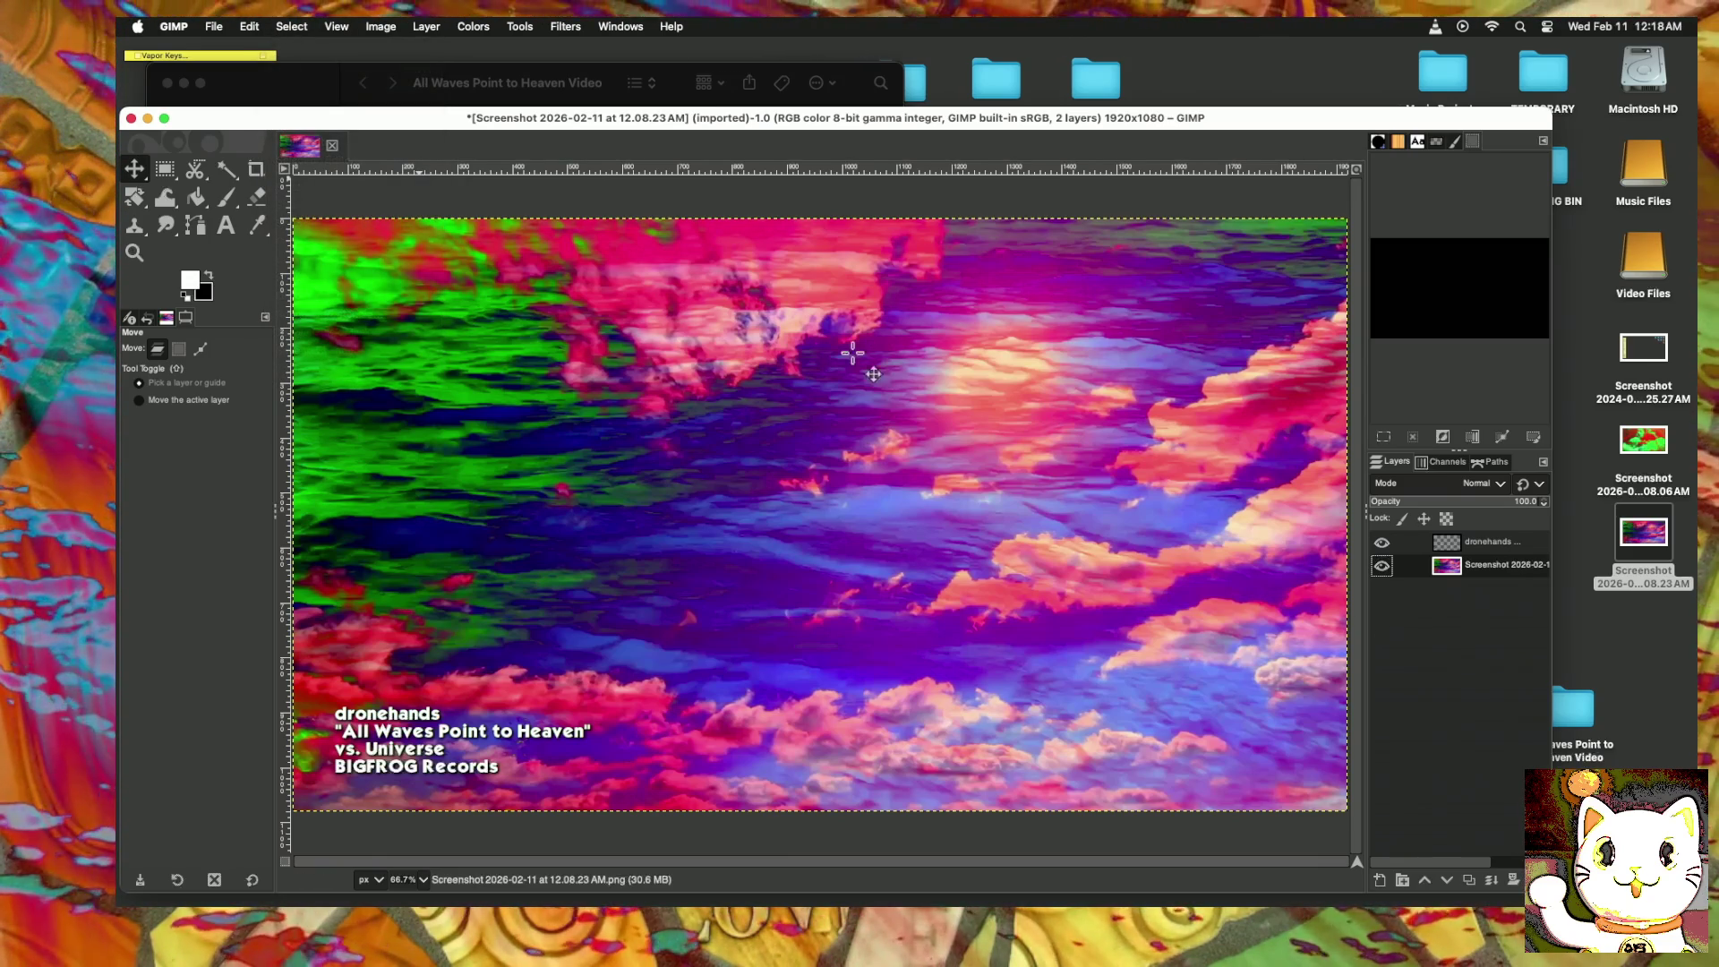
Step: Delete the screenshot layer so only the shadowed credits remain on transparency
right_click(1488, 570)
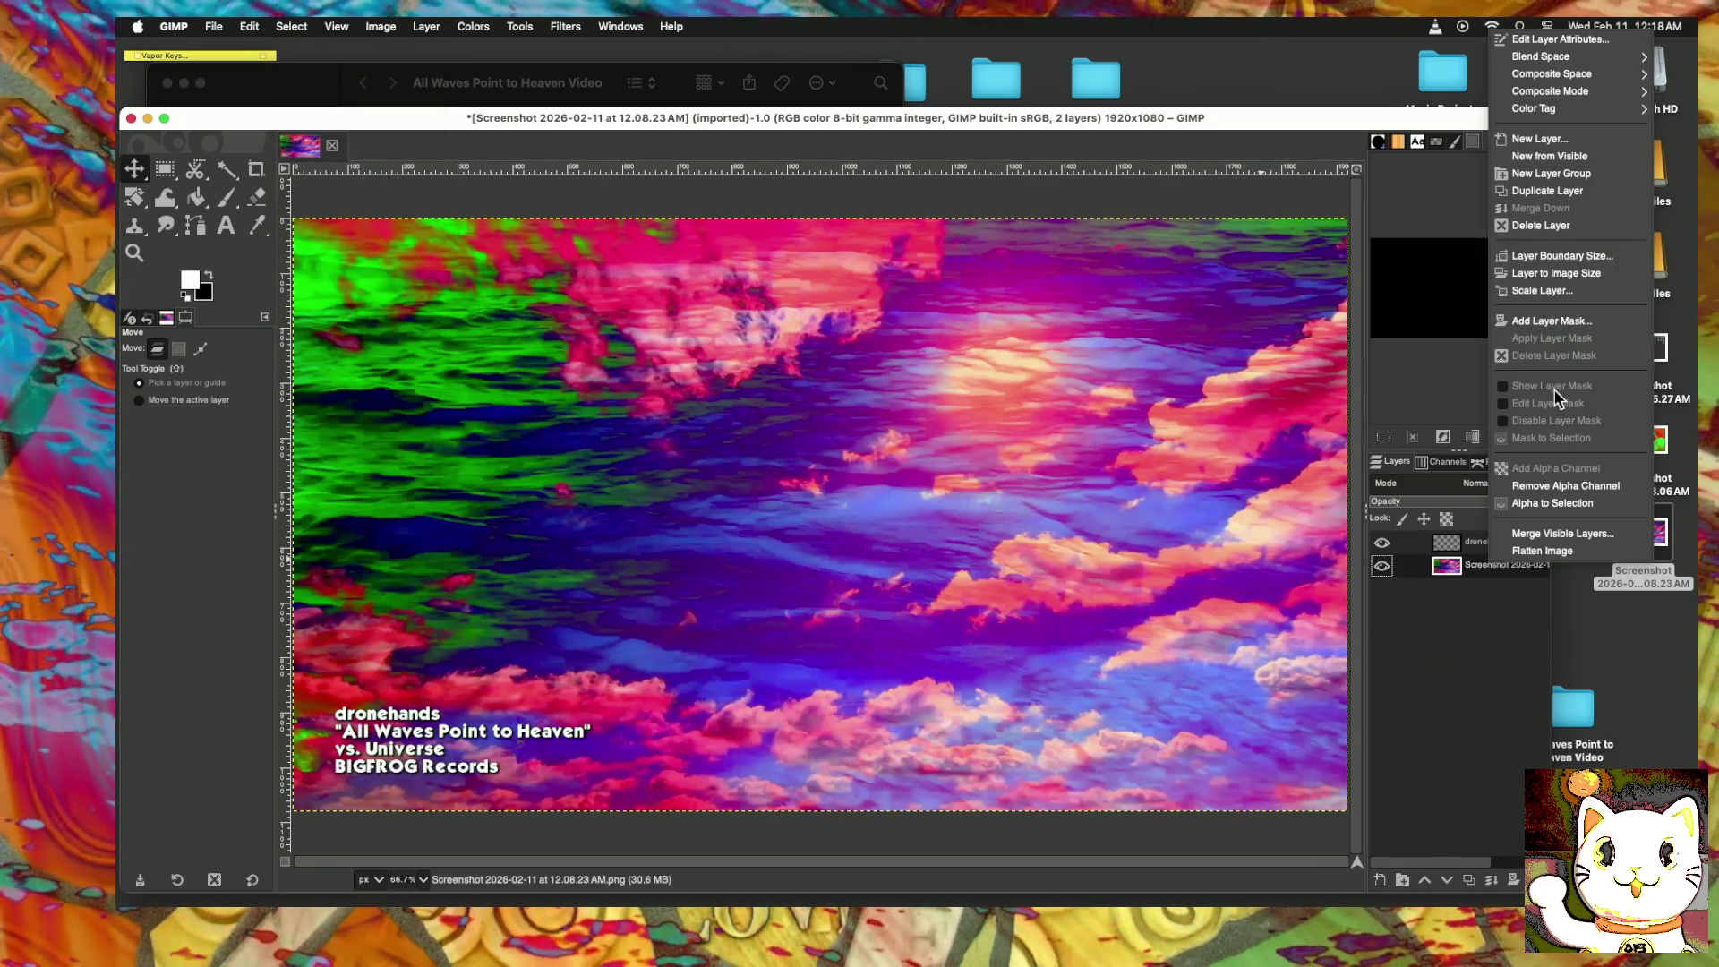
click(1537, 225)
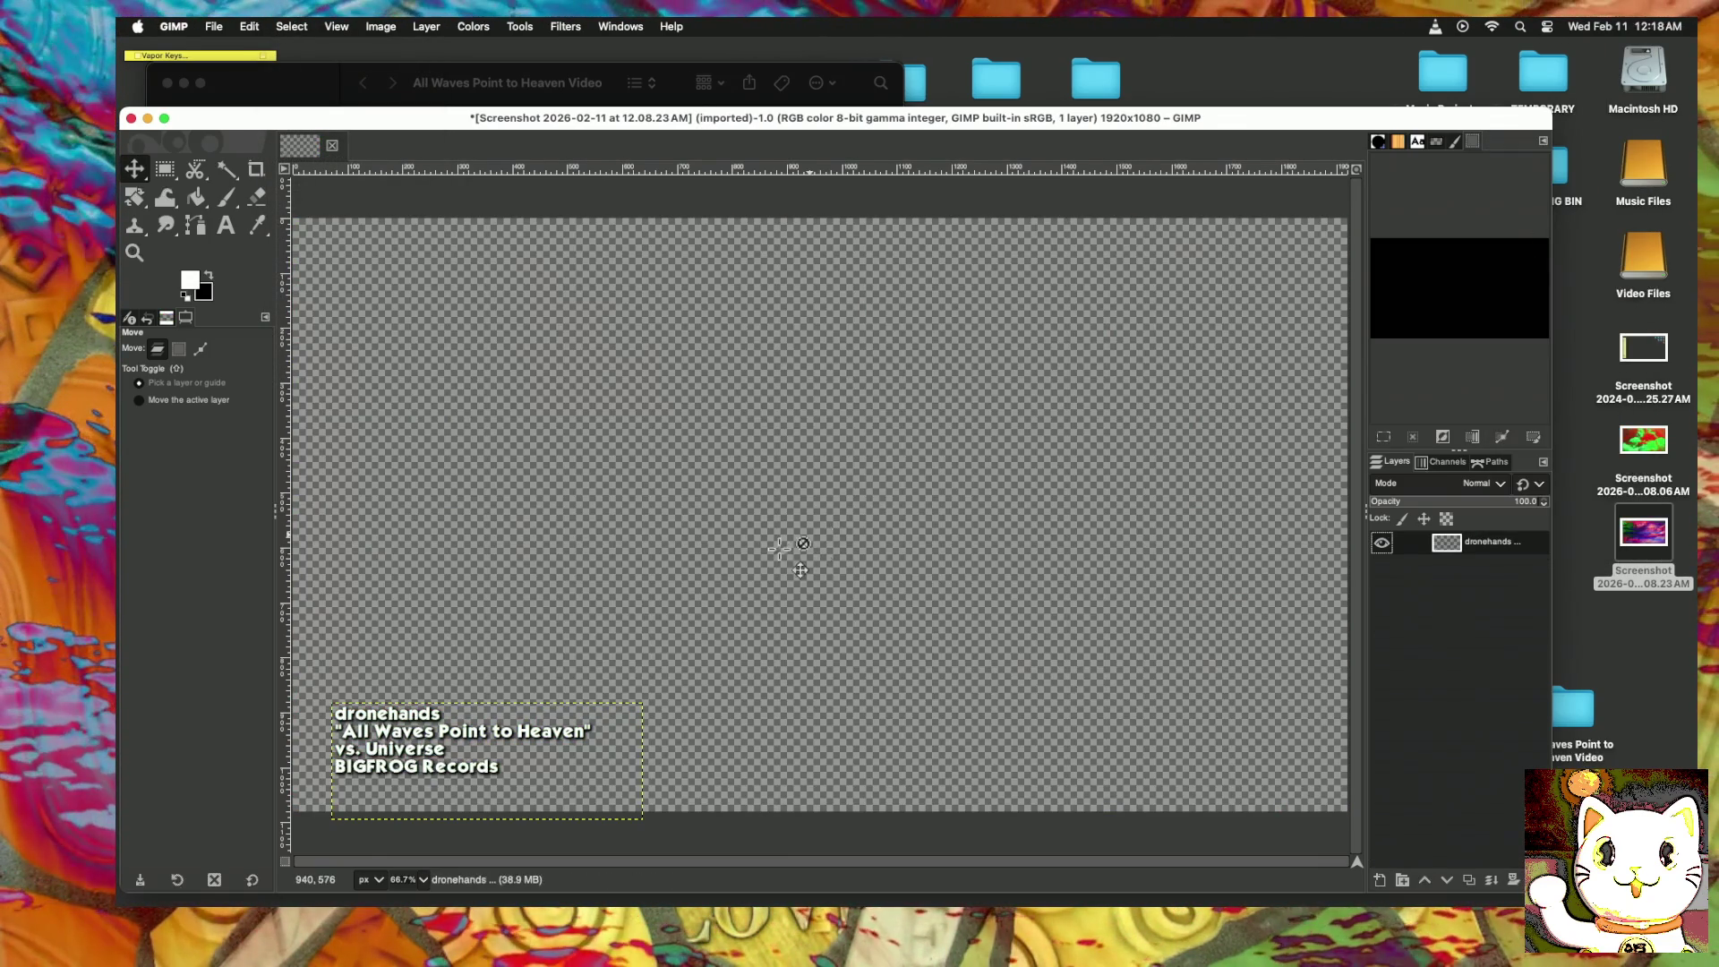
click(213, 26)
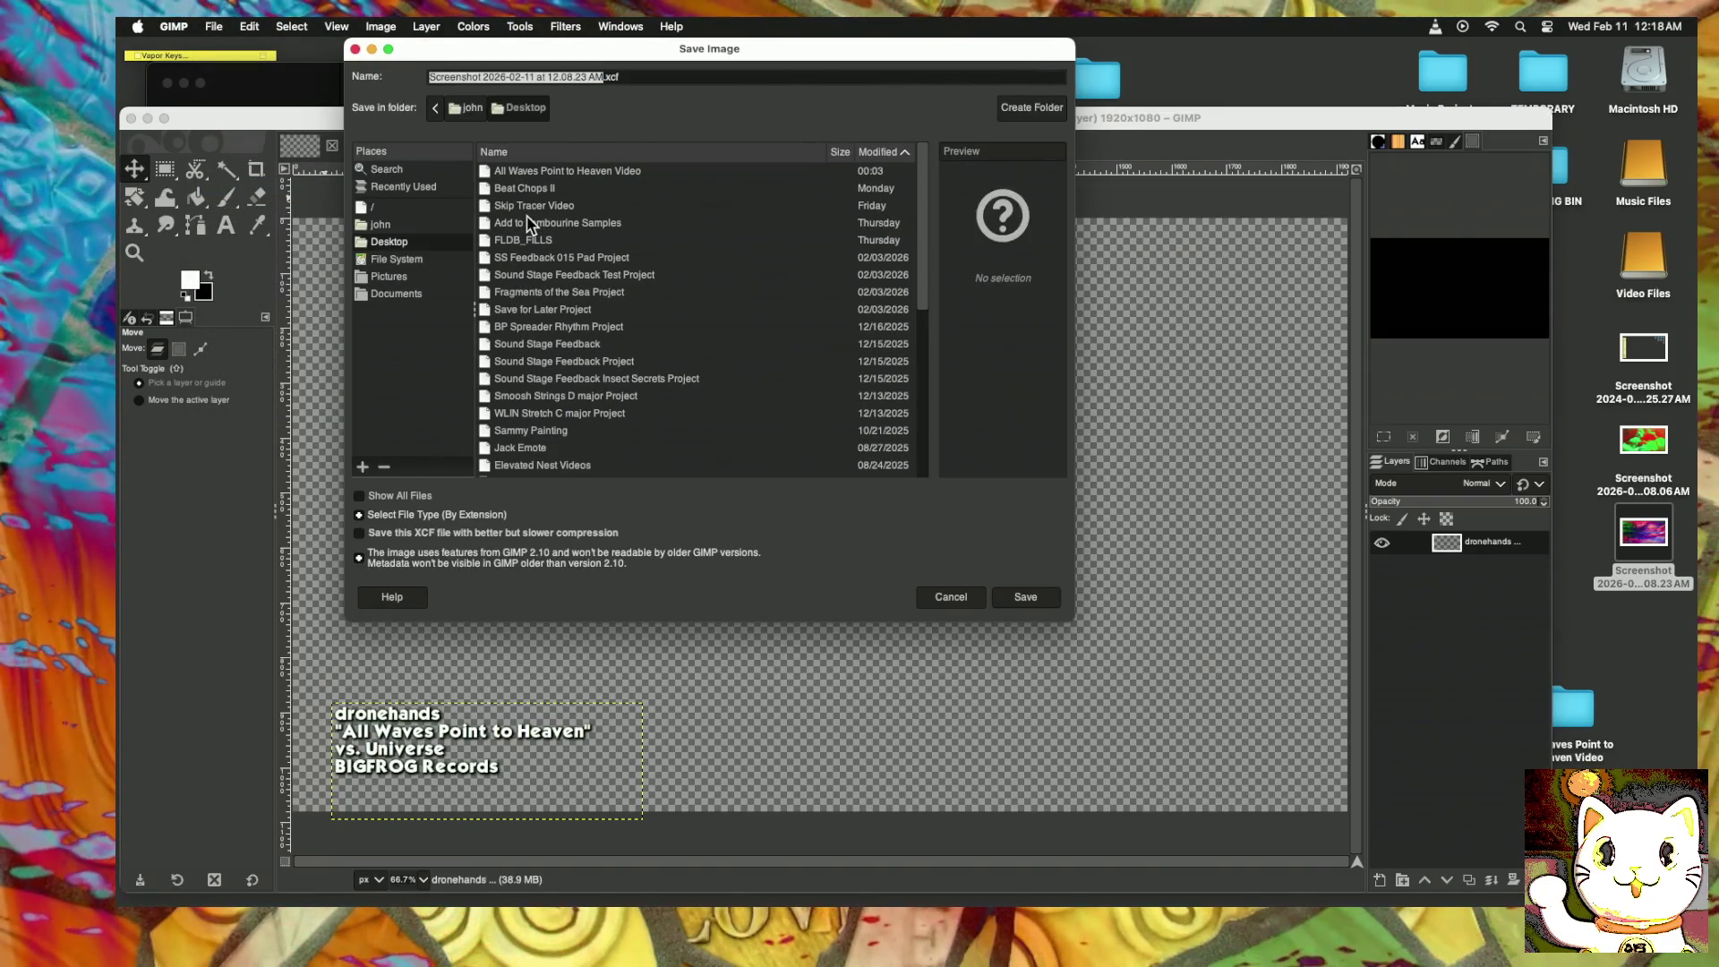
Step: Save the image as 'All Waves Point to Heaven MTV credits.xcf' inside the All Waves Point to Heaven Video folder
text(A)
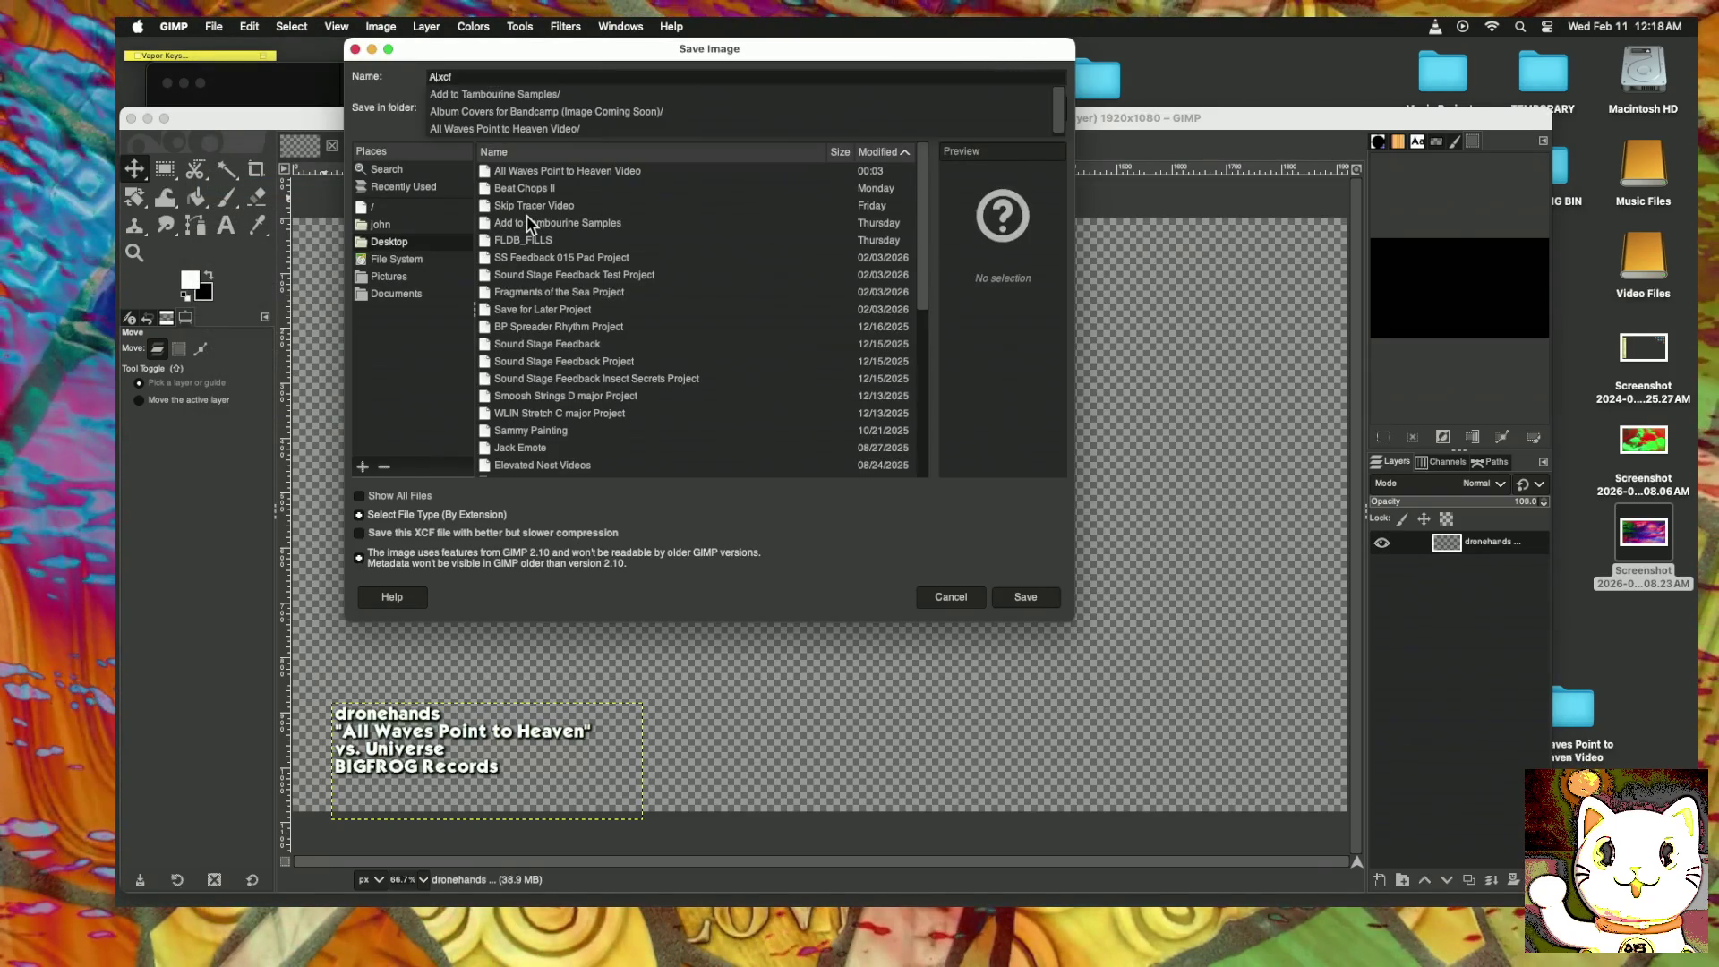
text(ll WAves)
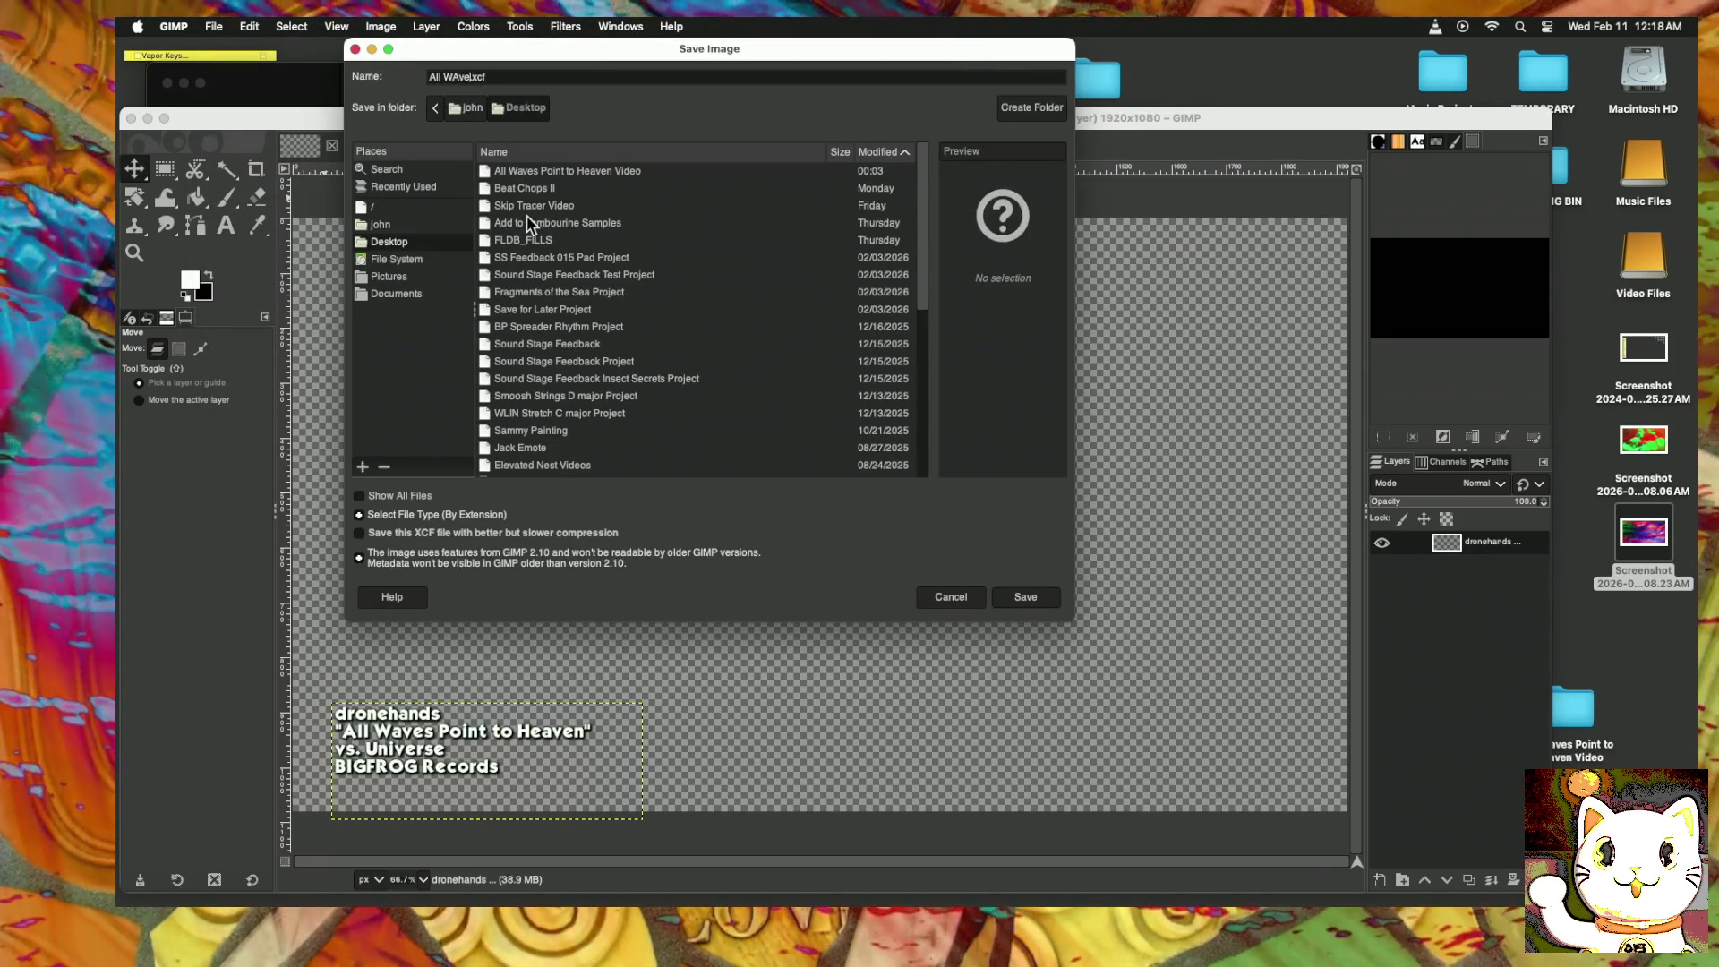
key(BackSpace)
key(BackSpace)
key(BackSpace)
text(av)
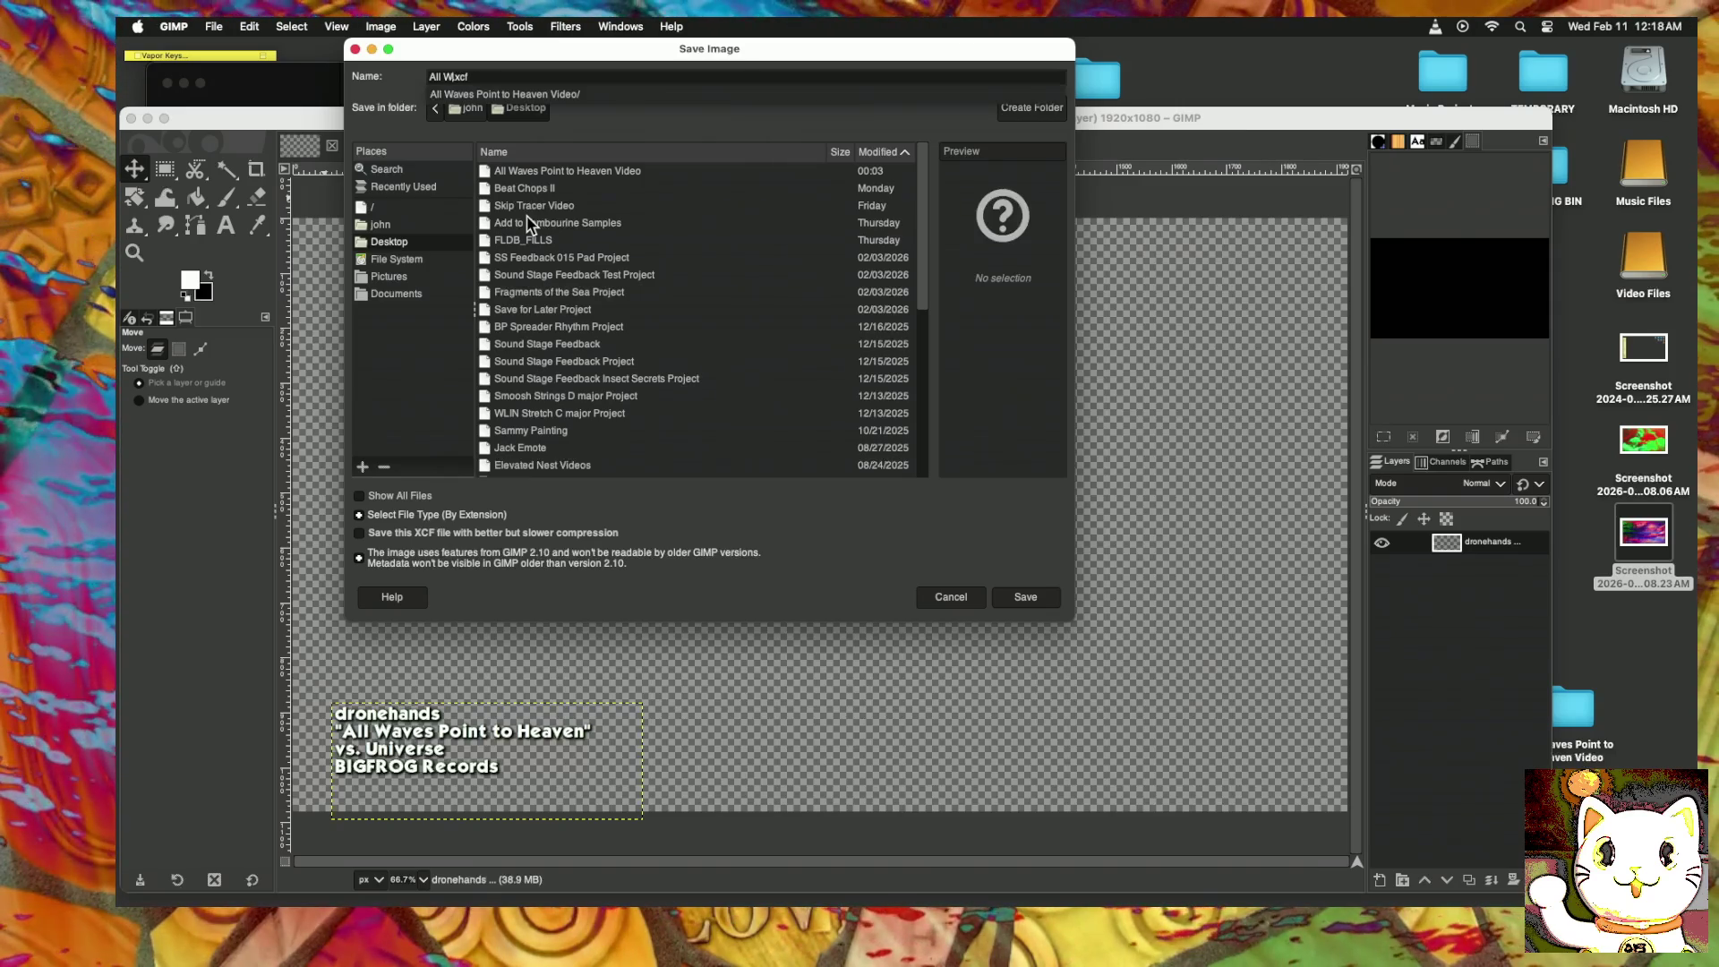
text(es Point to Heaven MTV Cl)
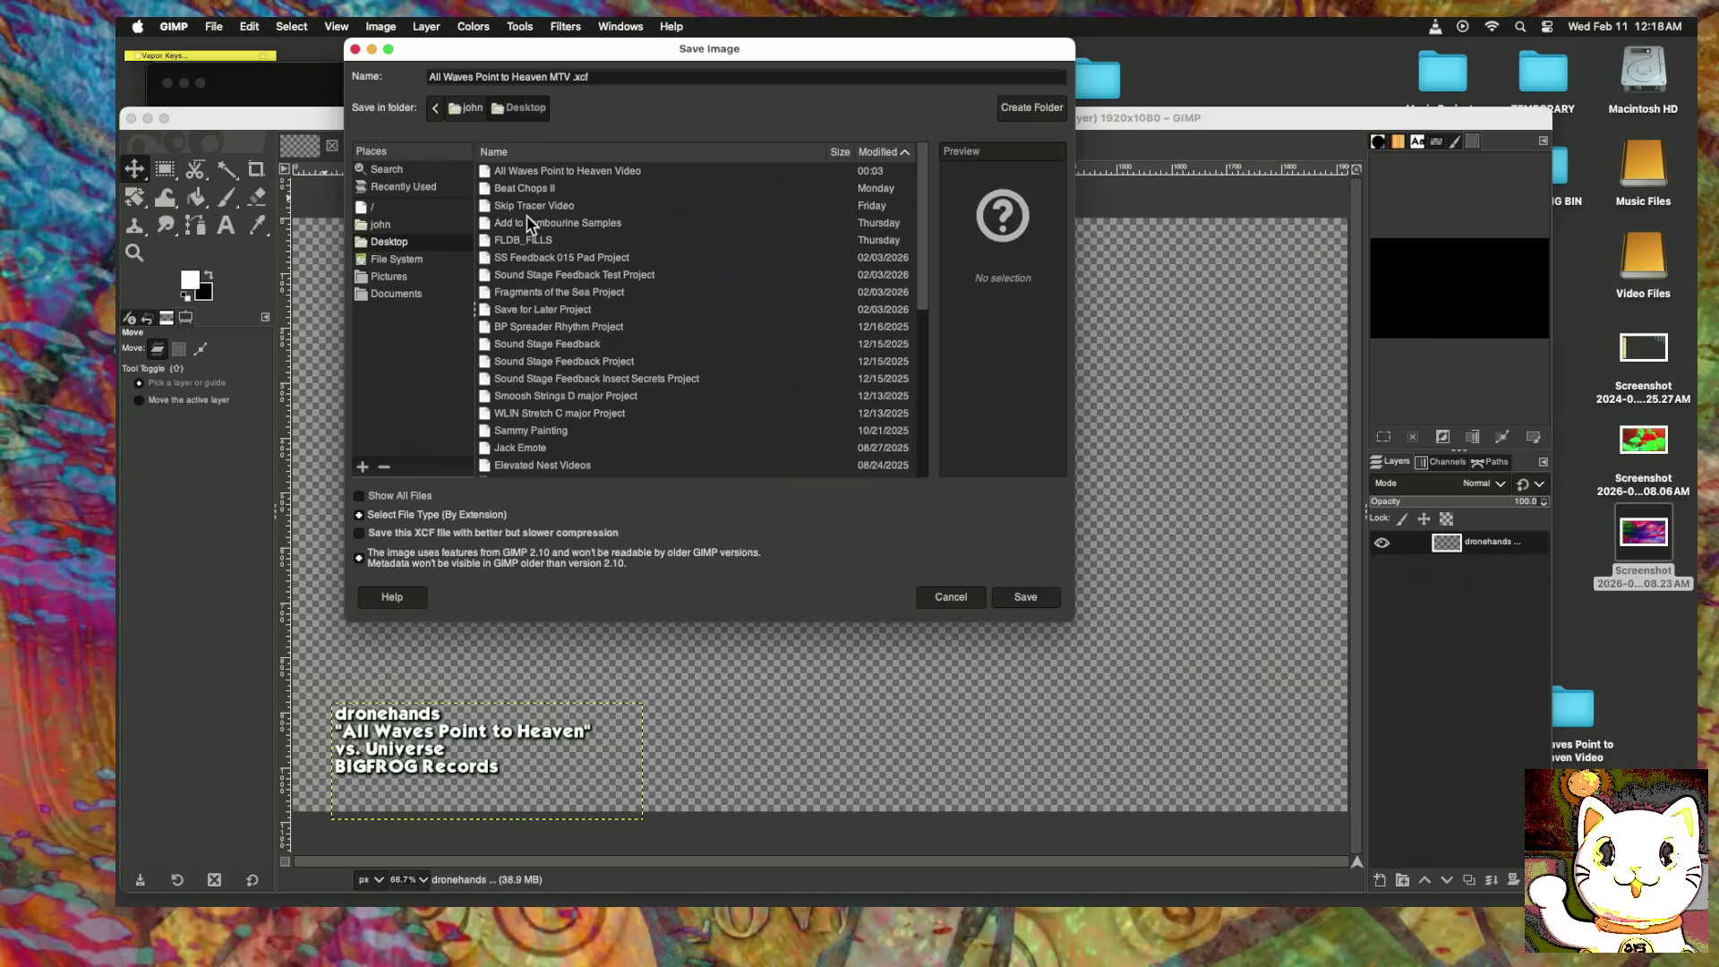
key(BackSpace)
key(BackSpace)
text(credits)
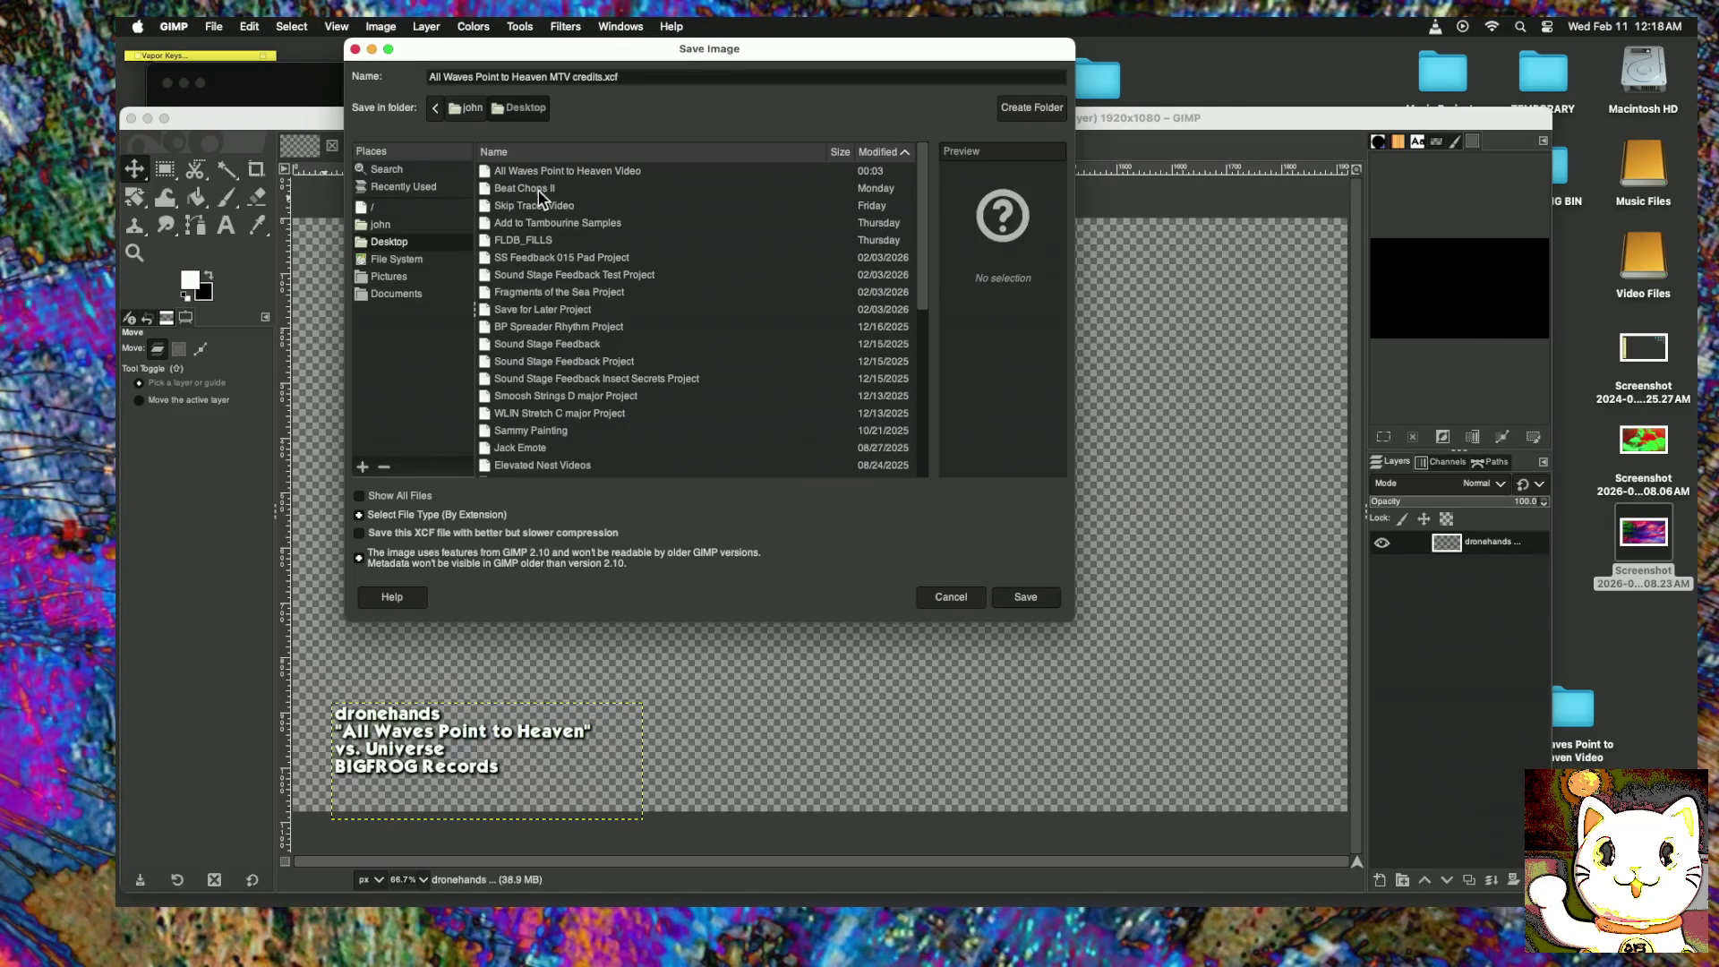
click(538, 174)
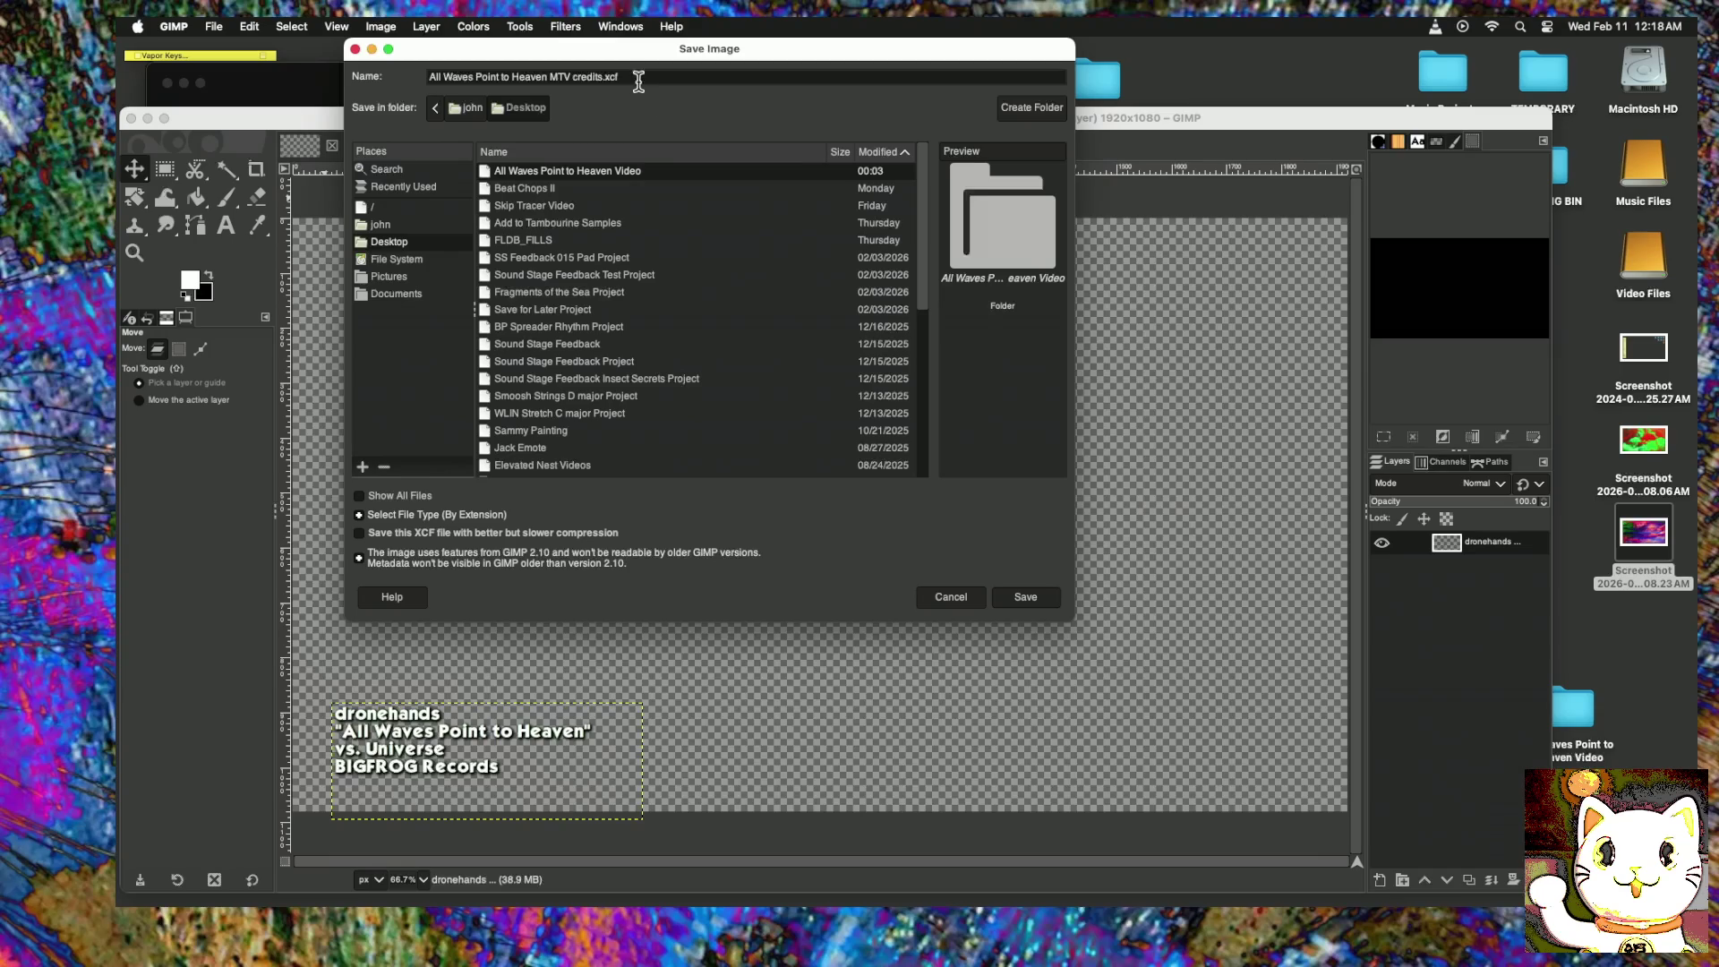
click(1033, 604)
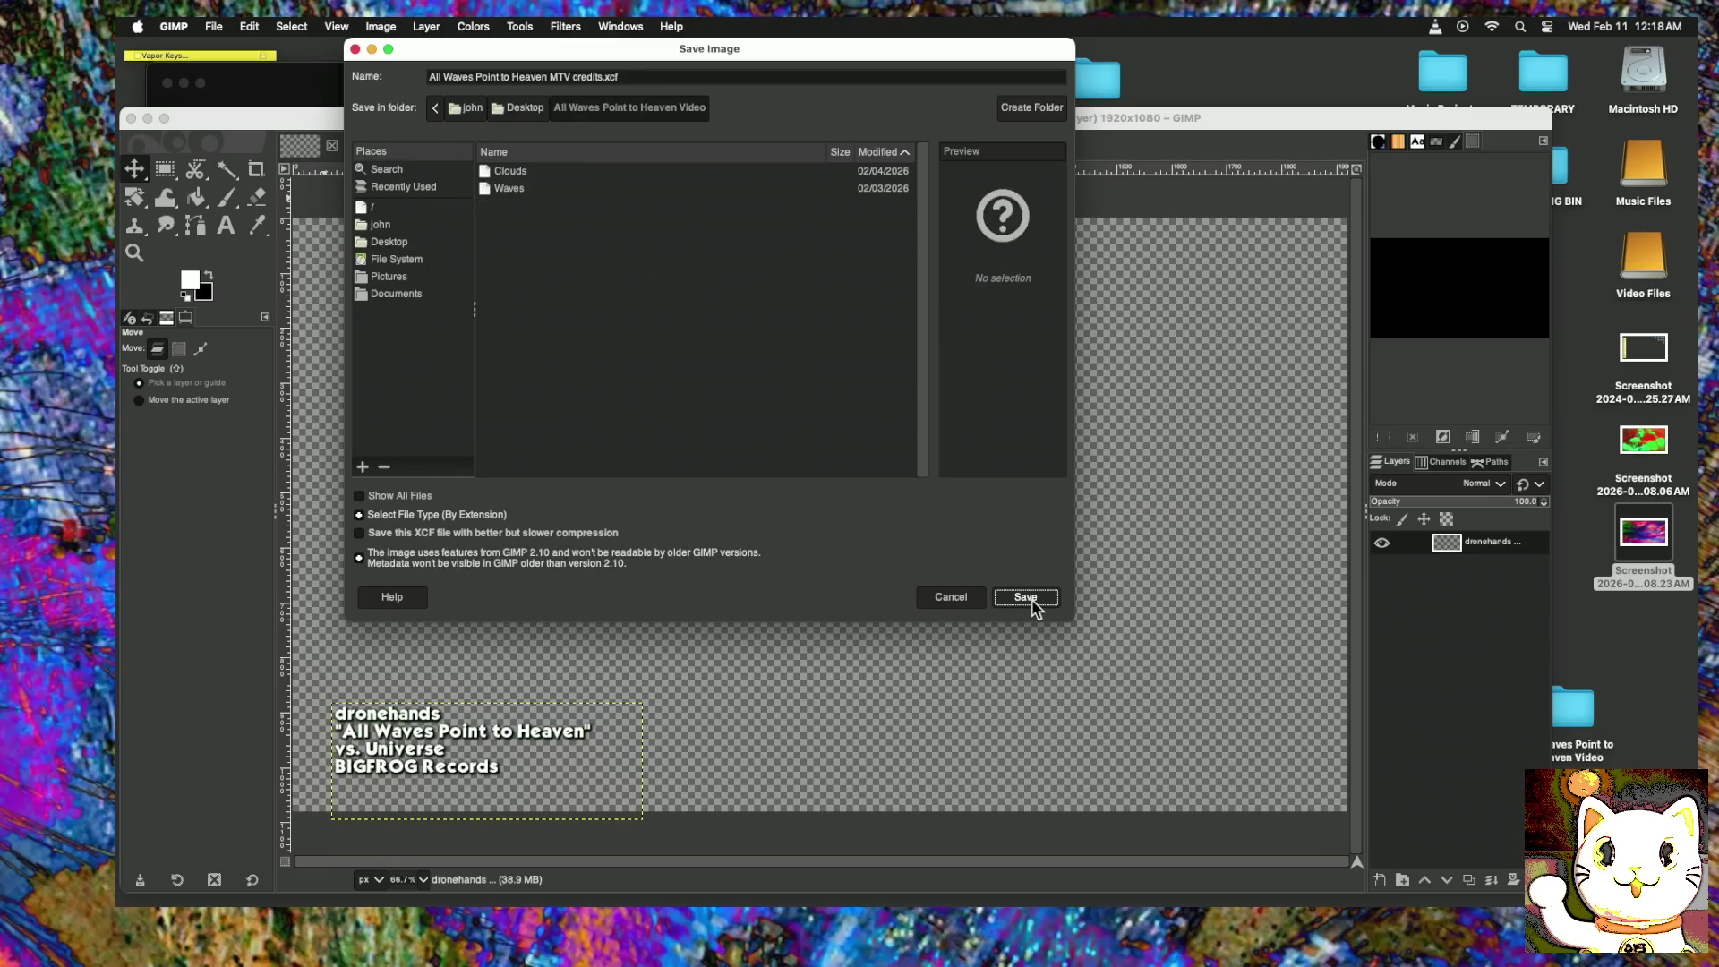
click(1032, 605)
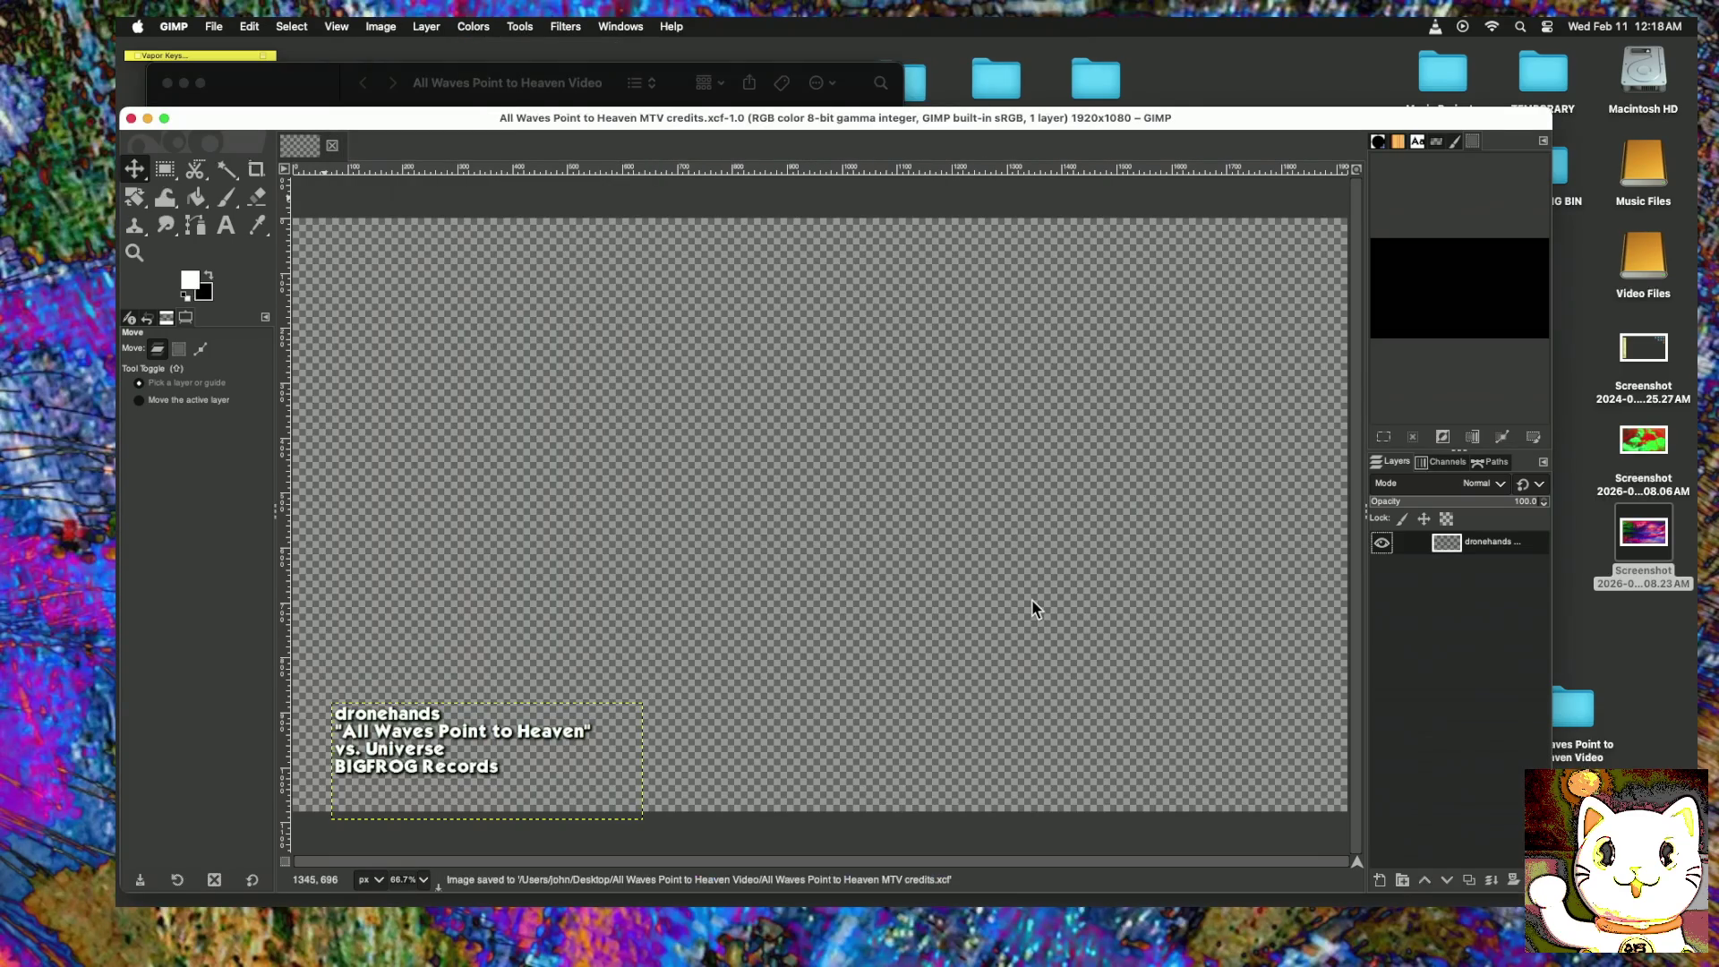
Step: Export 'All Waves Point to Heaven MTV credits.png' to Desktop > All Waves Point to Heaven Video with default PNG settings
click(208, 26)
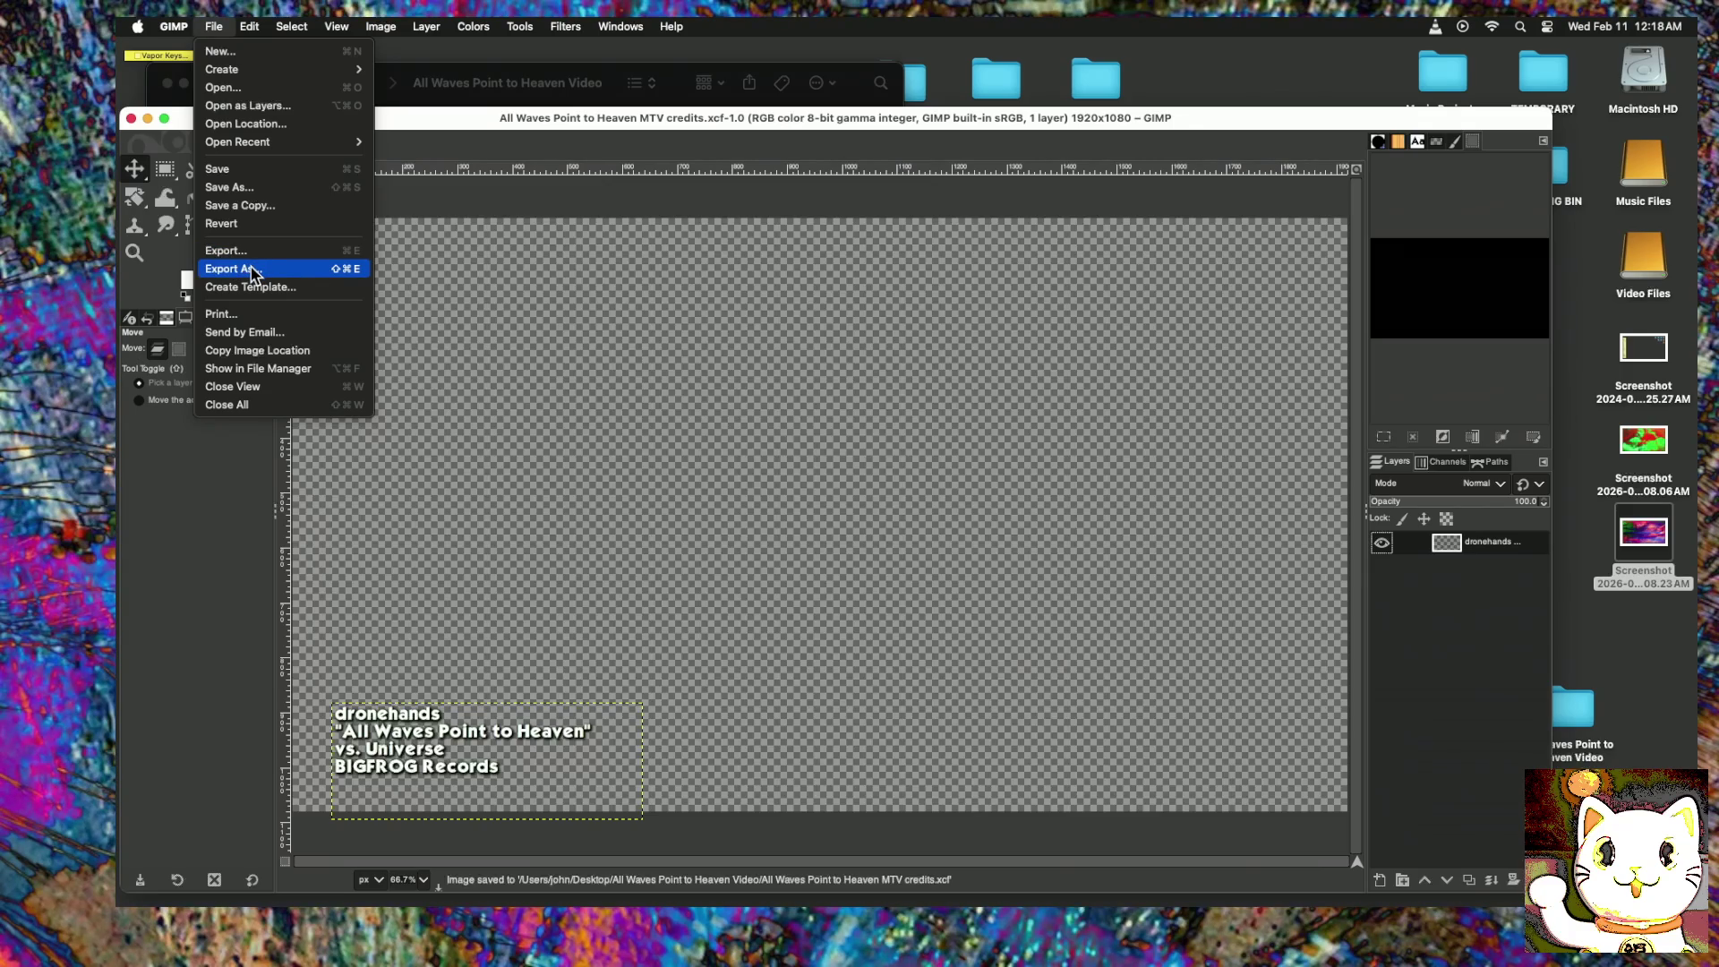
click(252, 271)
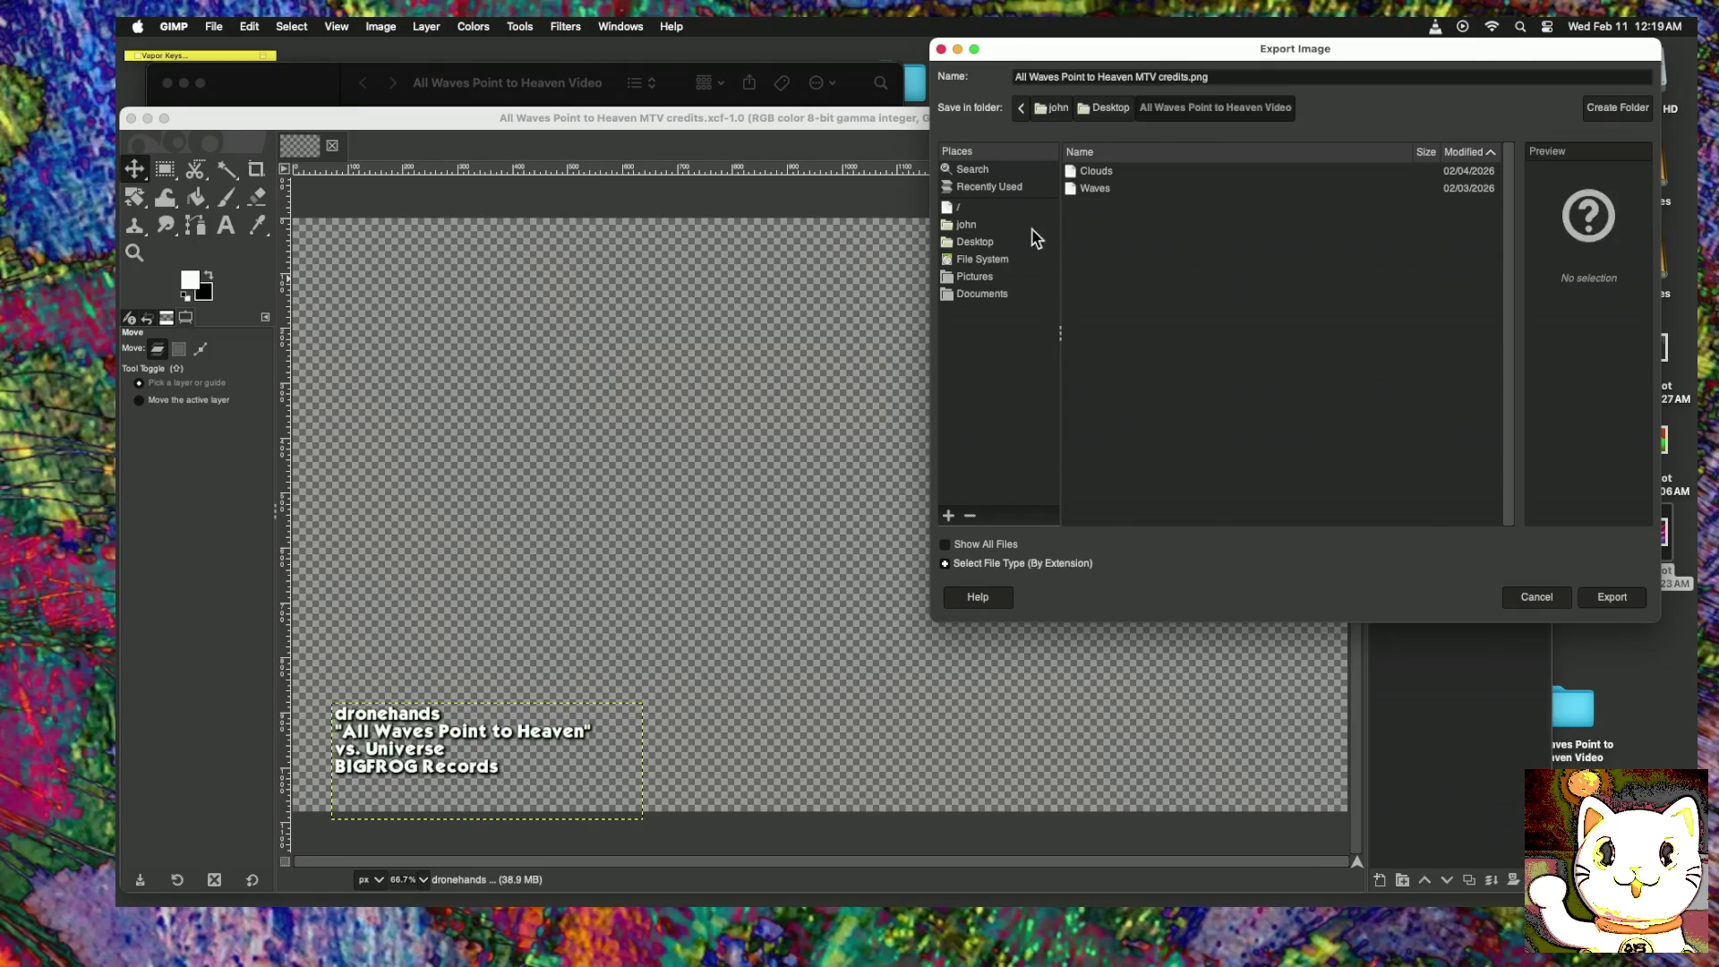
click(977, 240)
click(1157, 173)
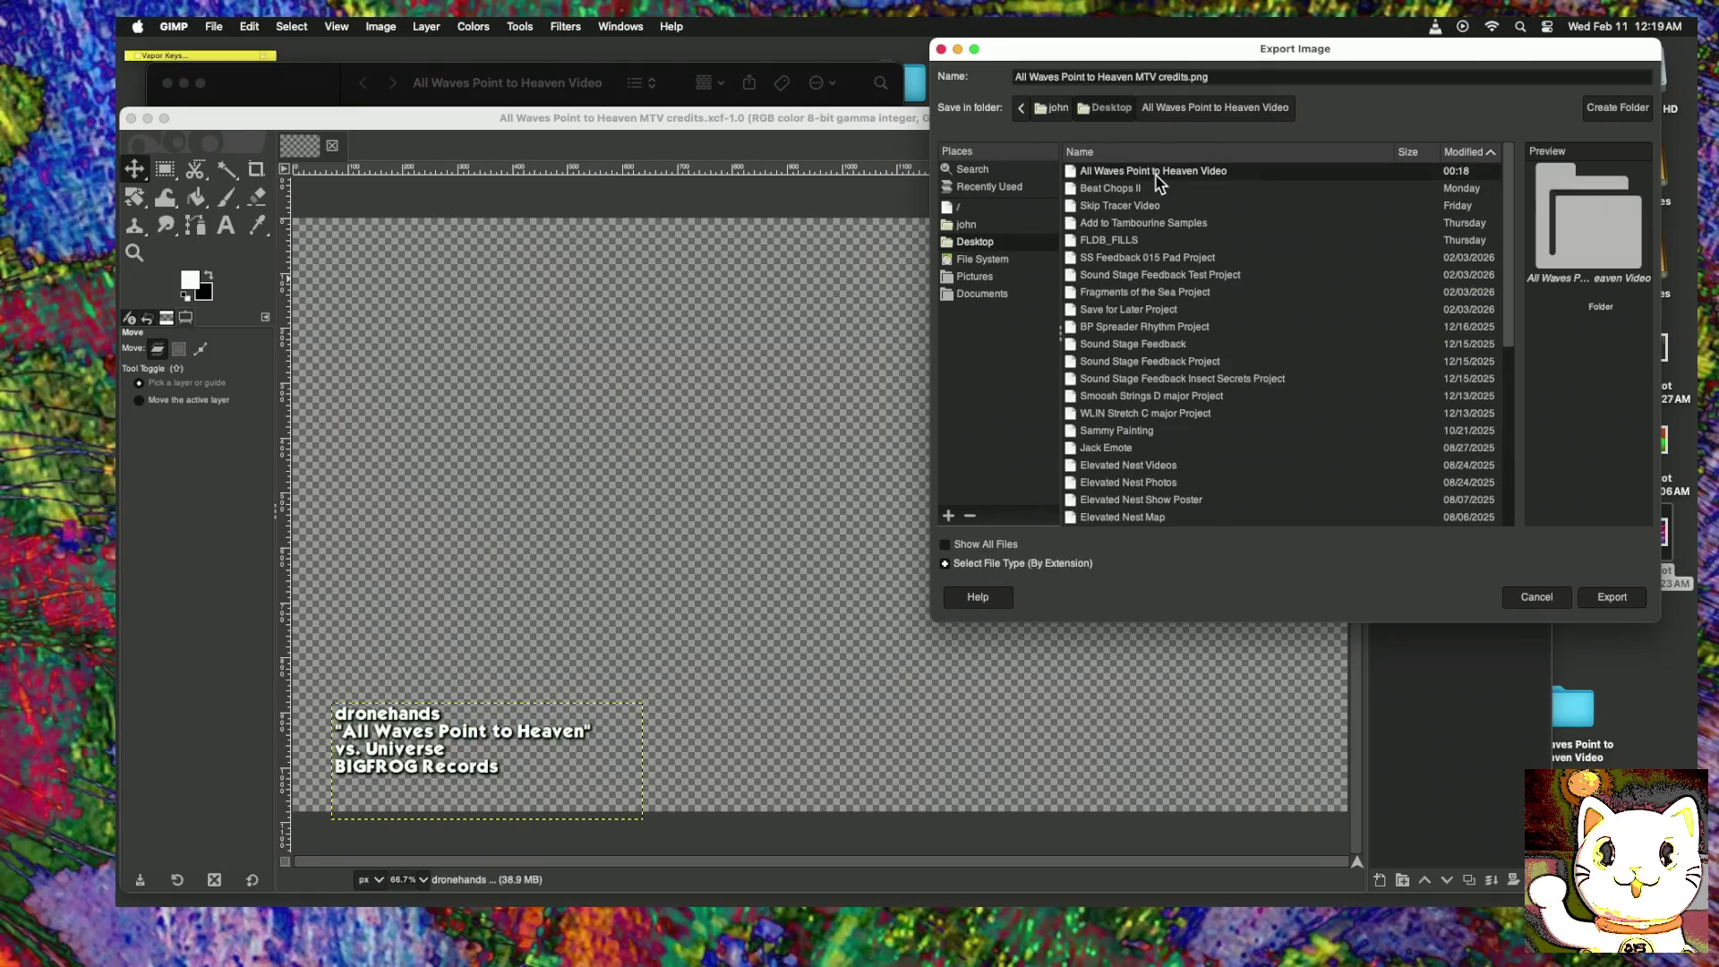
click(1617, 598)
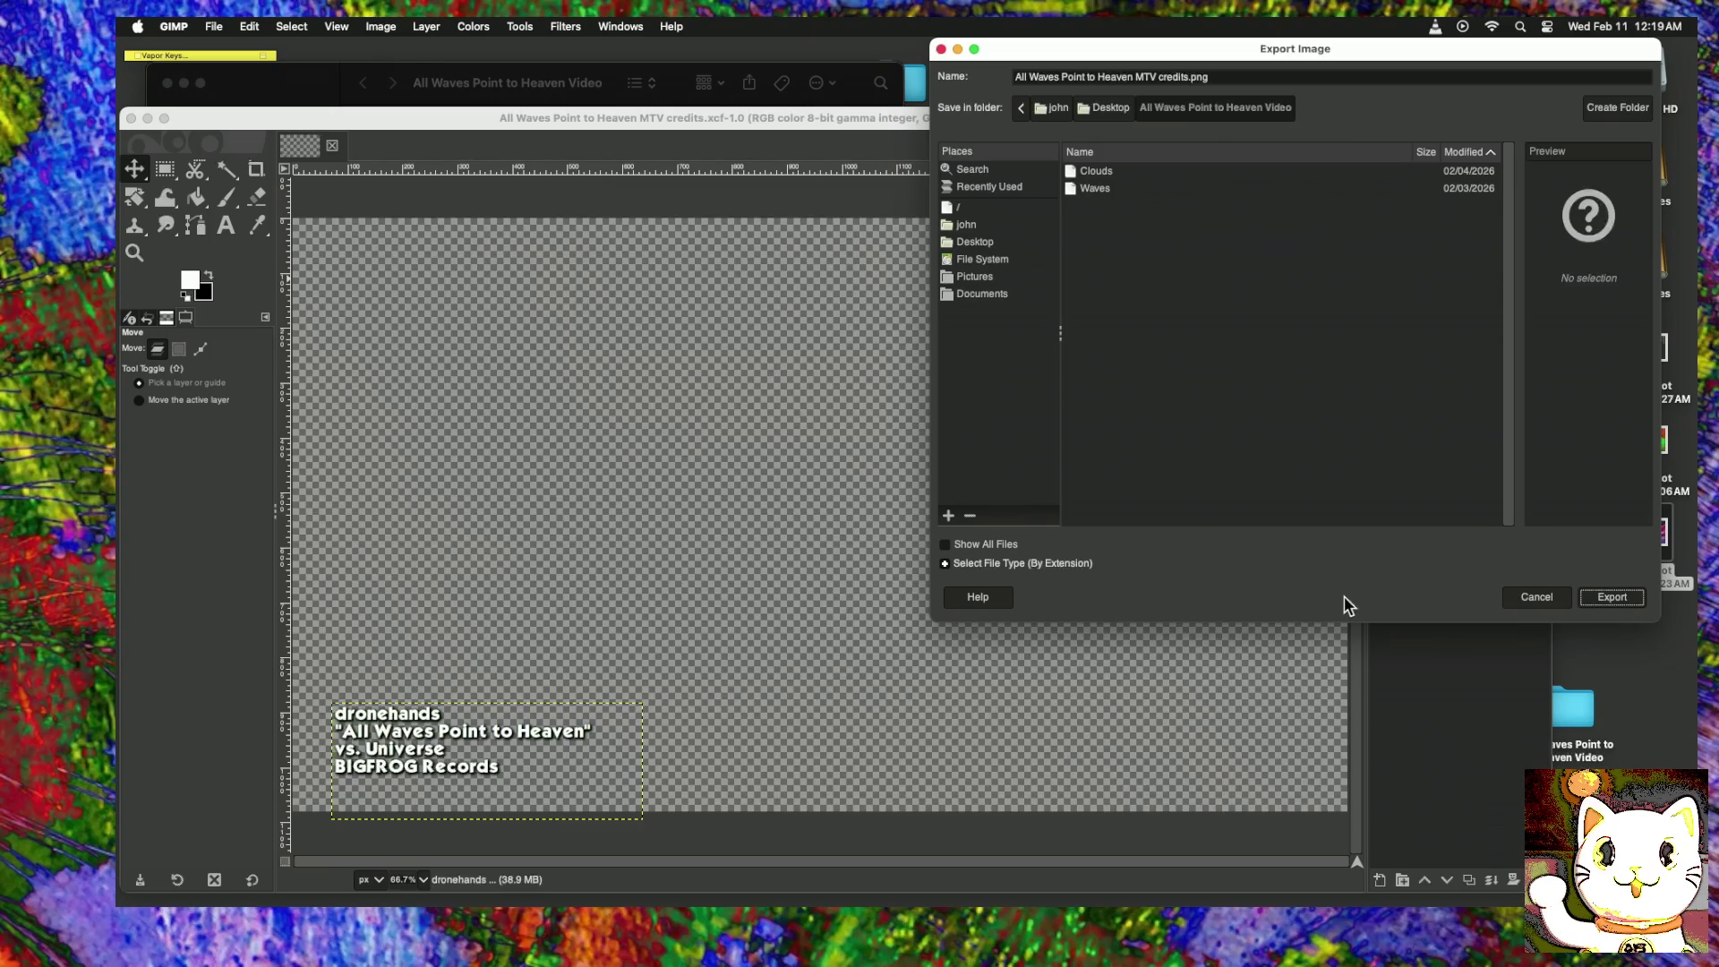
click(1619, 598)
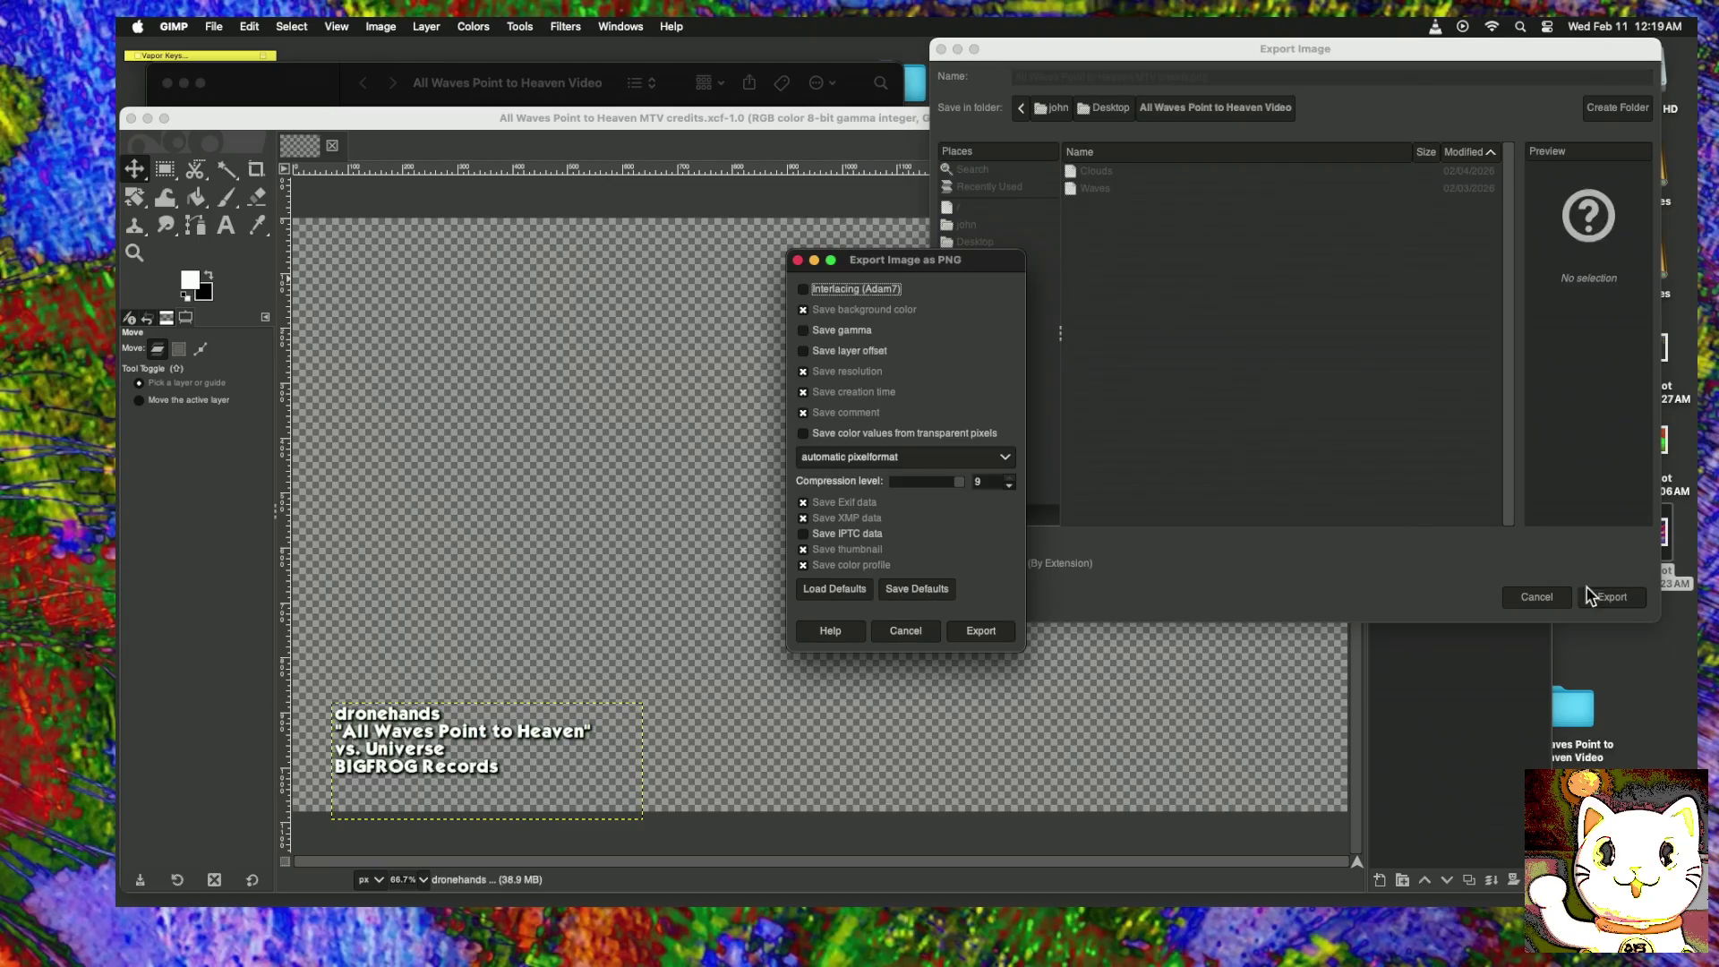
click(982, 638)
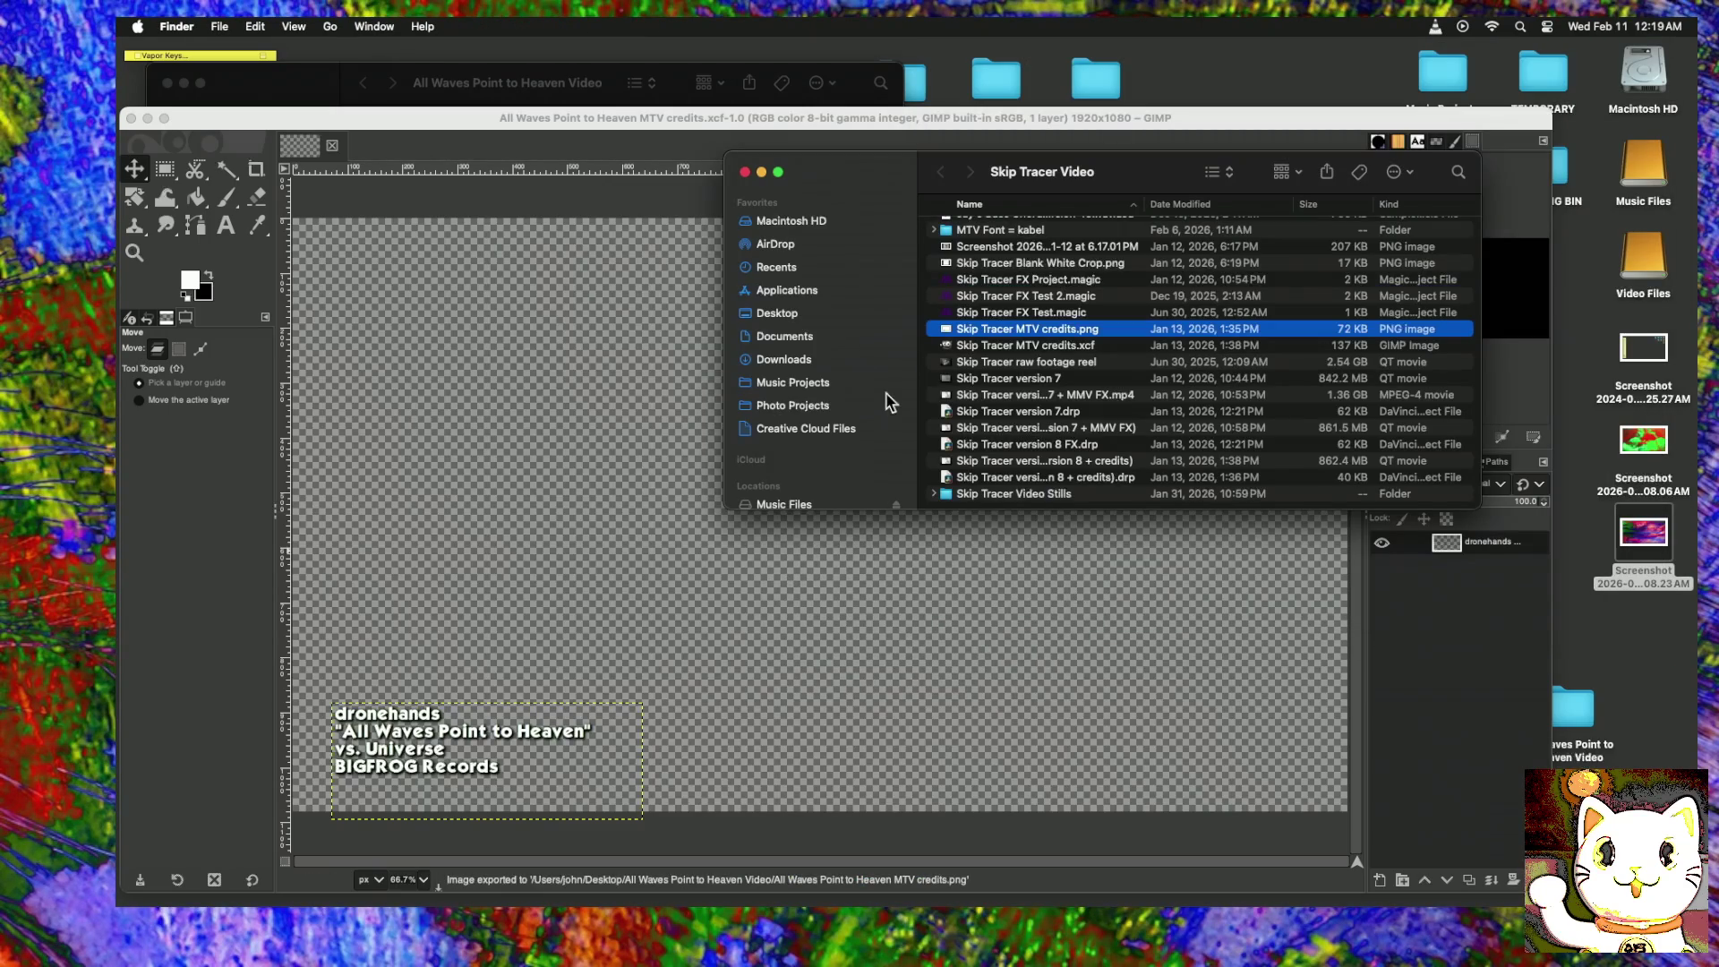
Step: Close the Skip Tracer Video Finder window, minimize GIMP, and return to DaVinci Resolve
click(745, 172)
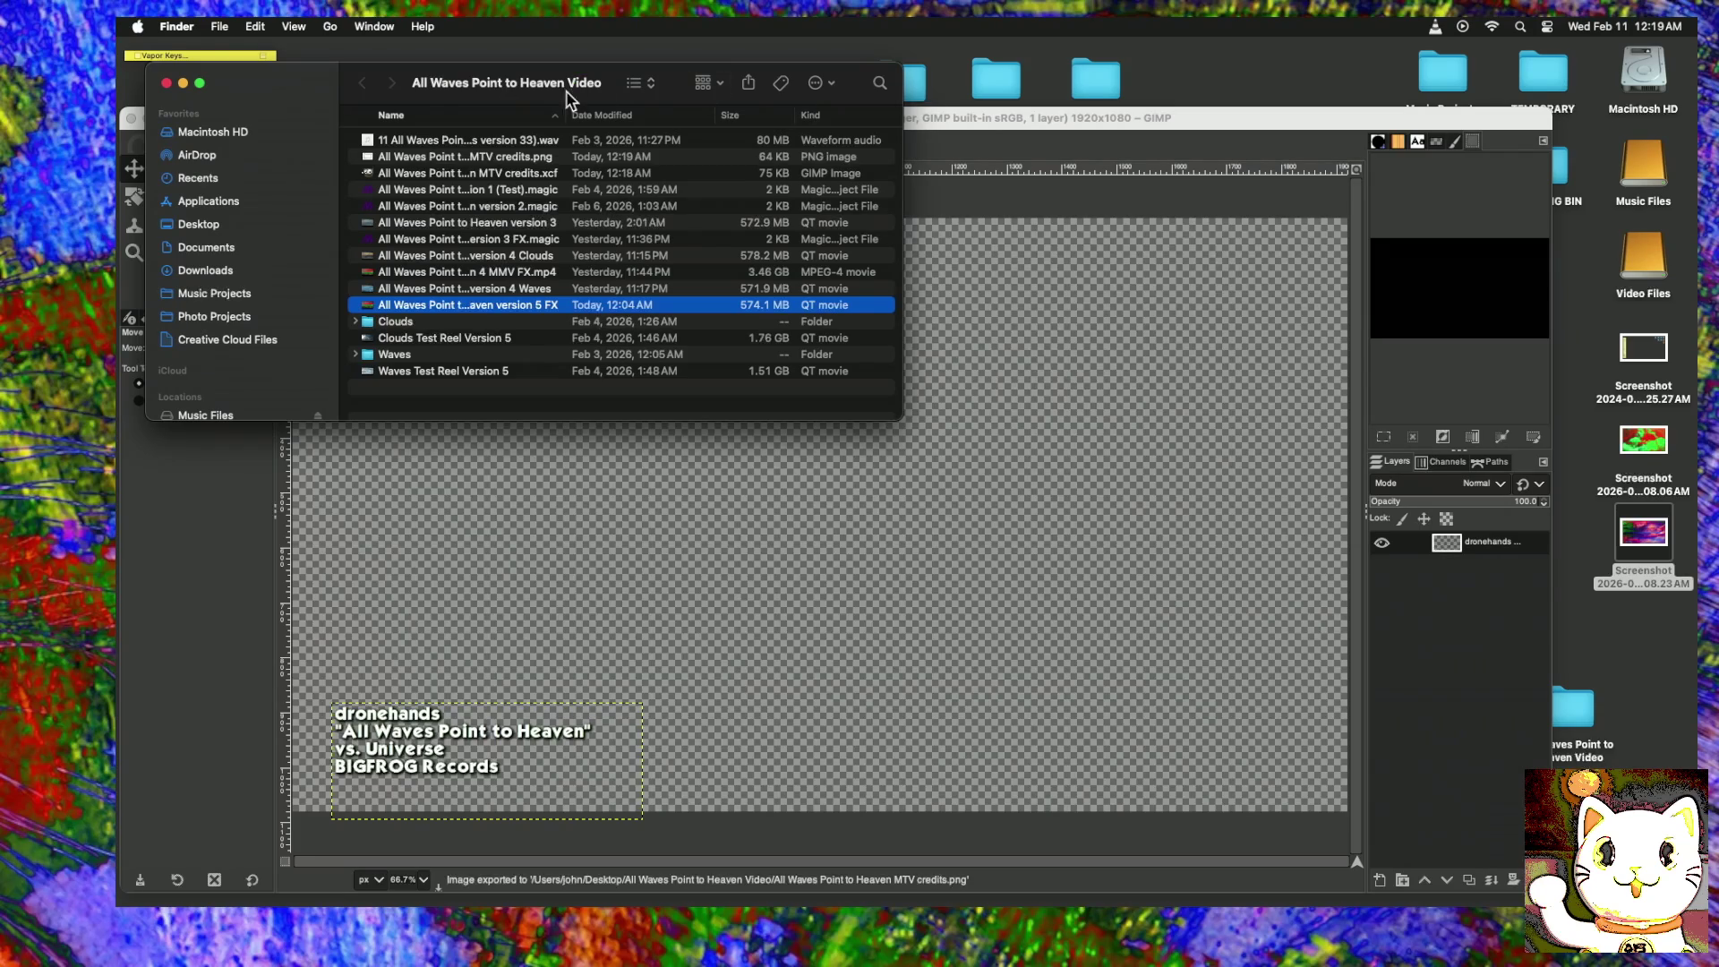
click(980, 123)
click(148, 119)
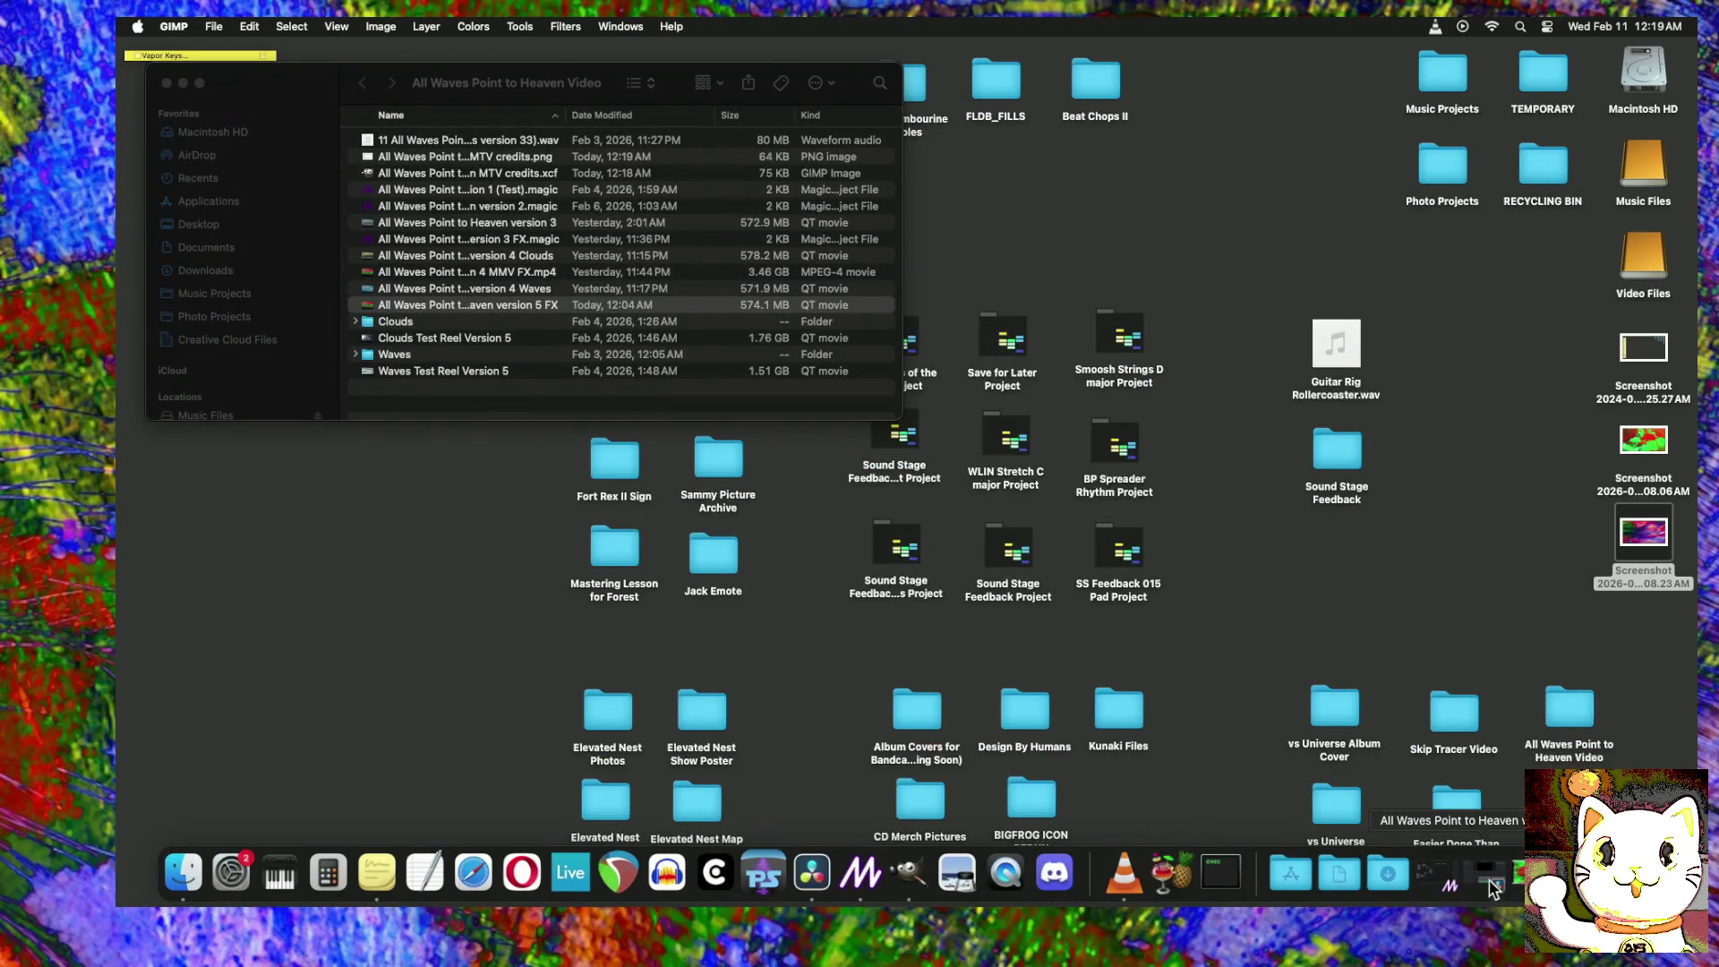
click(1486, 883)
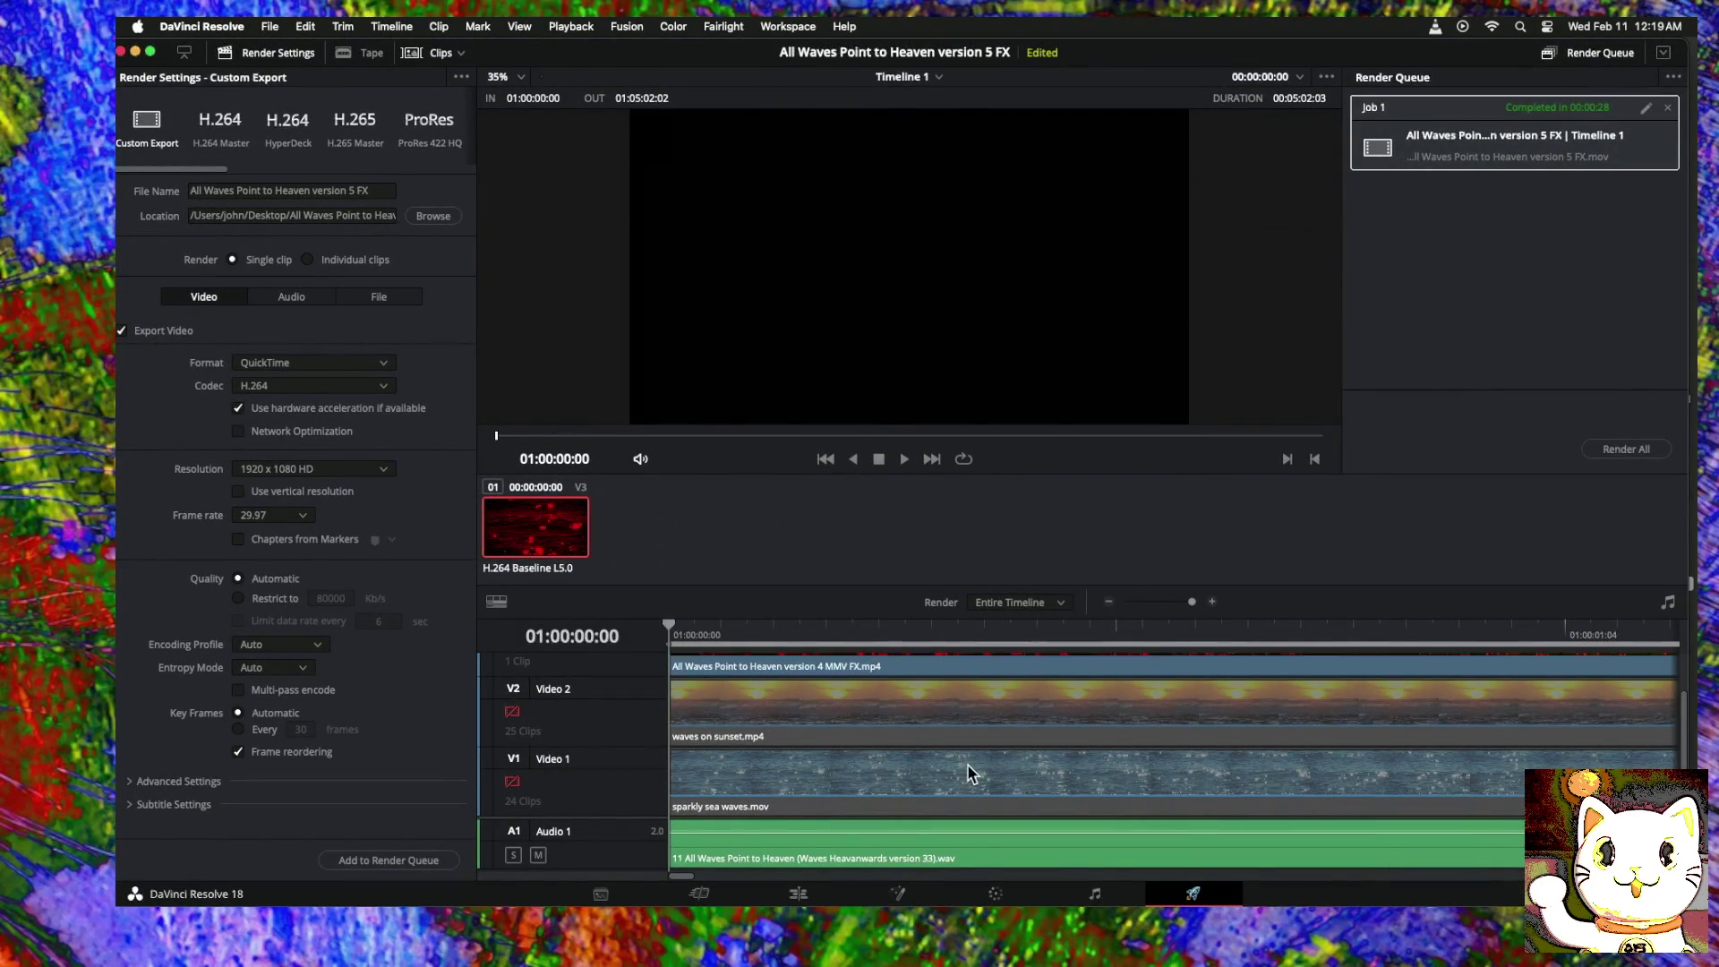
Step: On the Edit page, Save Project As 'All Waves Point to Heaven version 6 FX + credits'
click(821, 891)
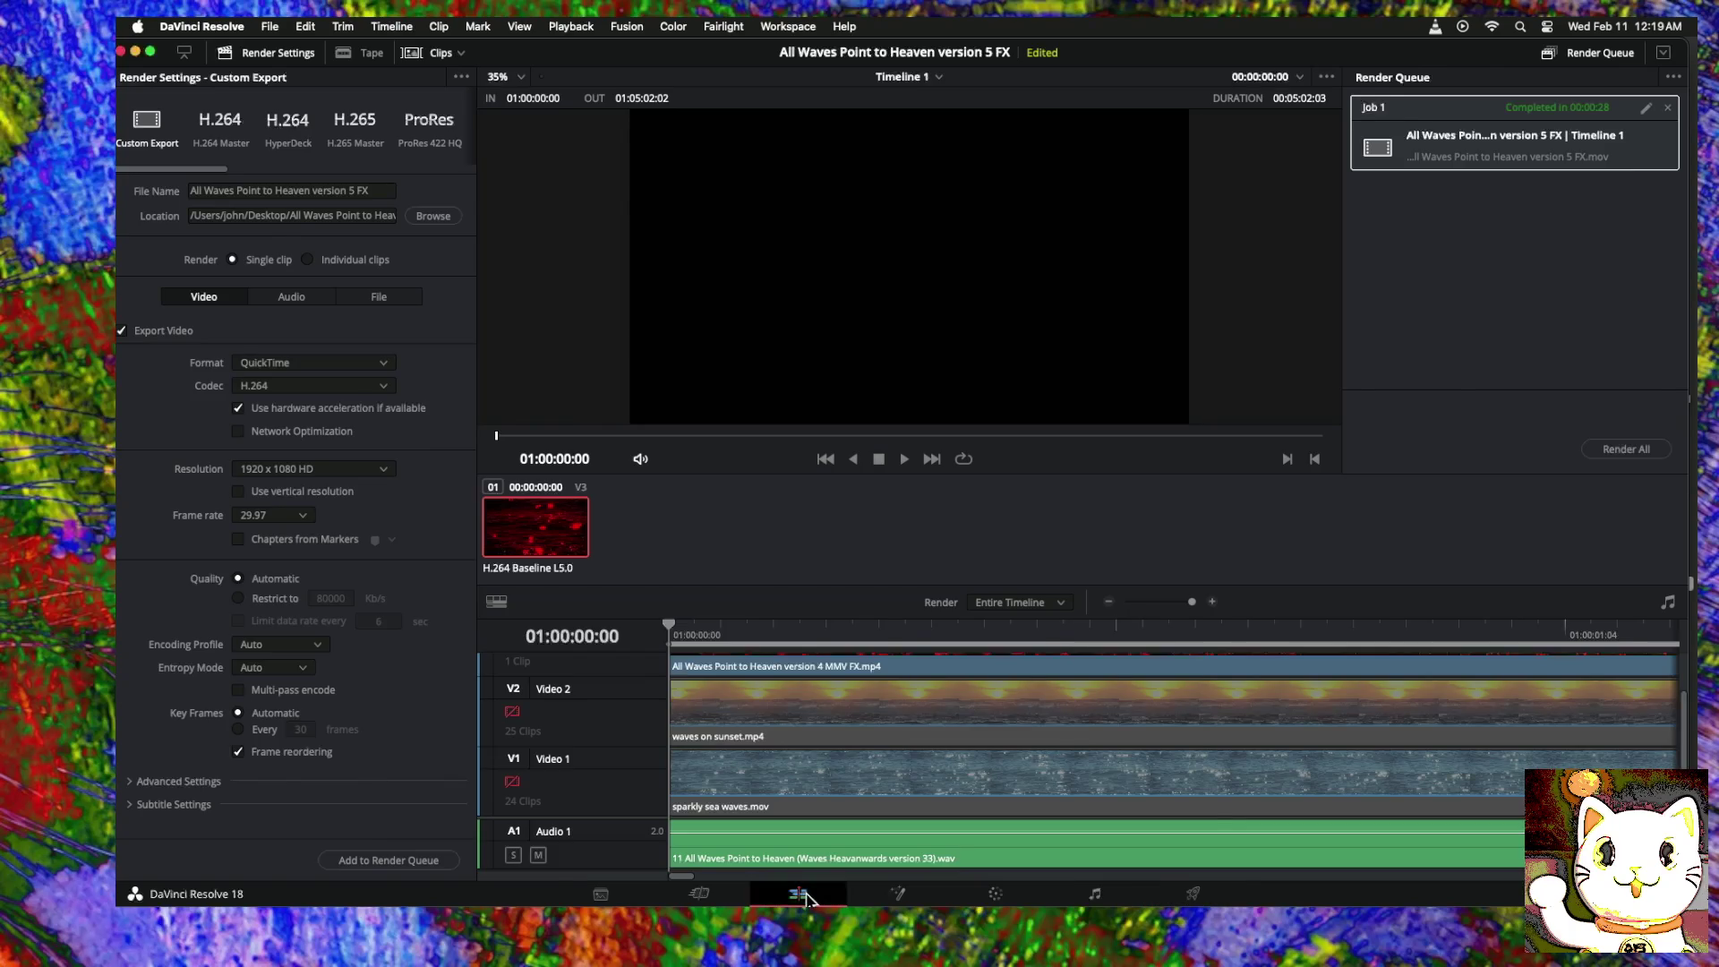
click(304, 26)
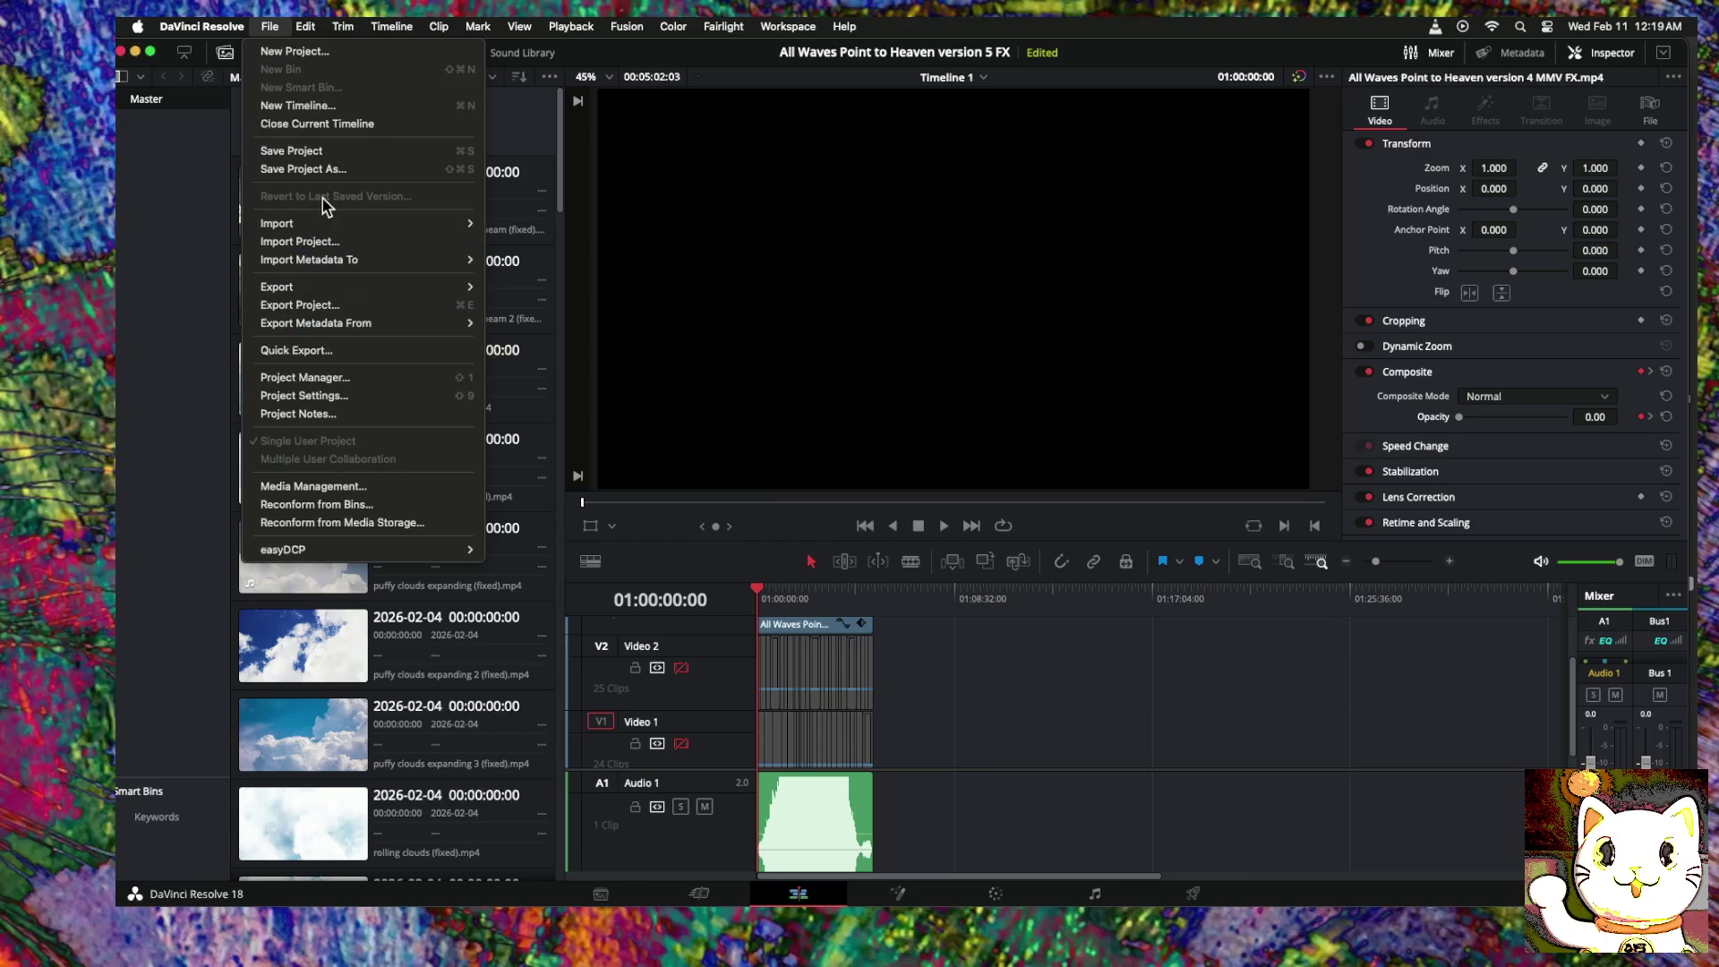
click(317, 172)
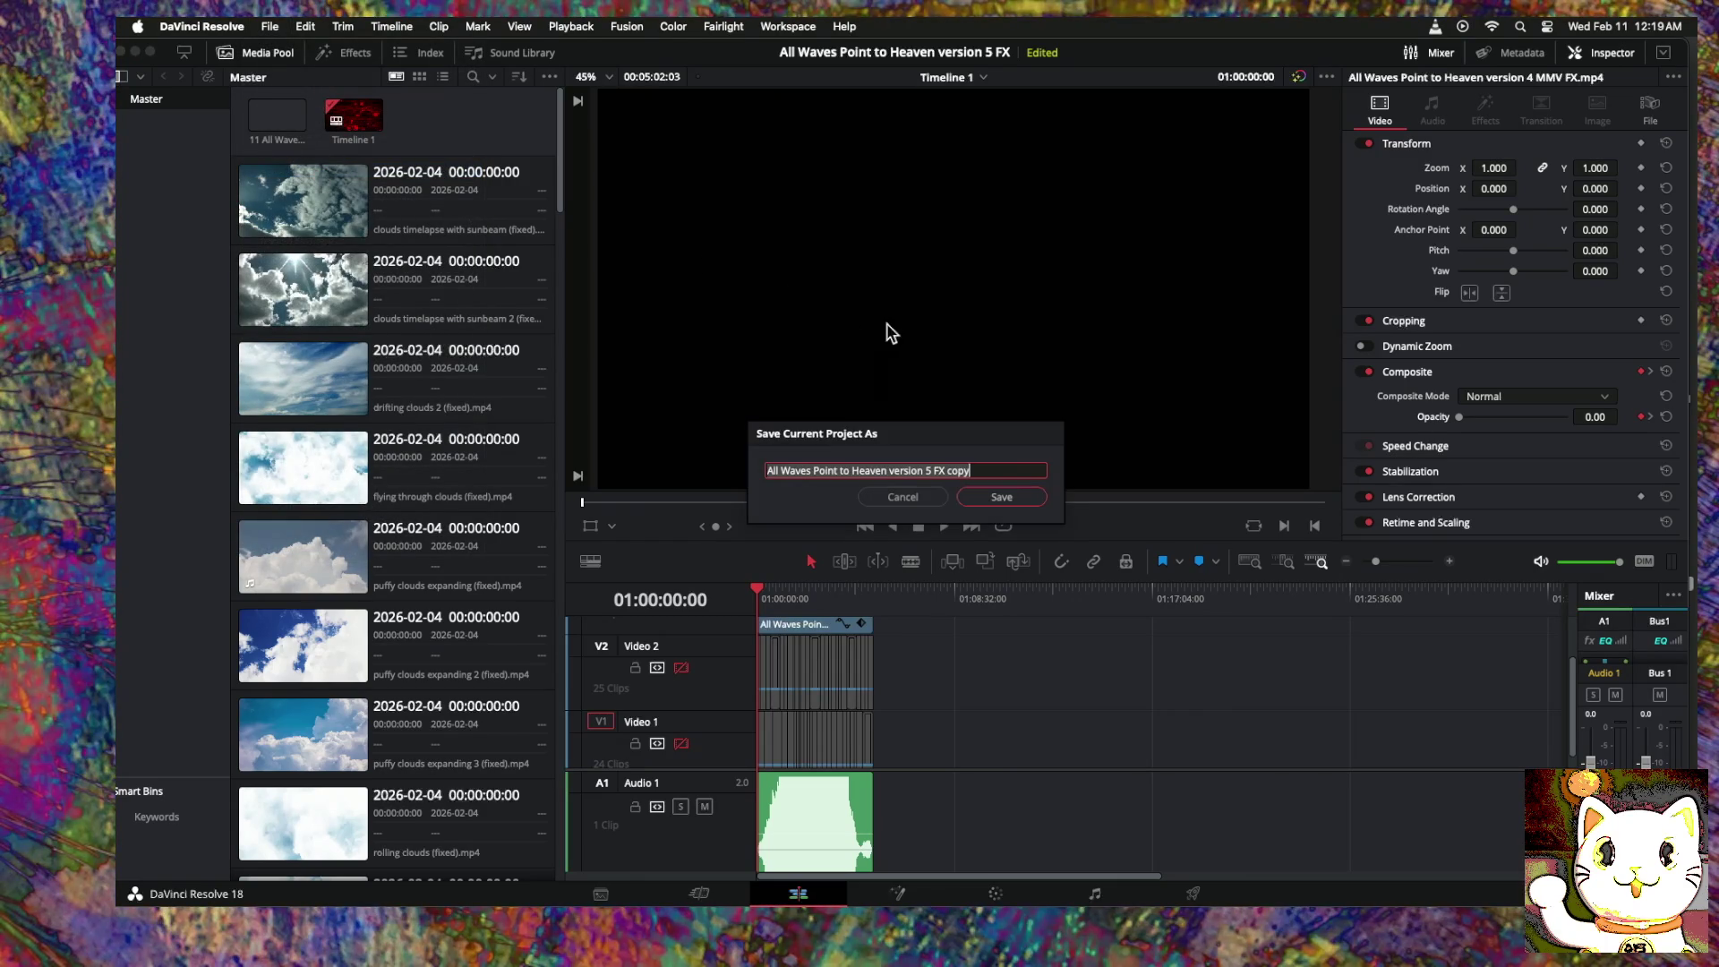
click(978, 470)
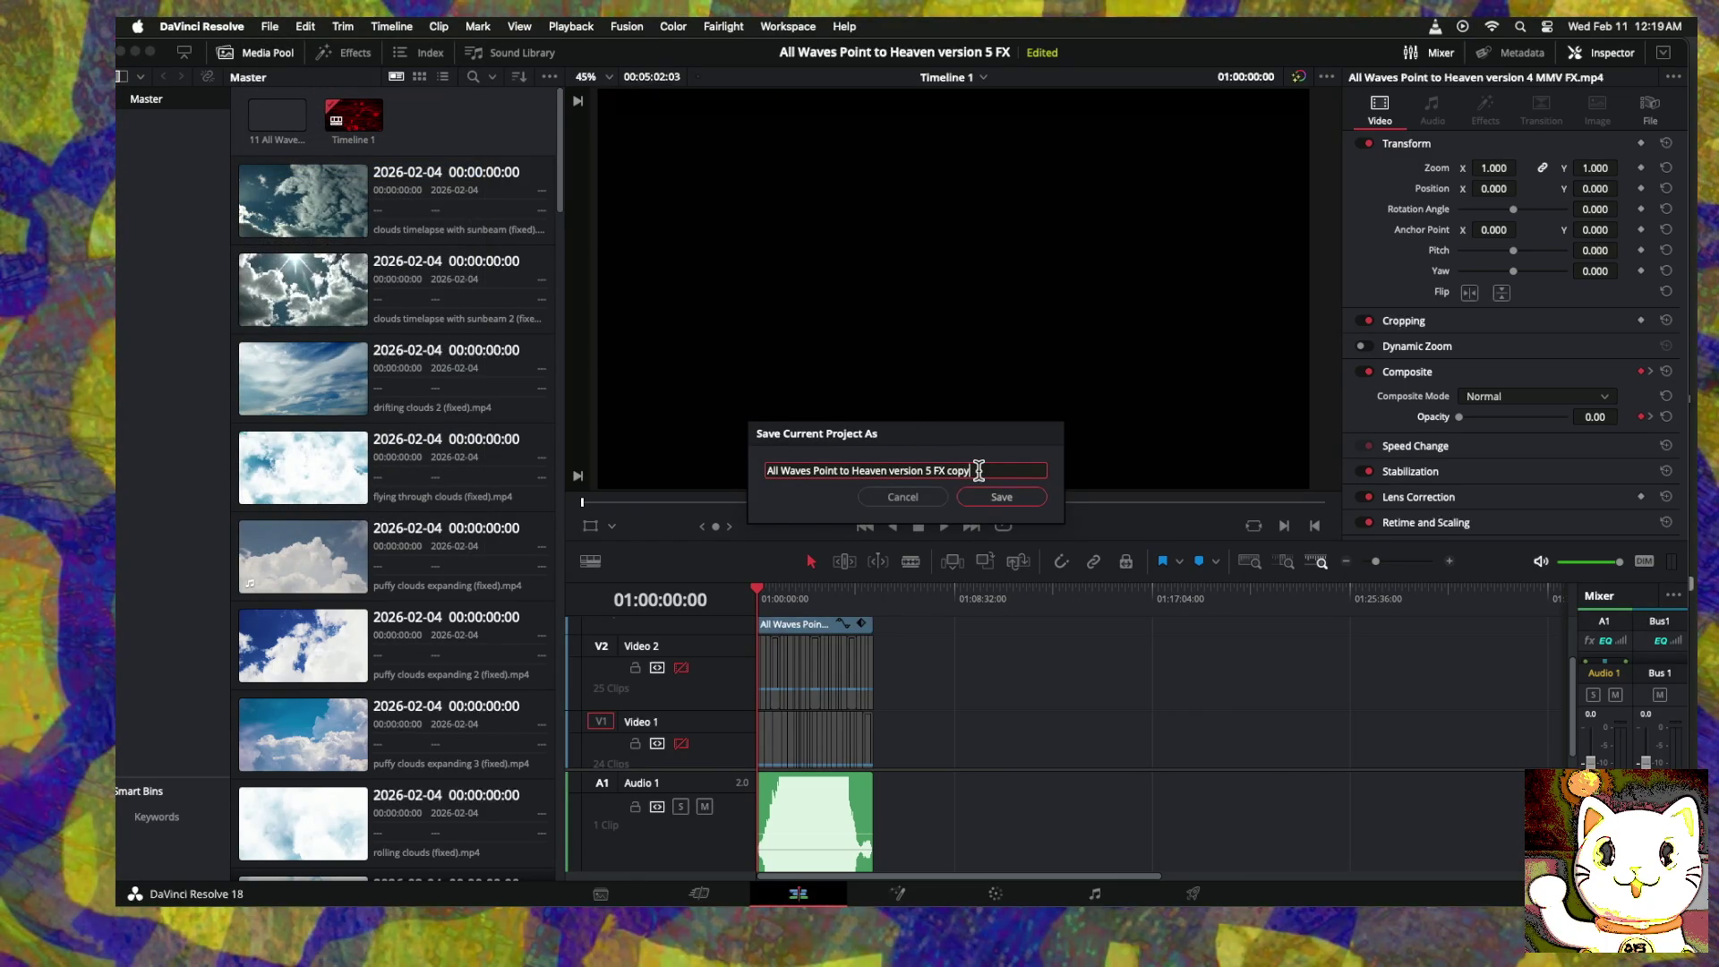
key(BackSpace)
key(BackSpace)
key(BackSpace)
key(BackSpace)
key(BackSpace)
key(BackSpace)
key(BackSpace)
key(BackSpace)
key(BackSpace)
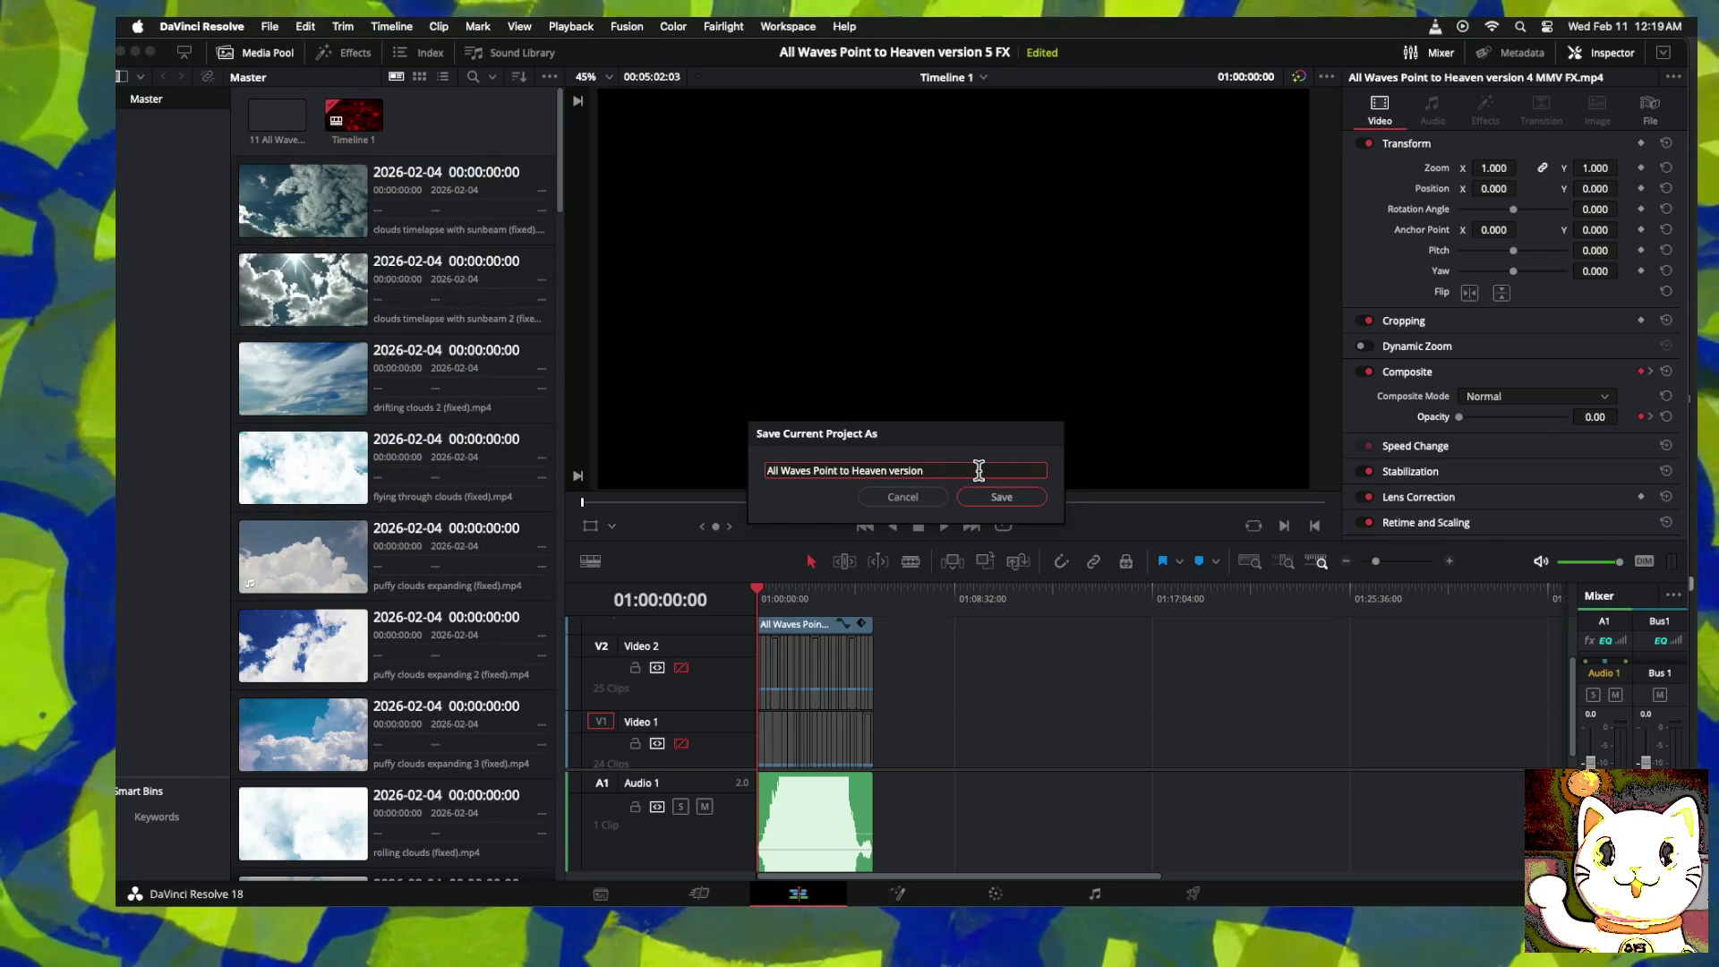
text(6)
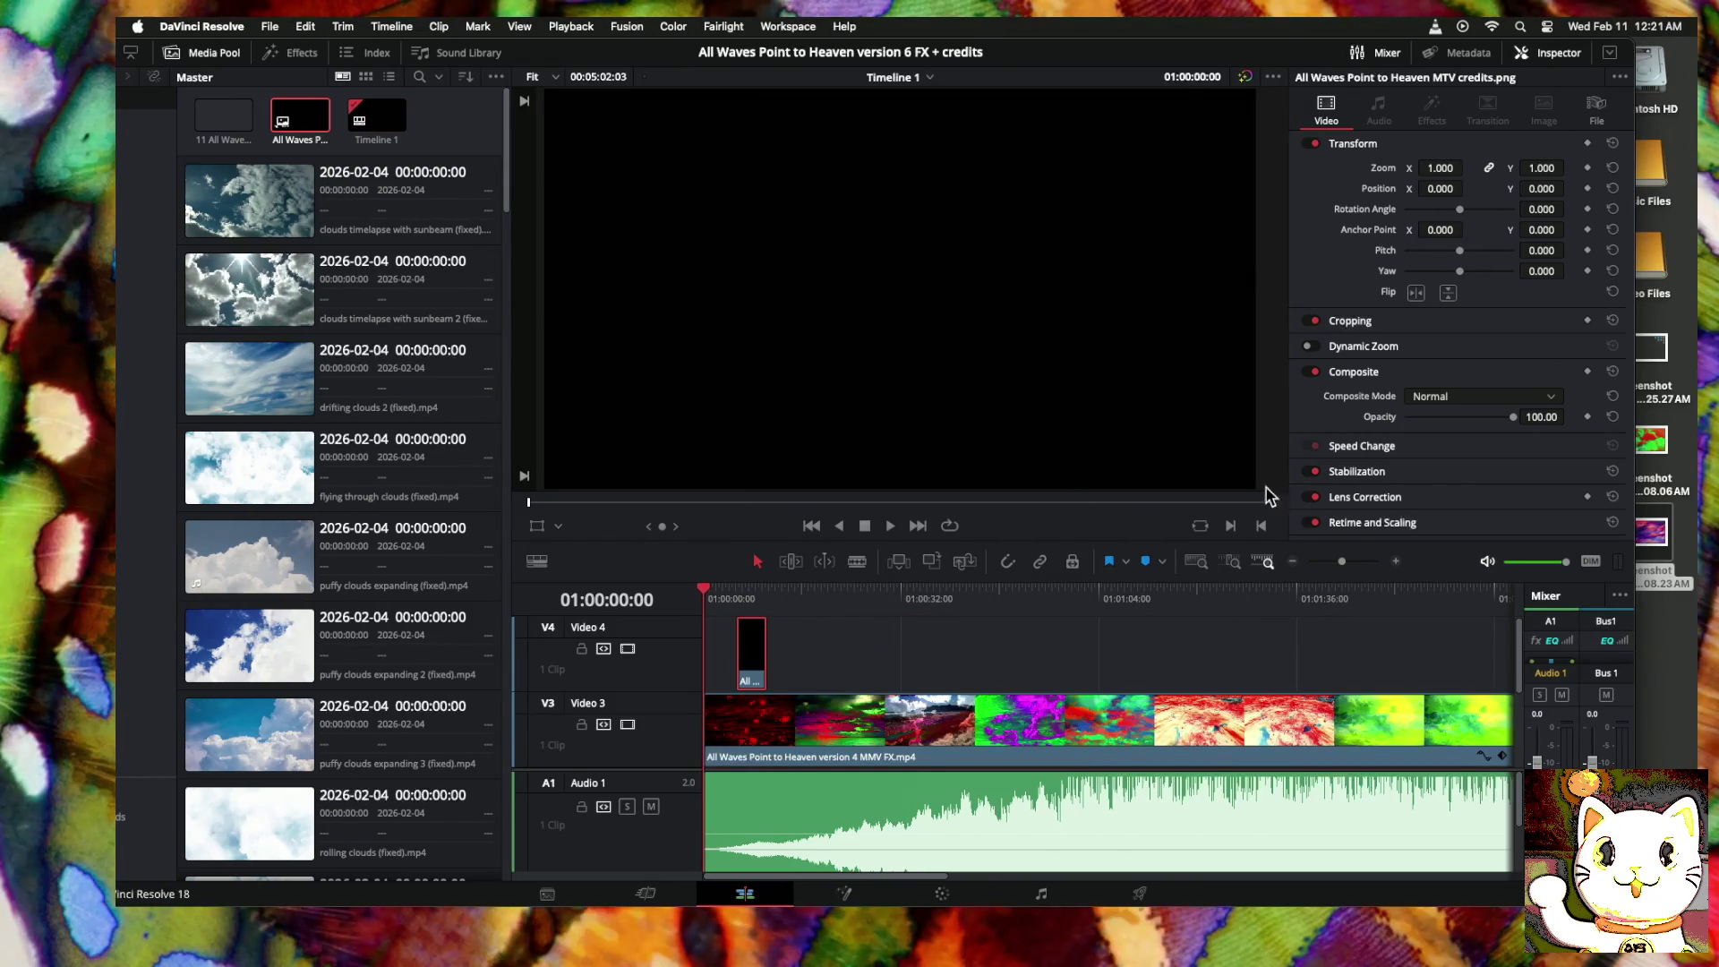
Step: Close the VLC window and play the Resolve timeline from the beginning
click(1515, 880)
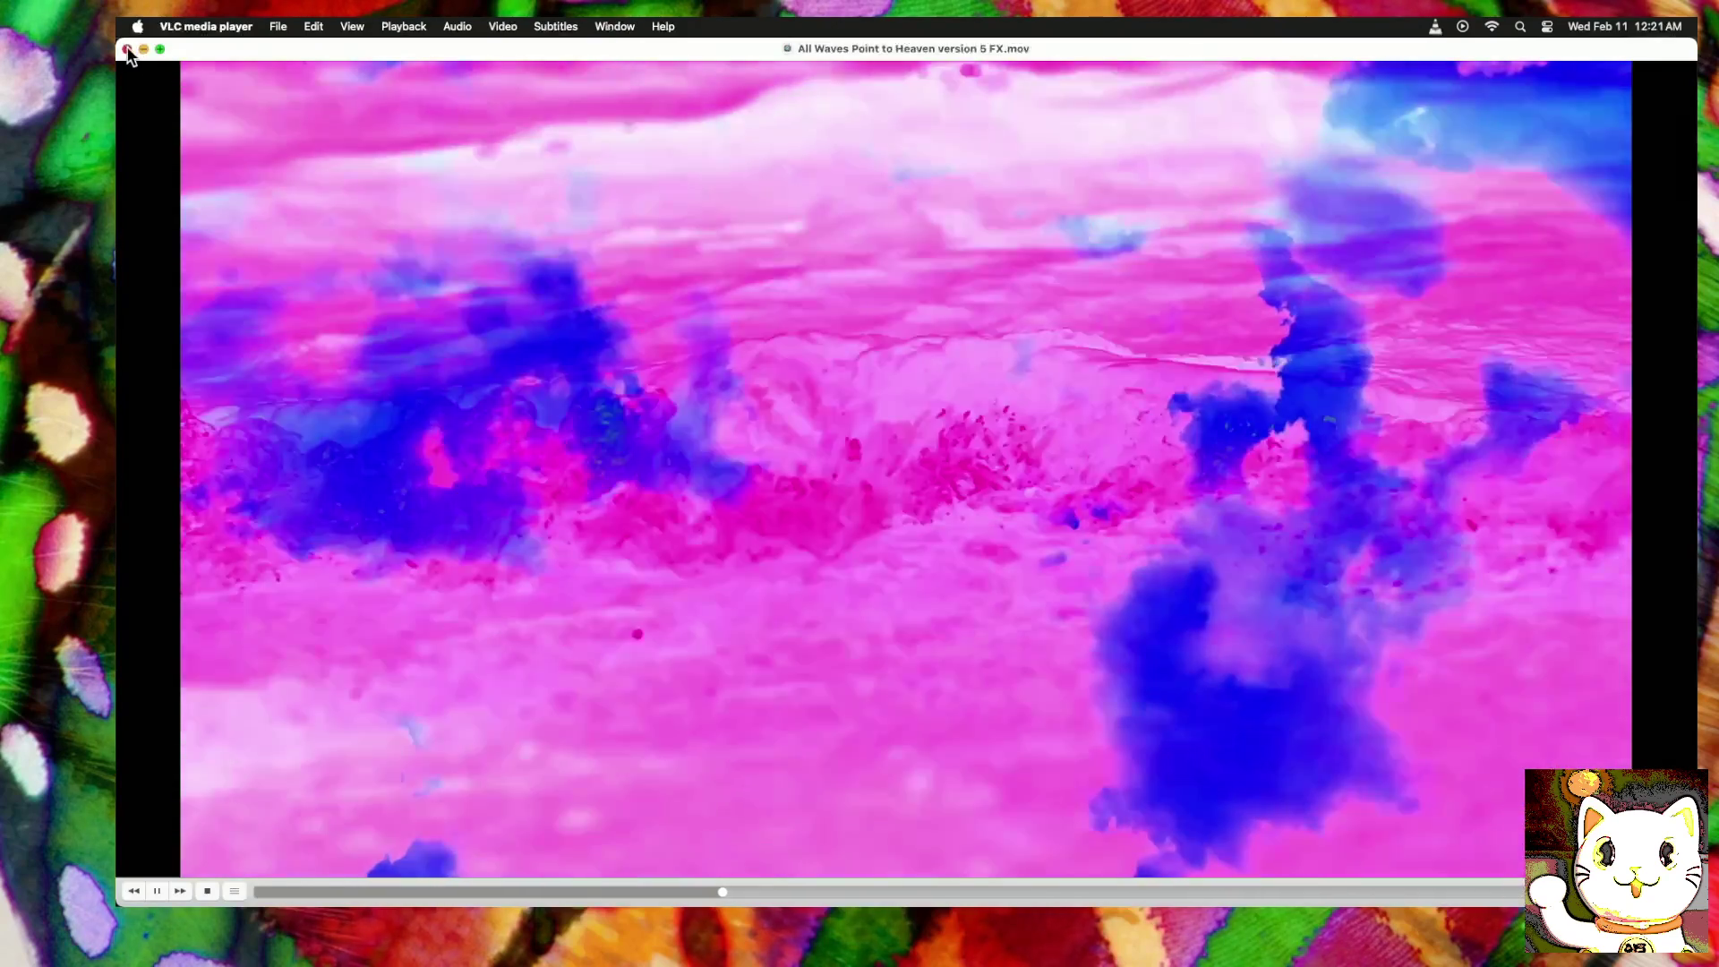
click(127, 49)
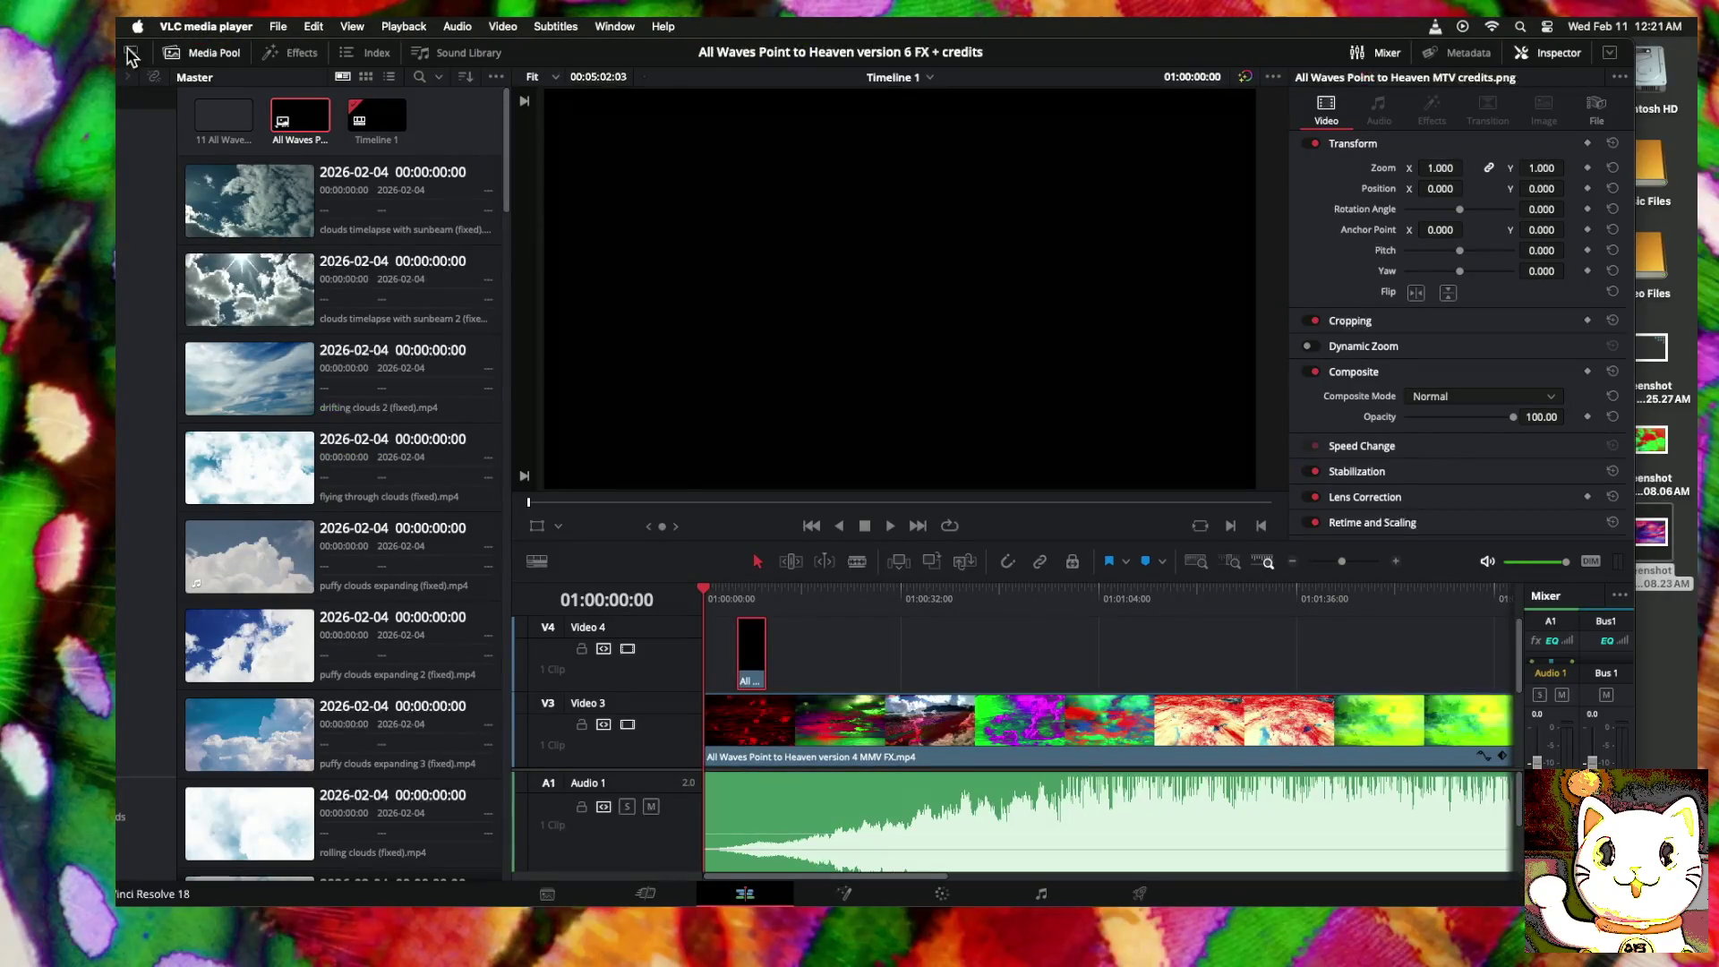
click(721, 607)
key(Home)
key(space)
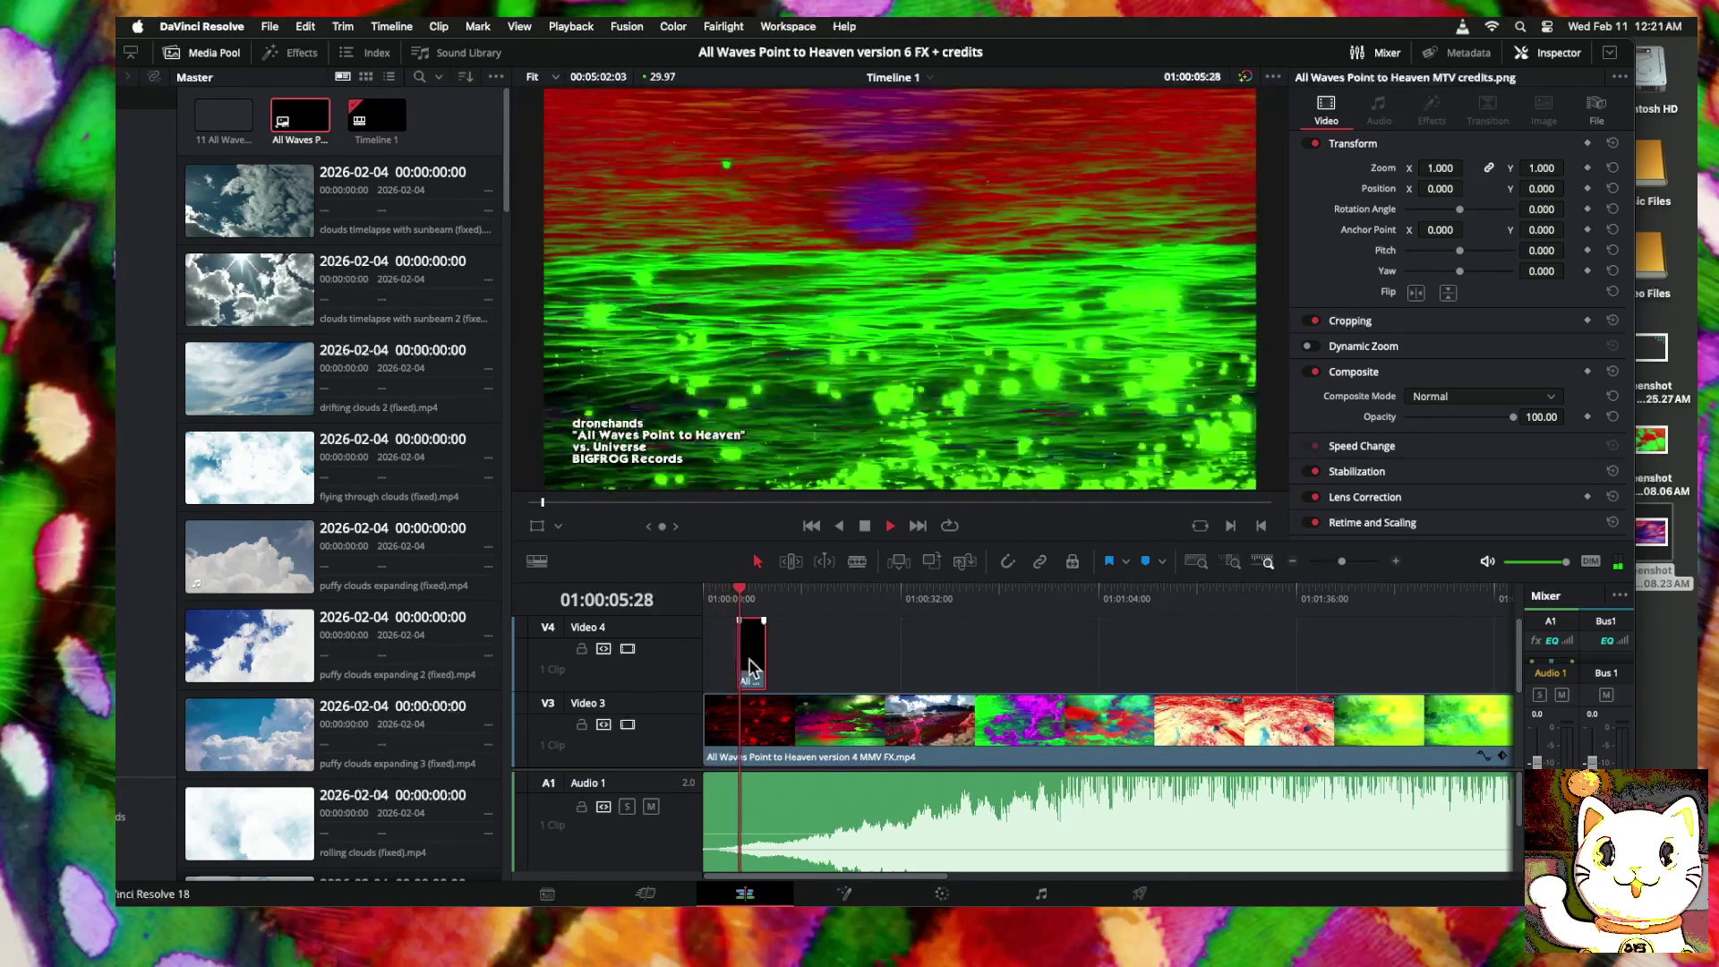
Step: Zoom the timeline and shift the V4 credits clip slightly earlier
click(1293, 561)
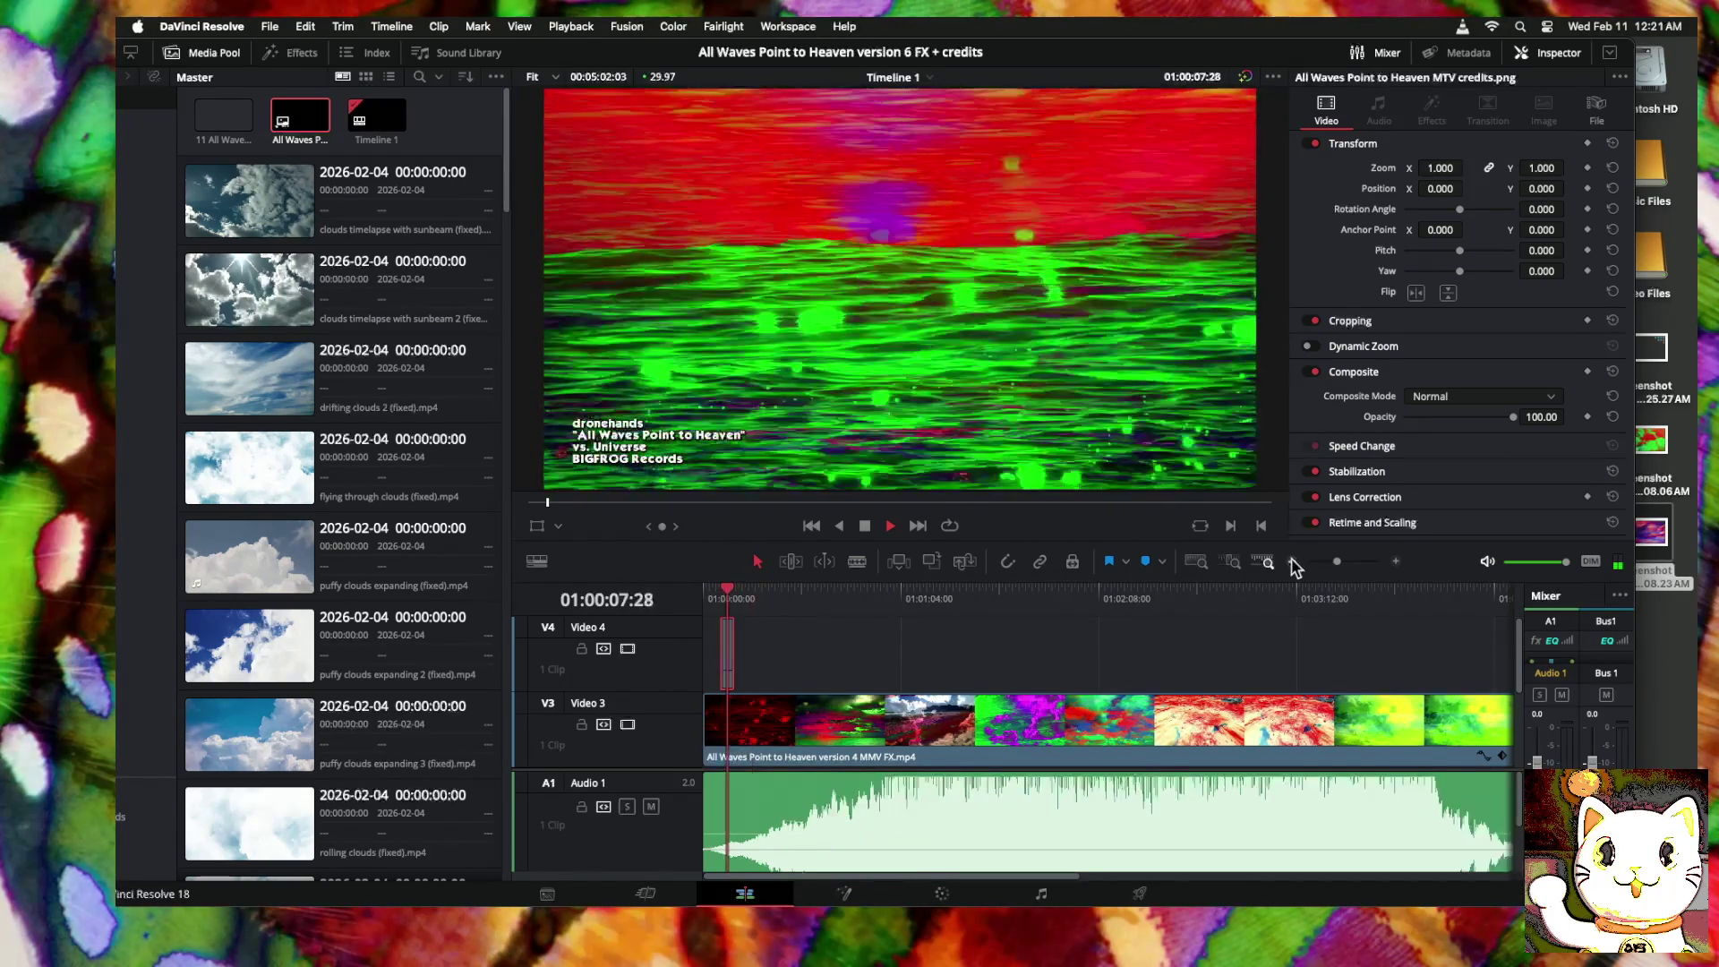
click(1292, 561)
click(1395, 561)
click(1396, 561)
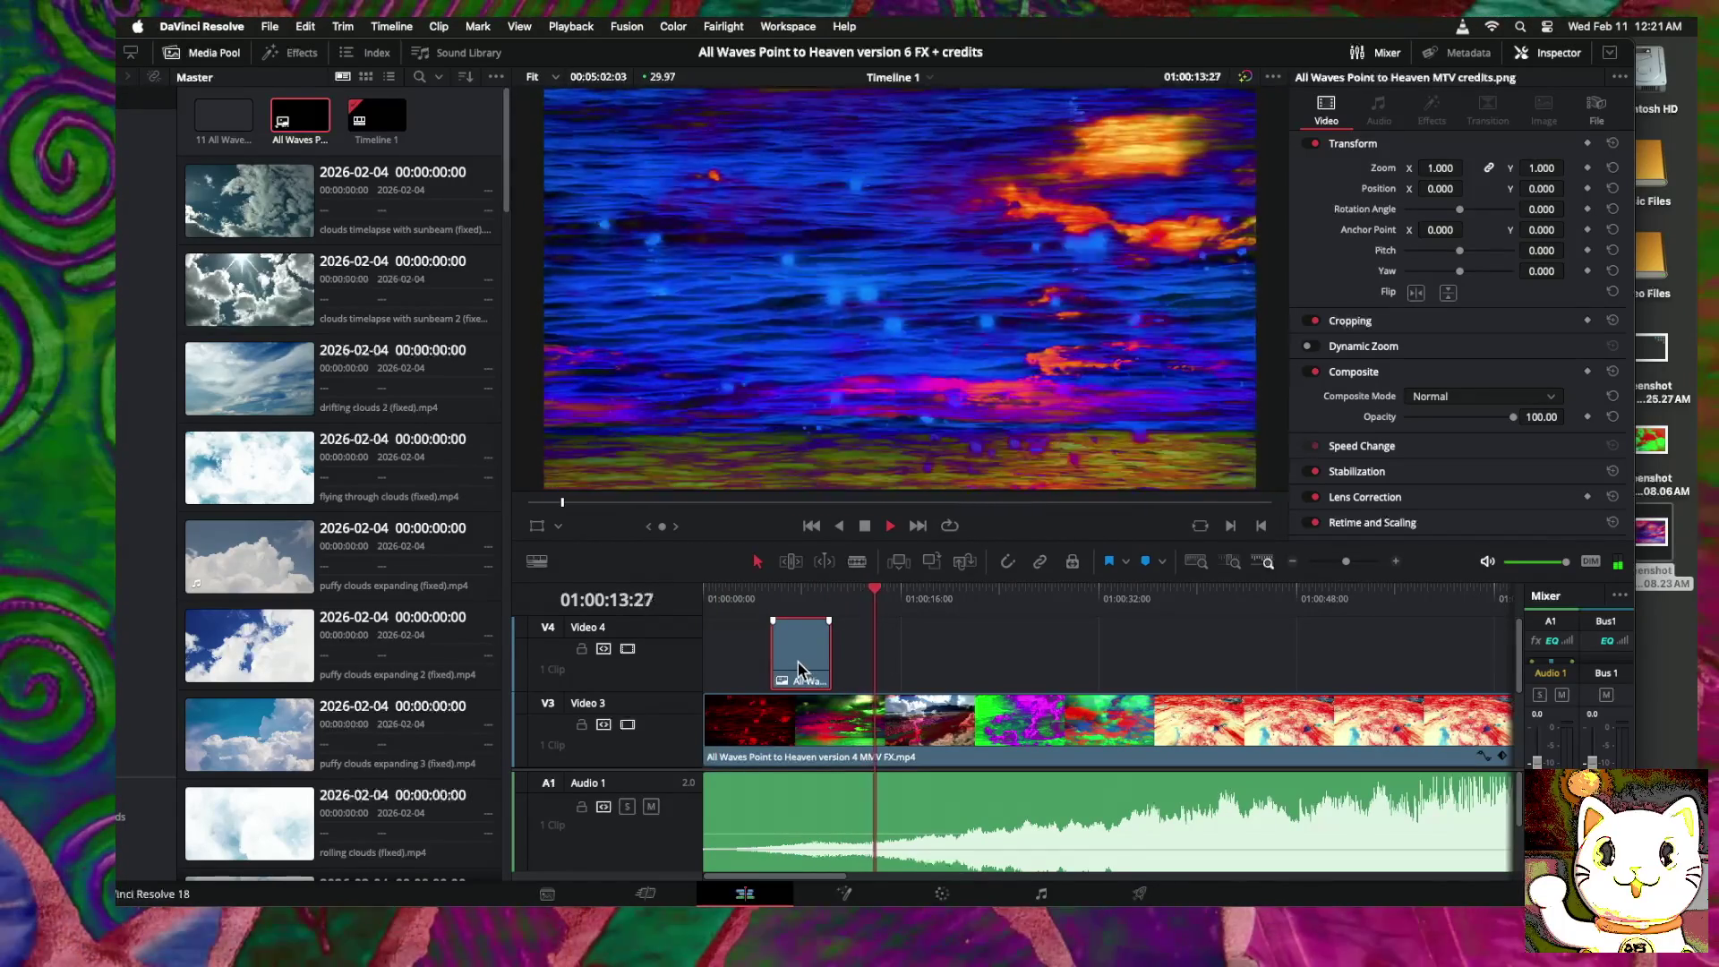
drag(802, 659, 791, 662)
scroll(799, 640, down, 1)
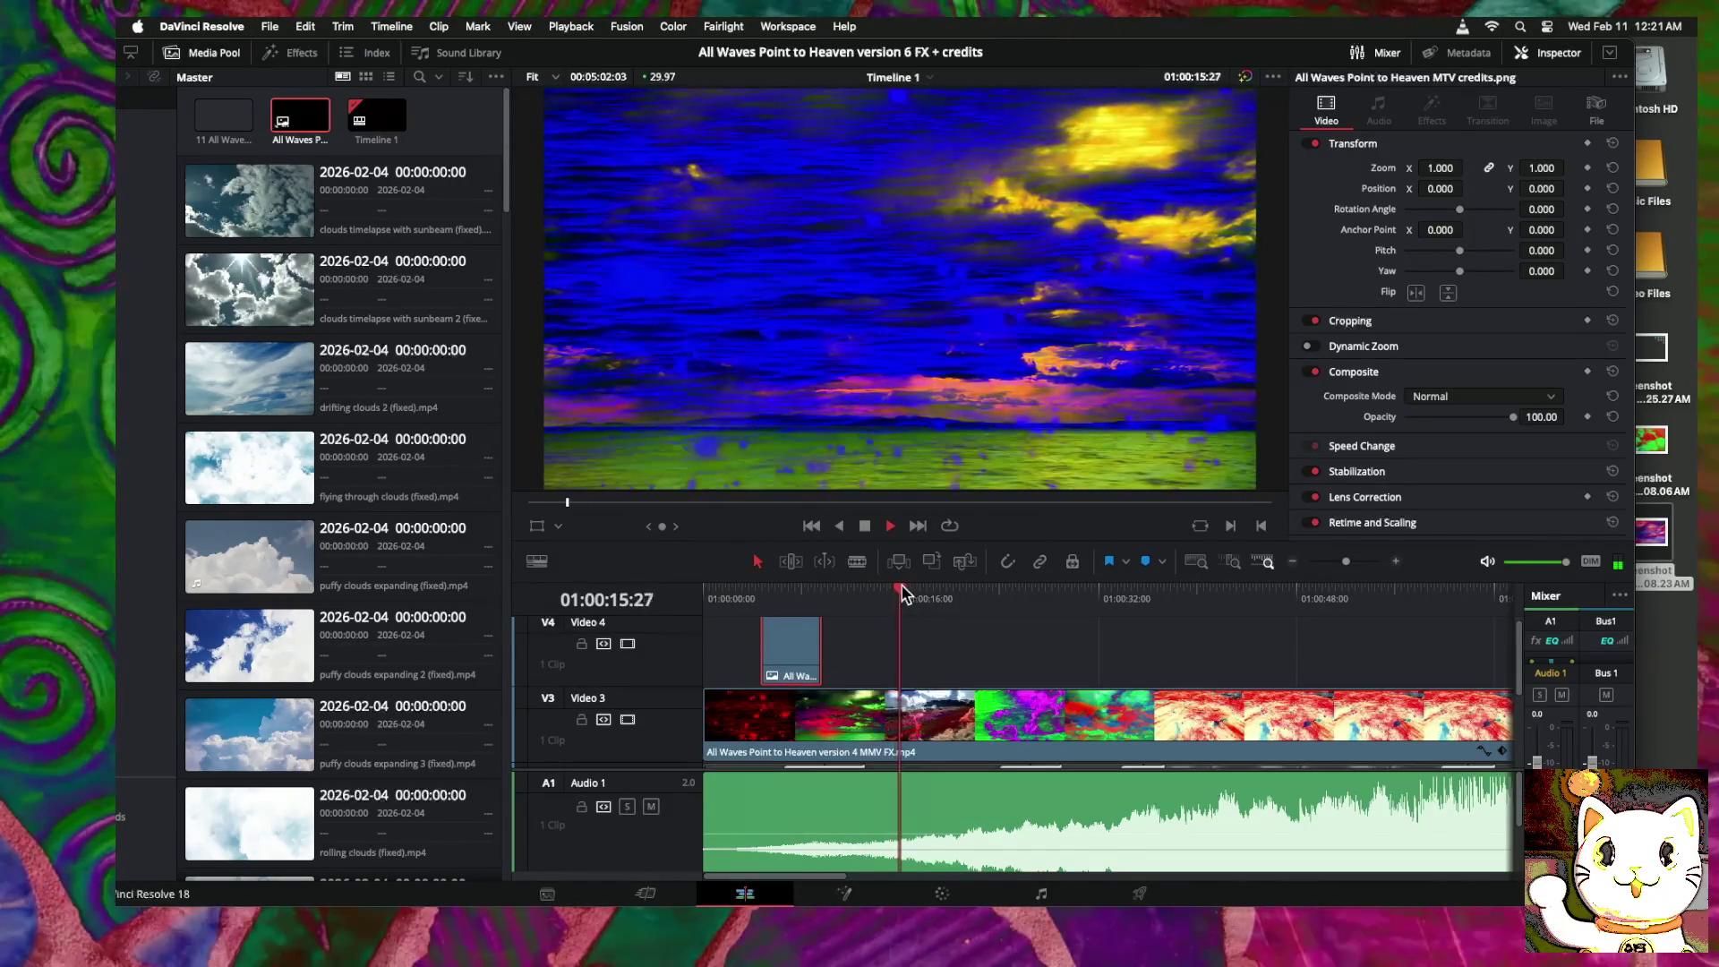
click(713, 594)
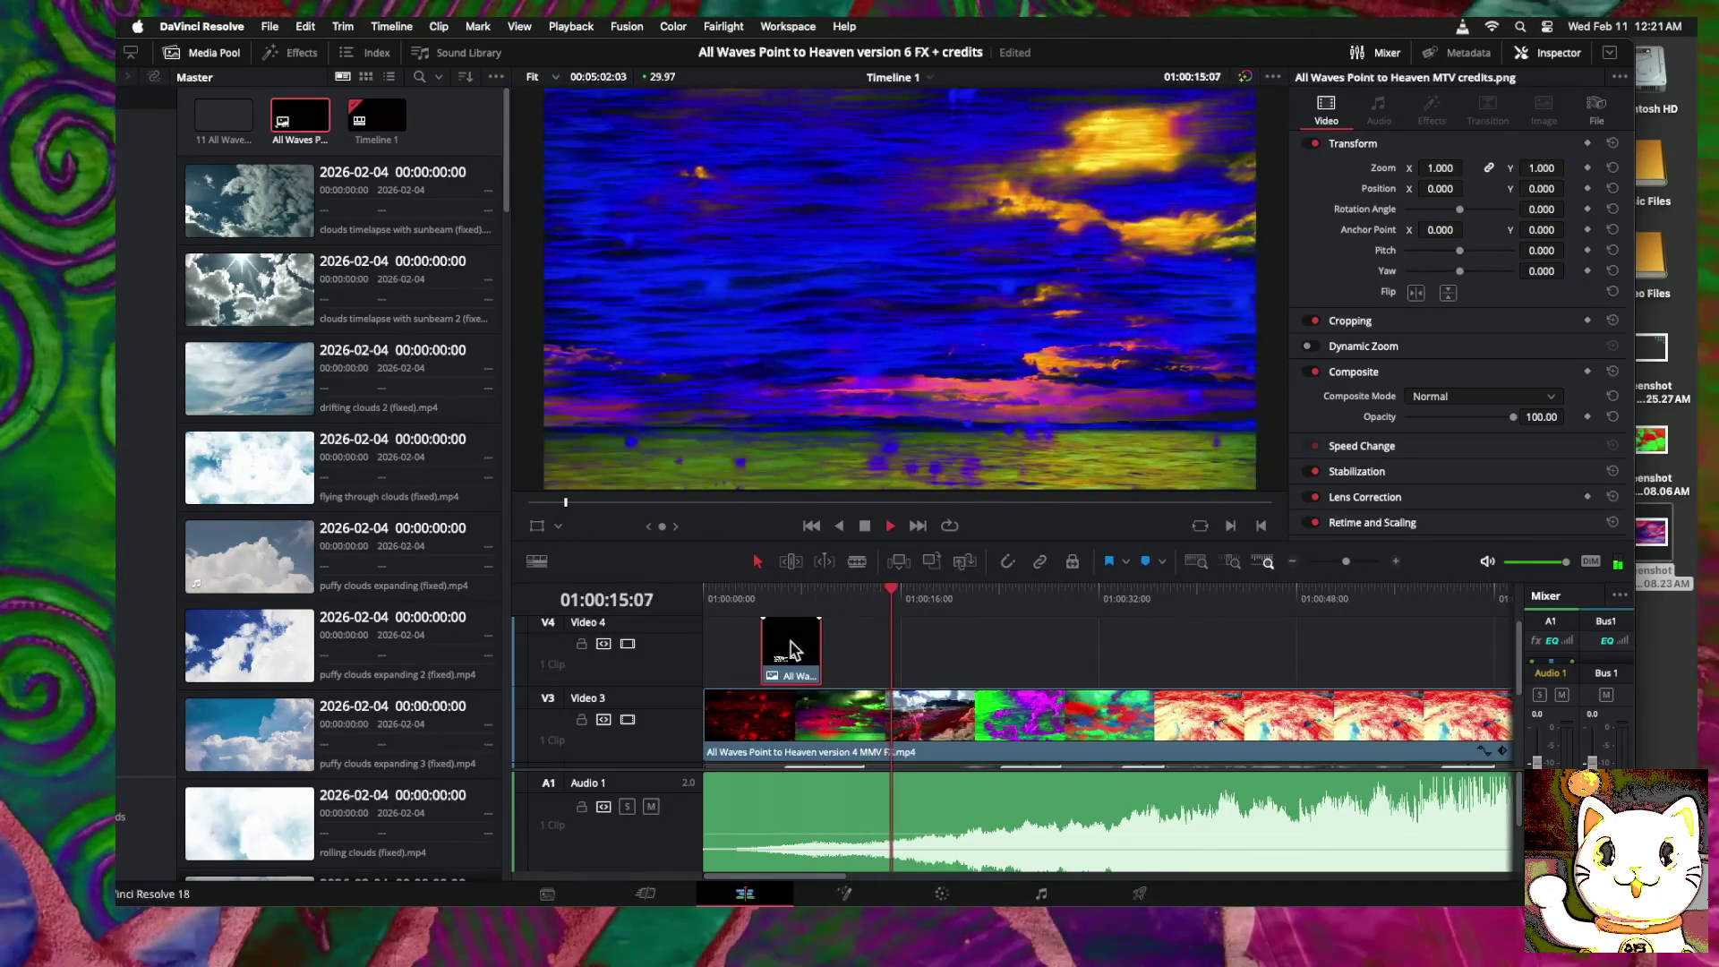
click(1292, 561)
click(1292, 561)
Step: Copy the V4 credits clip and paste it at the playhead near 01:04:40
click(1291, 561)
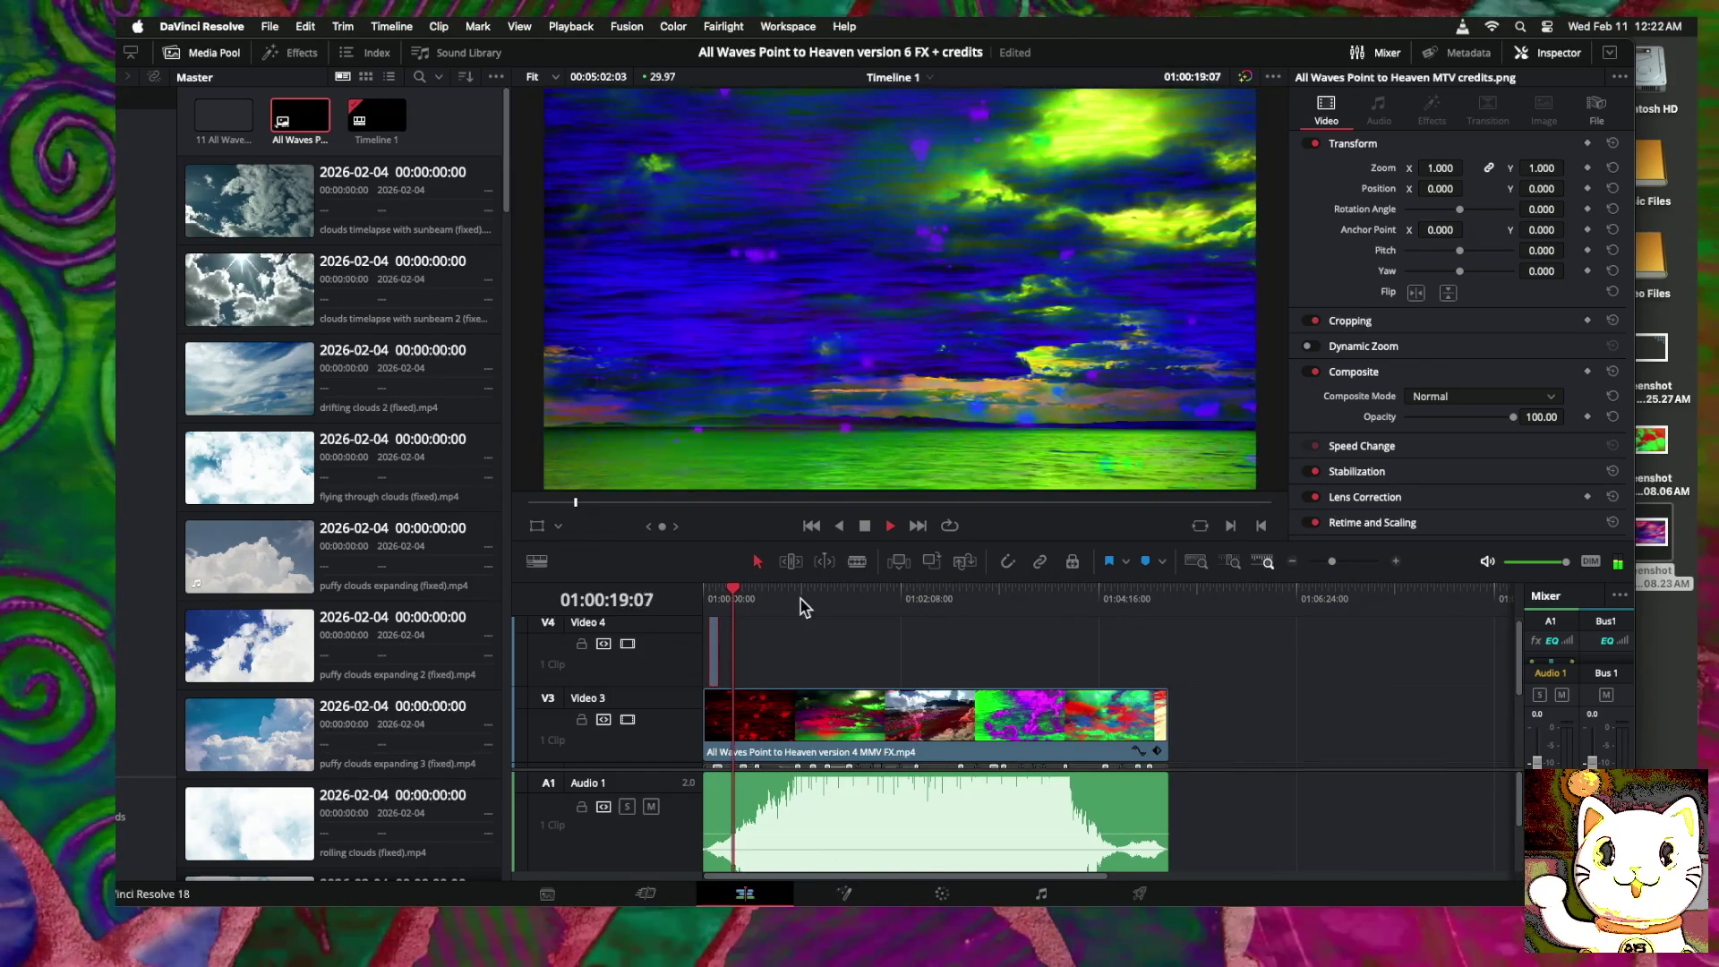
right_click(714, 646)
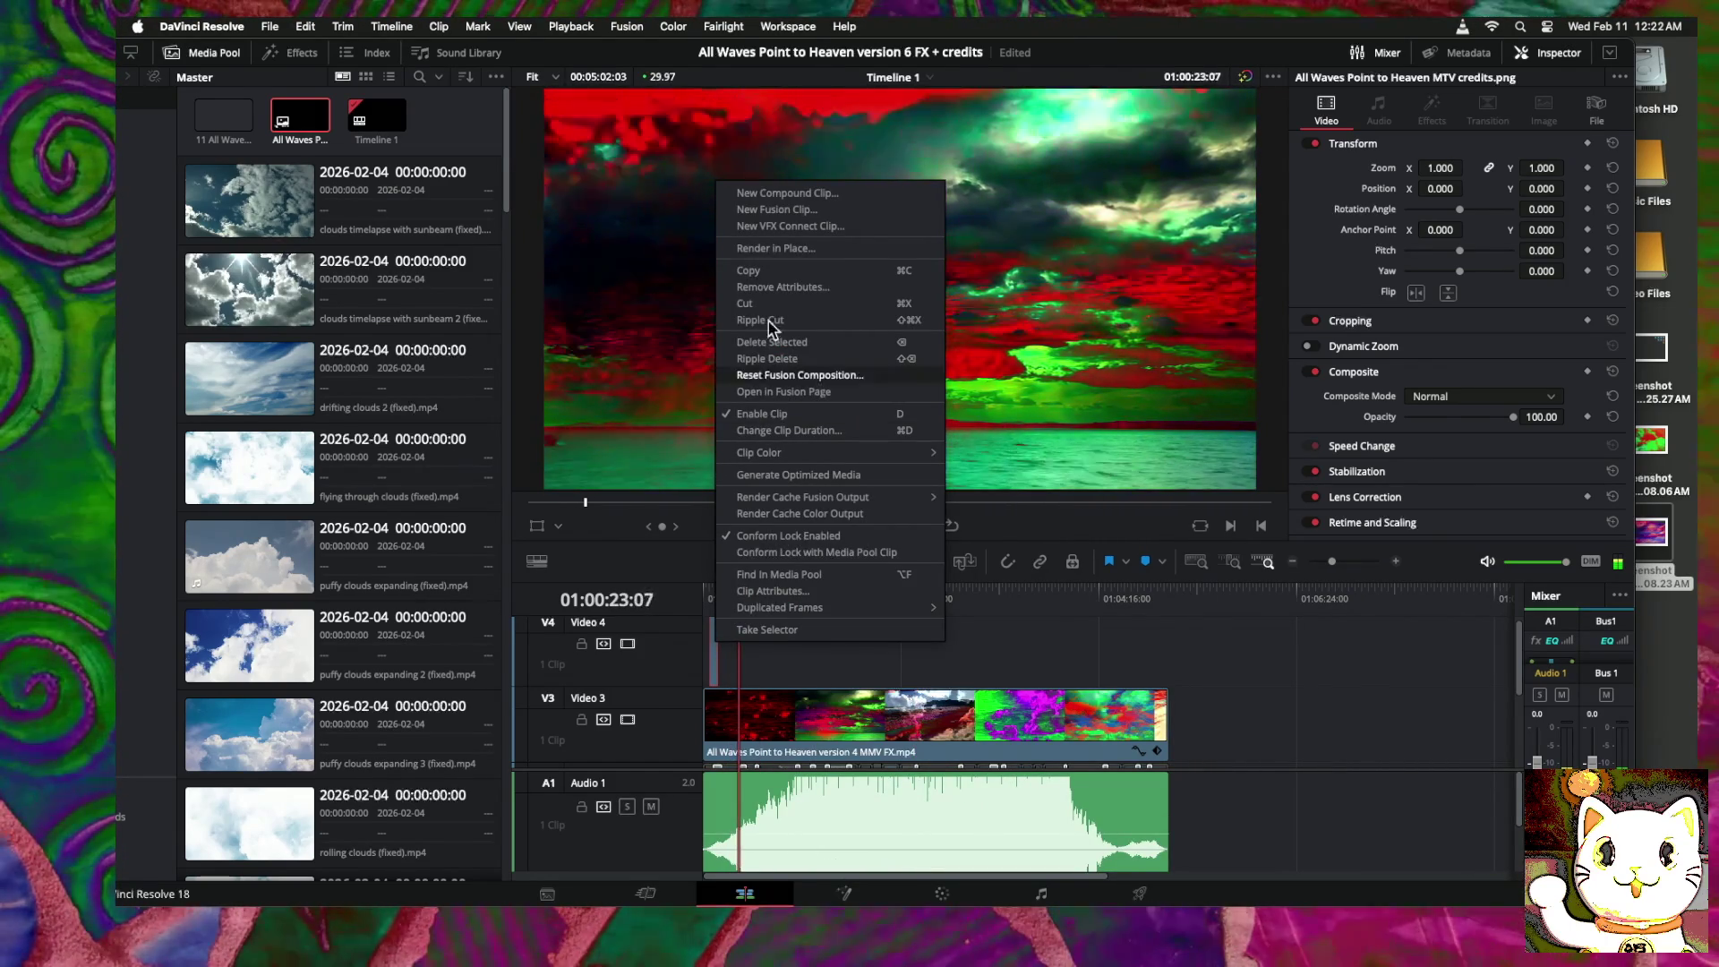
click(768, 274)
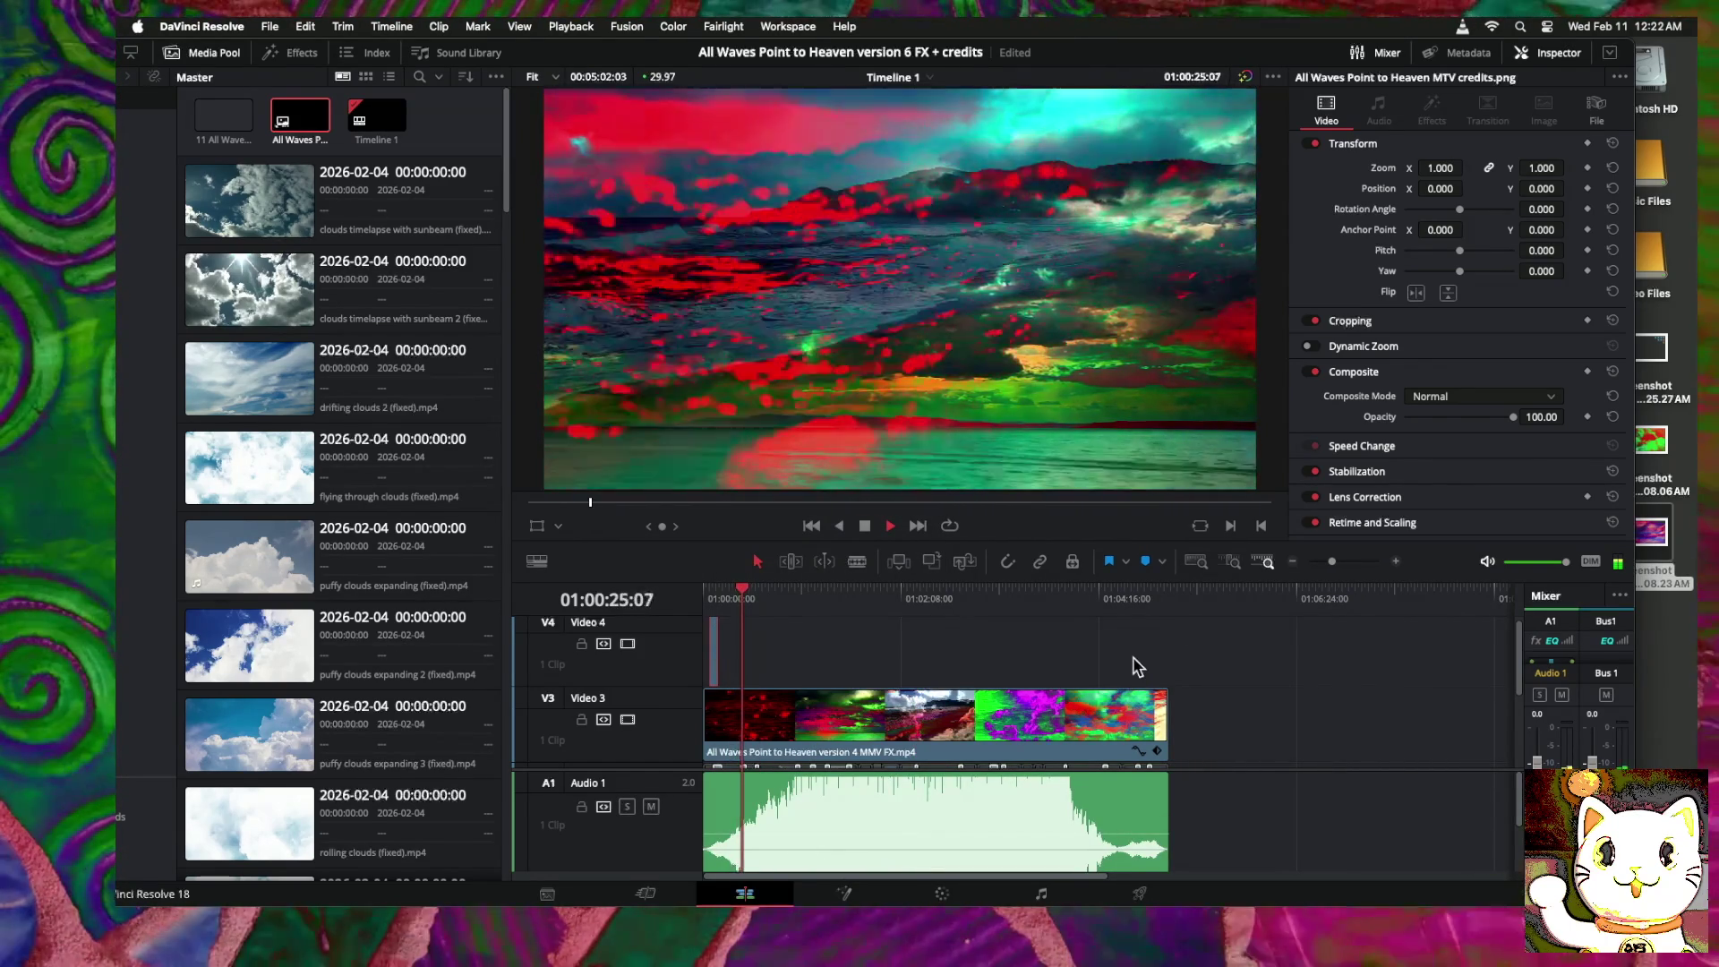
click(1138, 598)
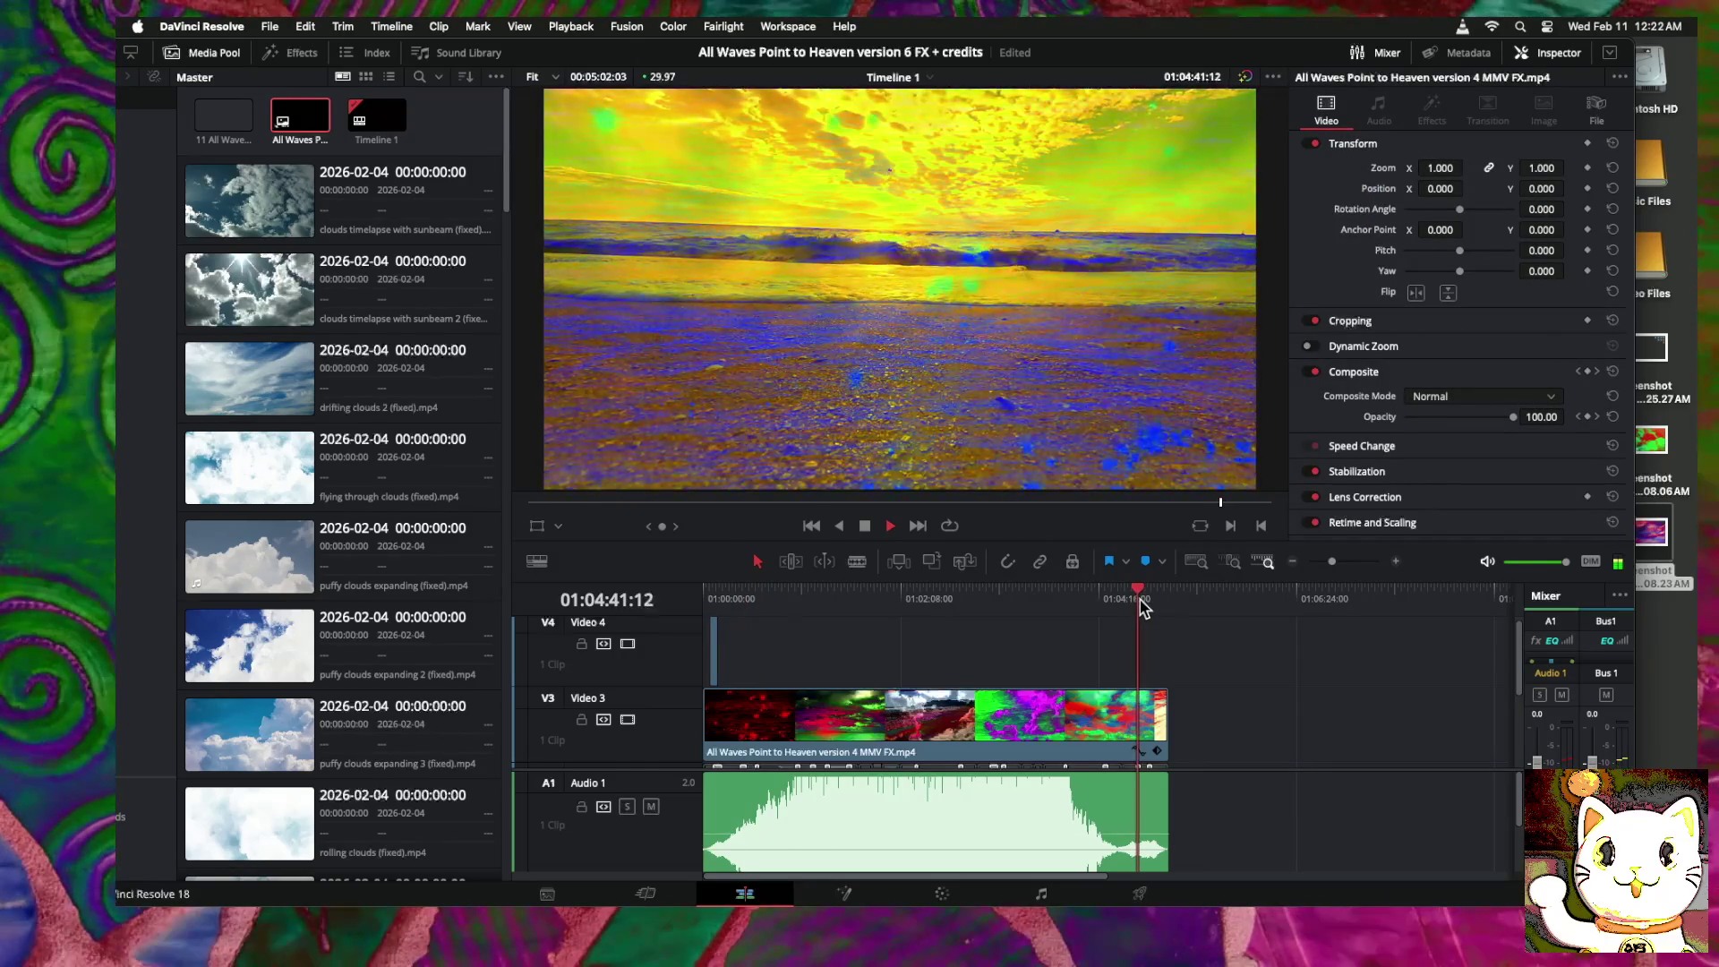
key(ctrl+v)
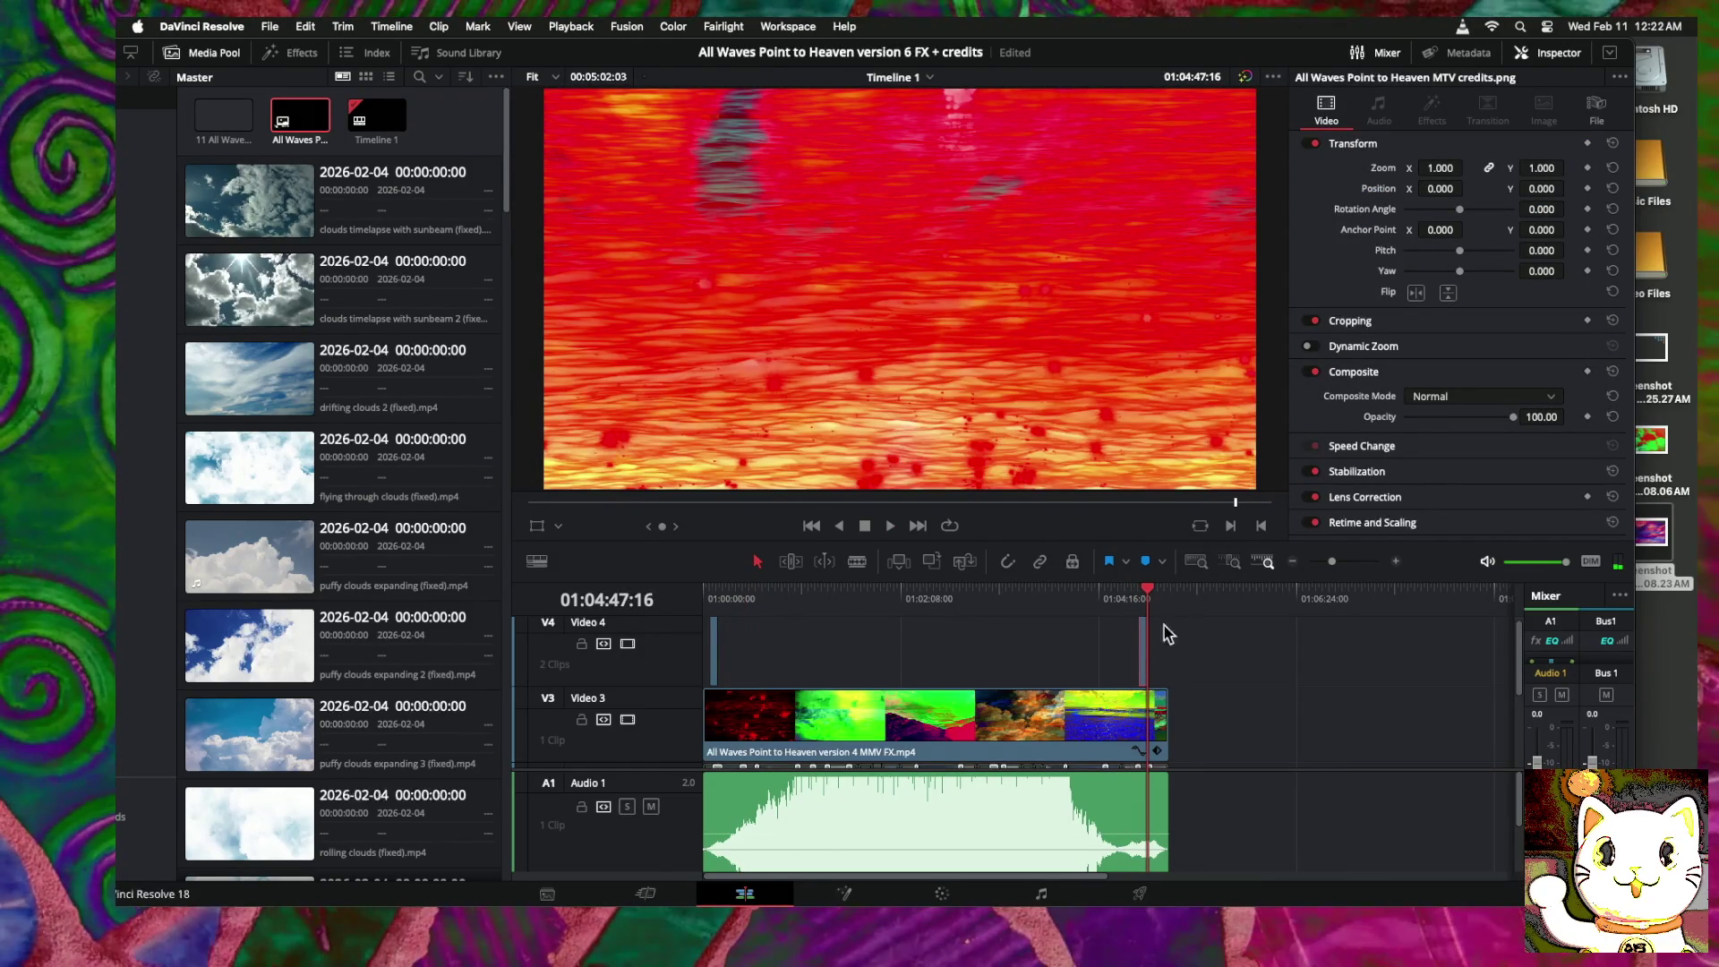
click(1398, 561)
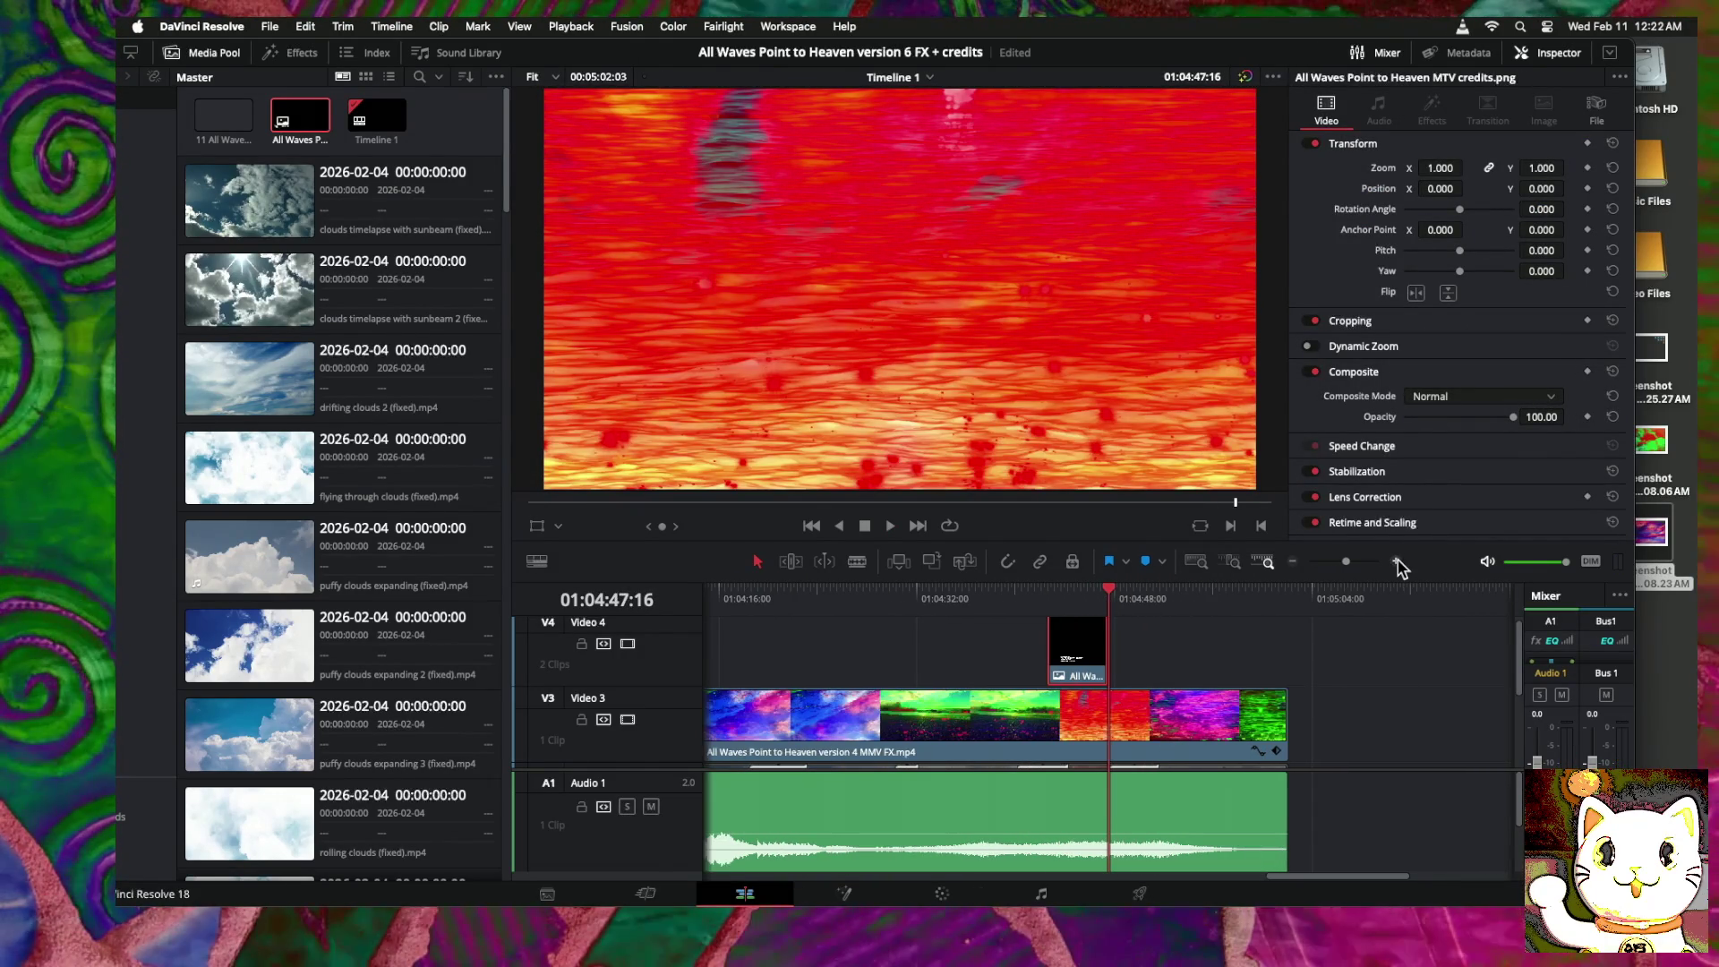
key(space)
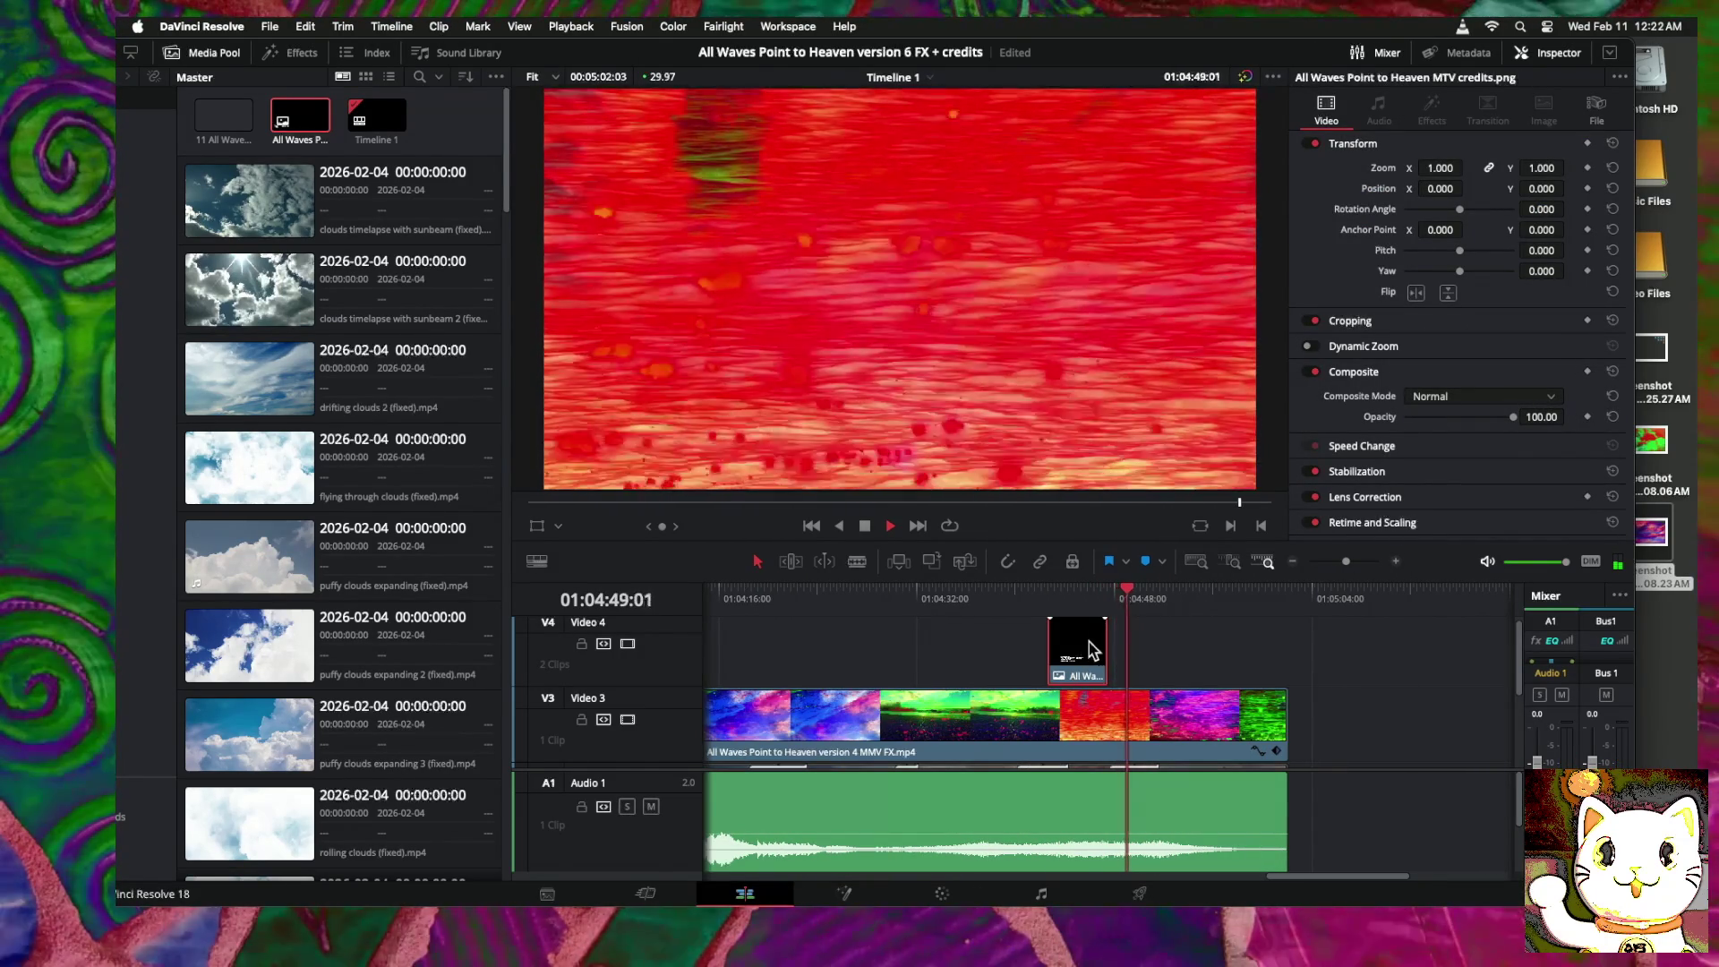
Step: Position the pasted credits clip and extend its right edge to the video's end, then play the ending
drag(1084, 646, 1154, 652)
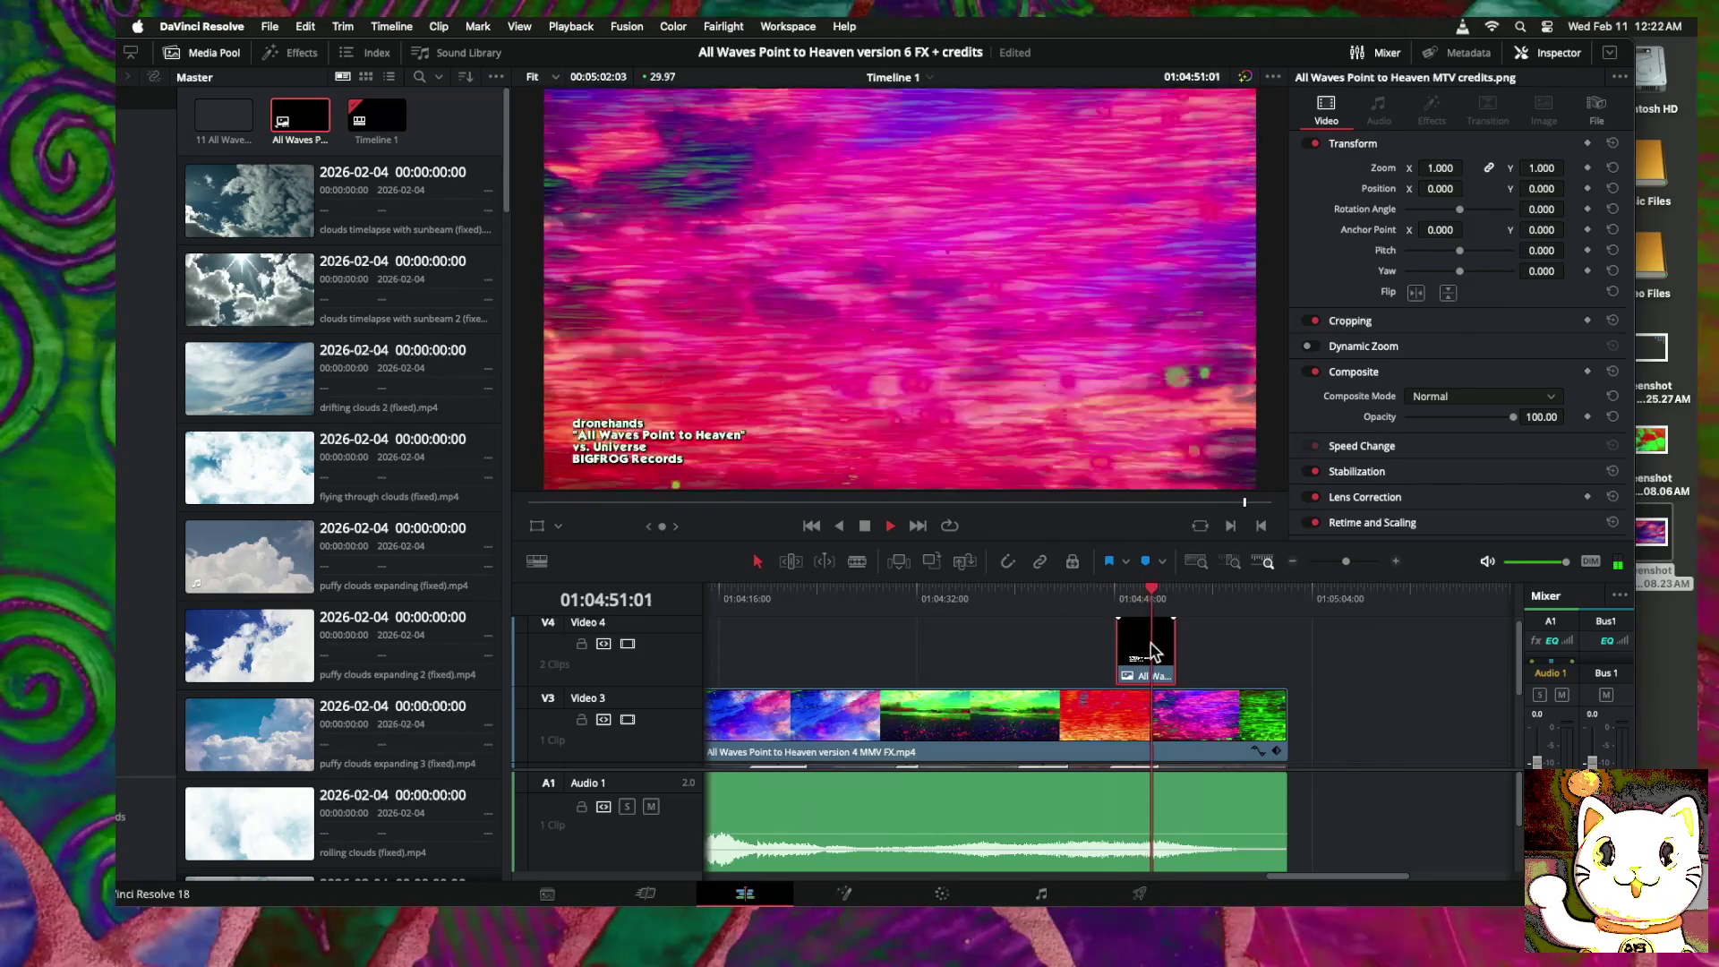
drag(1150, 652, 1200, 653)
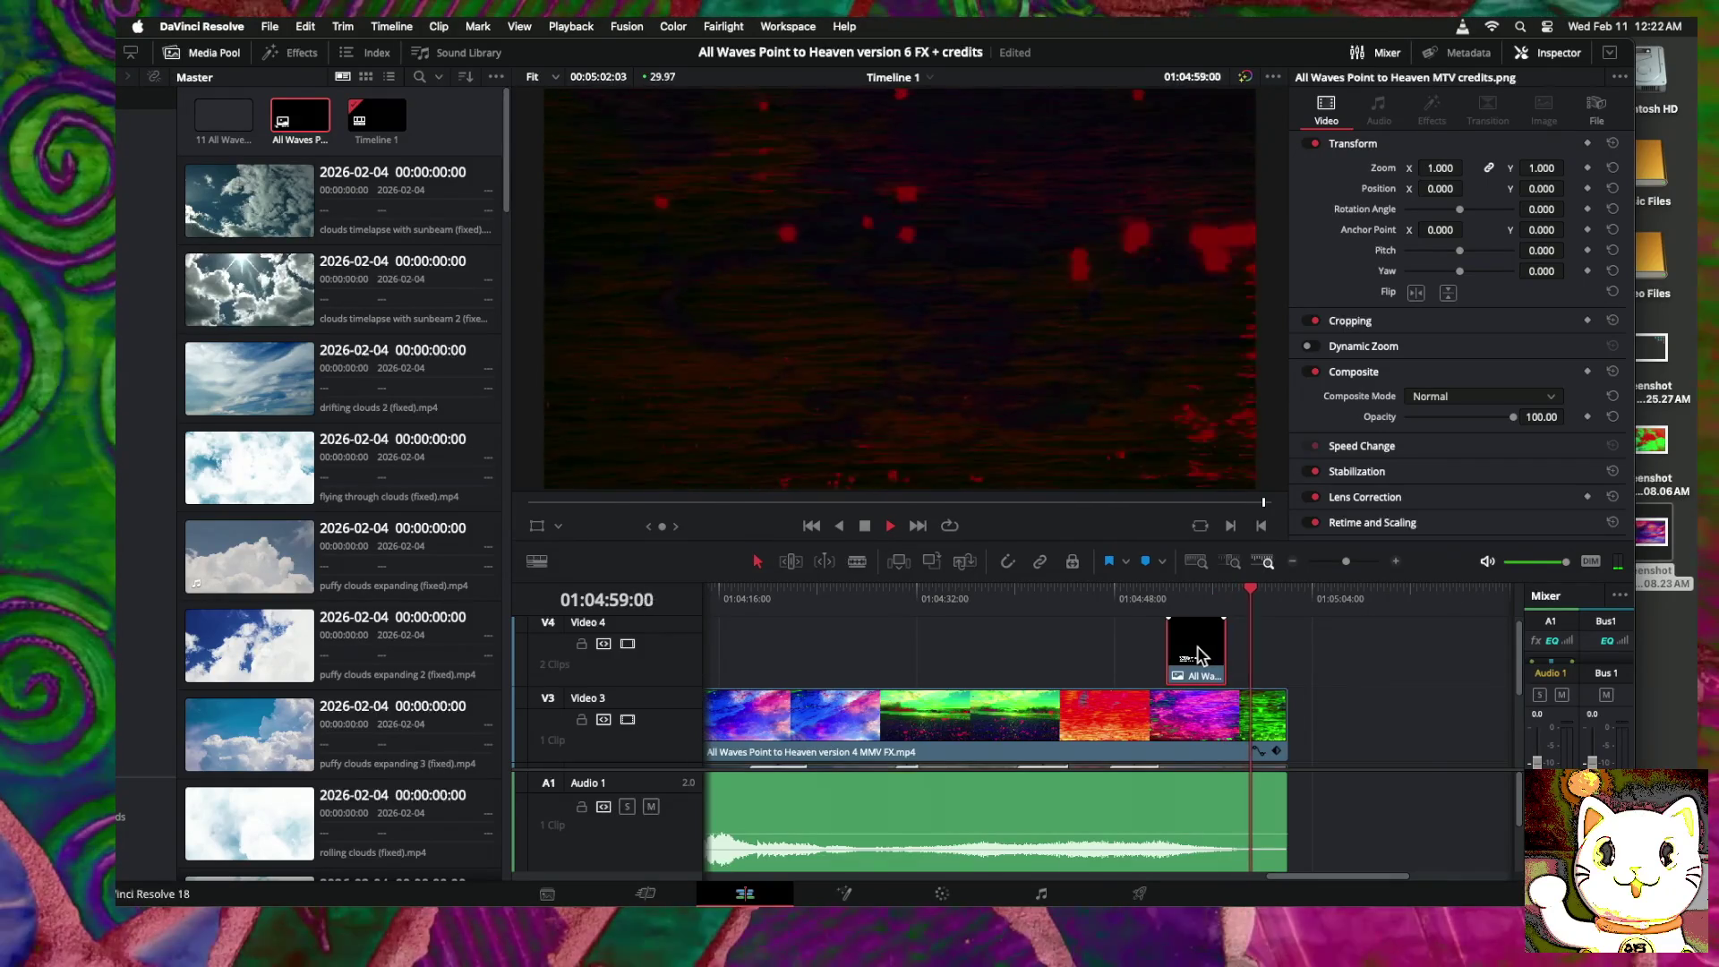
drag(1199, 653, 1184, 656)
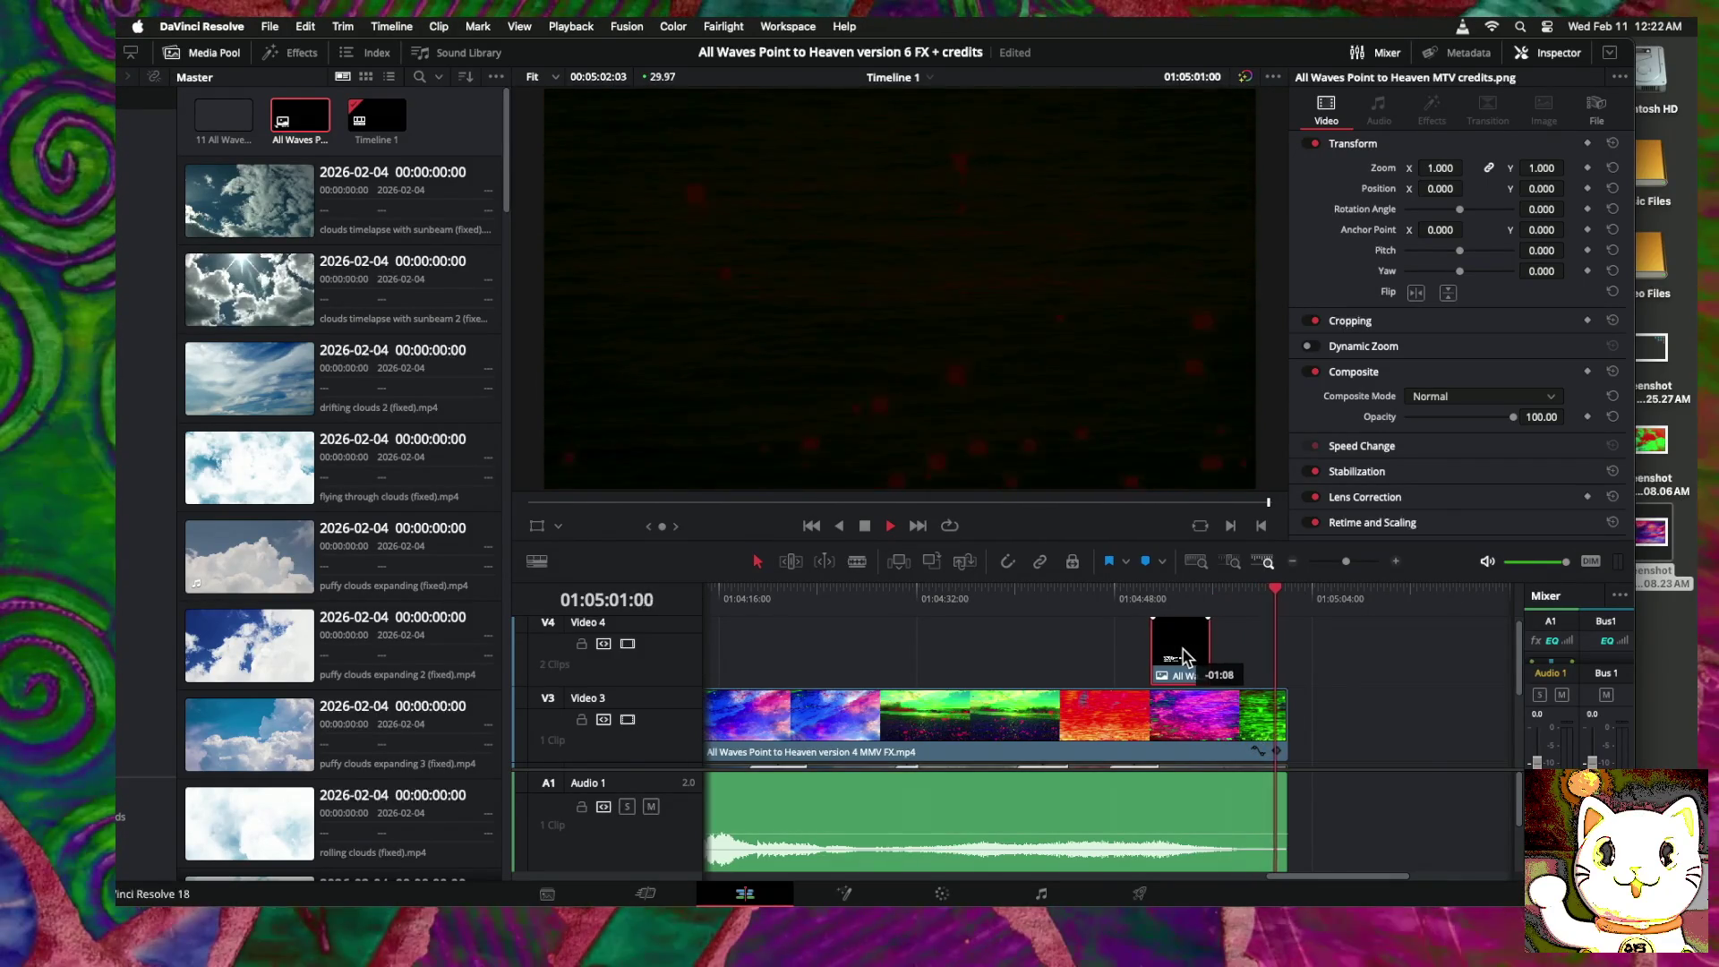
drag(1289, 595, 1130, 591)
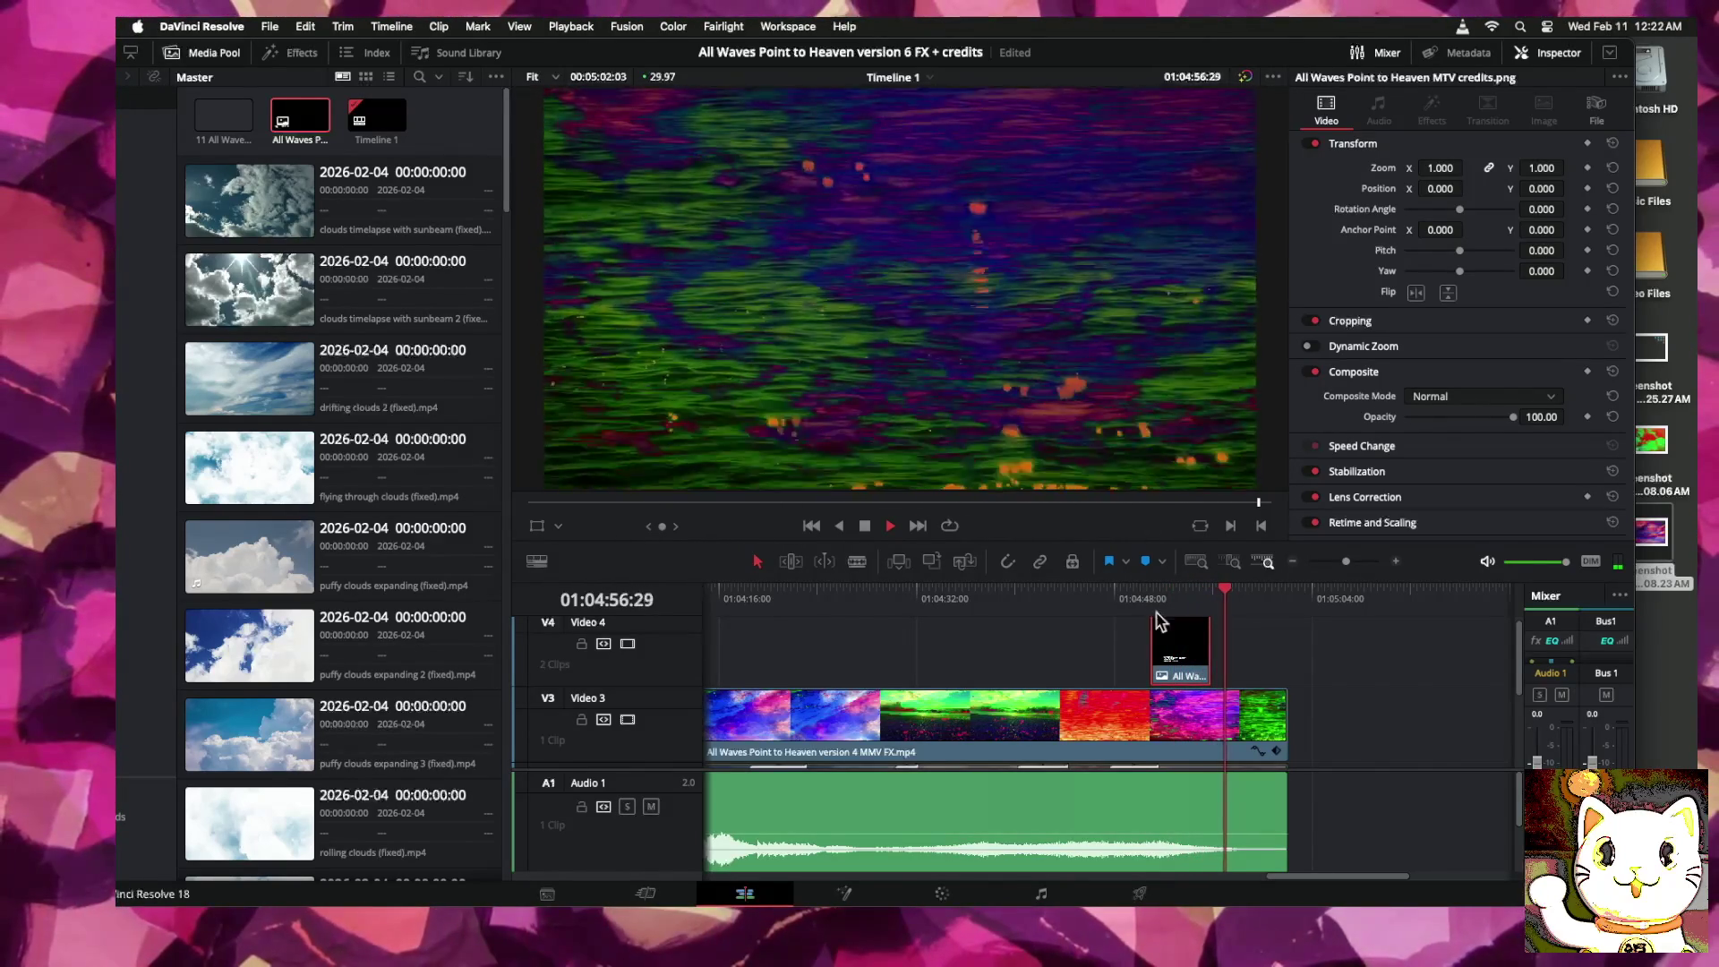
drag(1215, 652, 1238, 652)
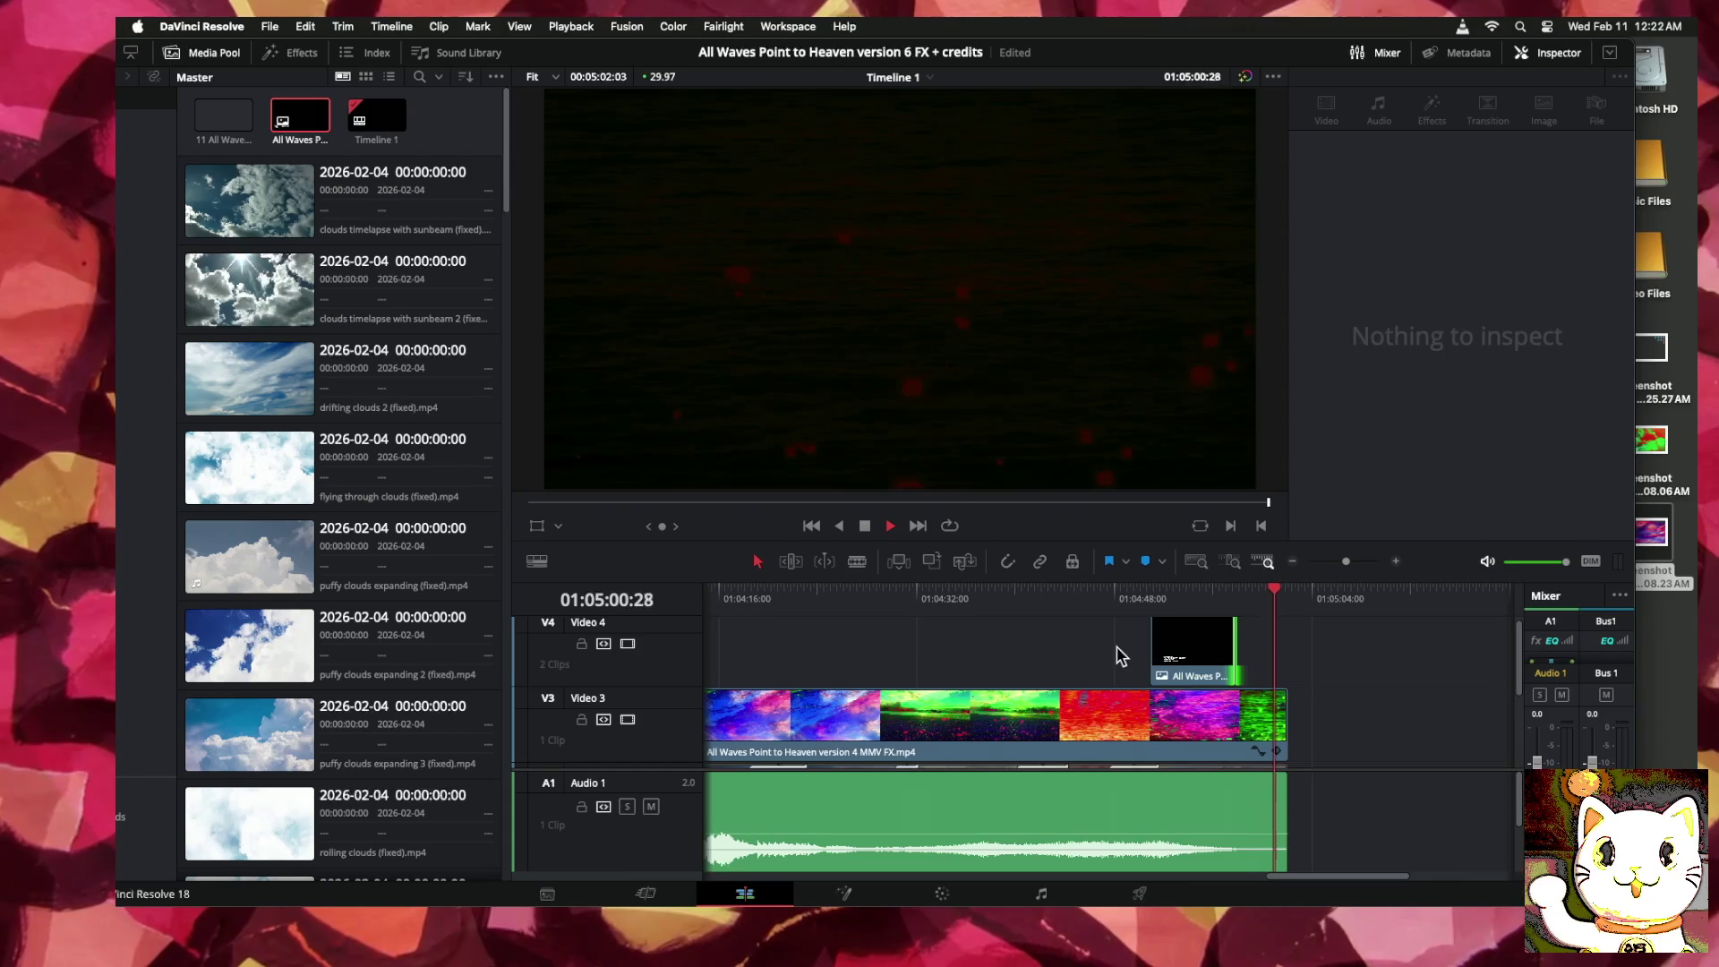
key(space)
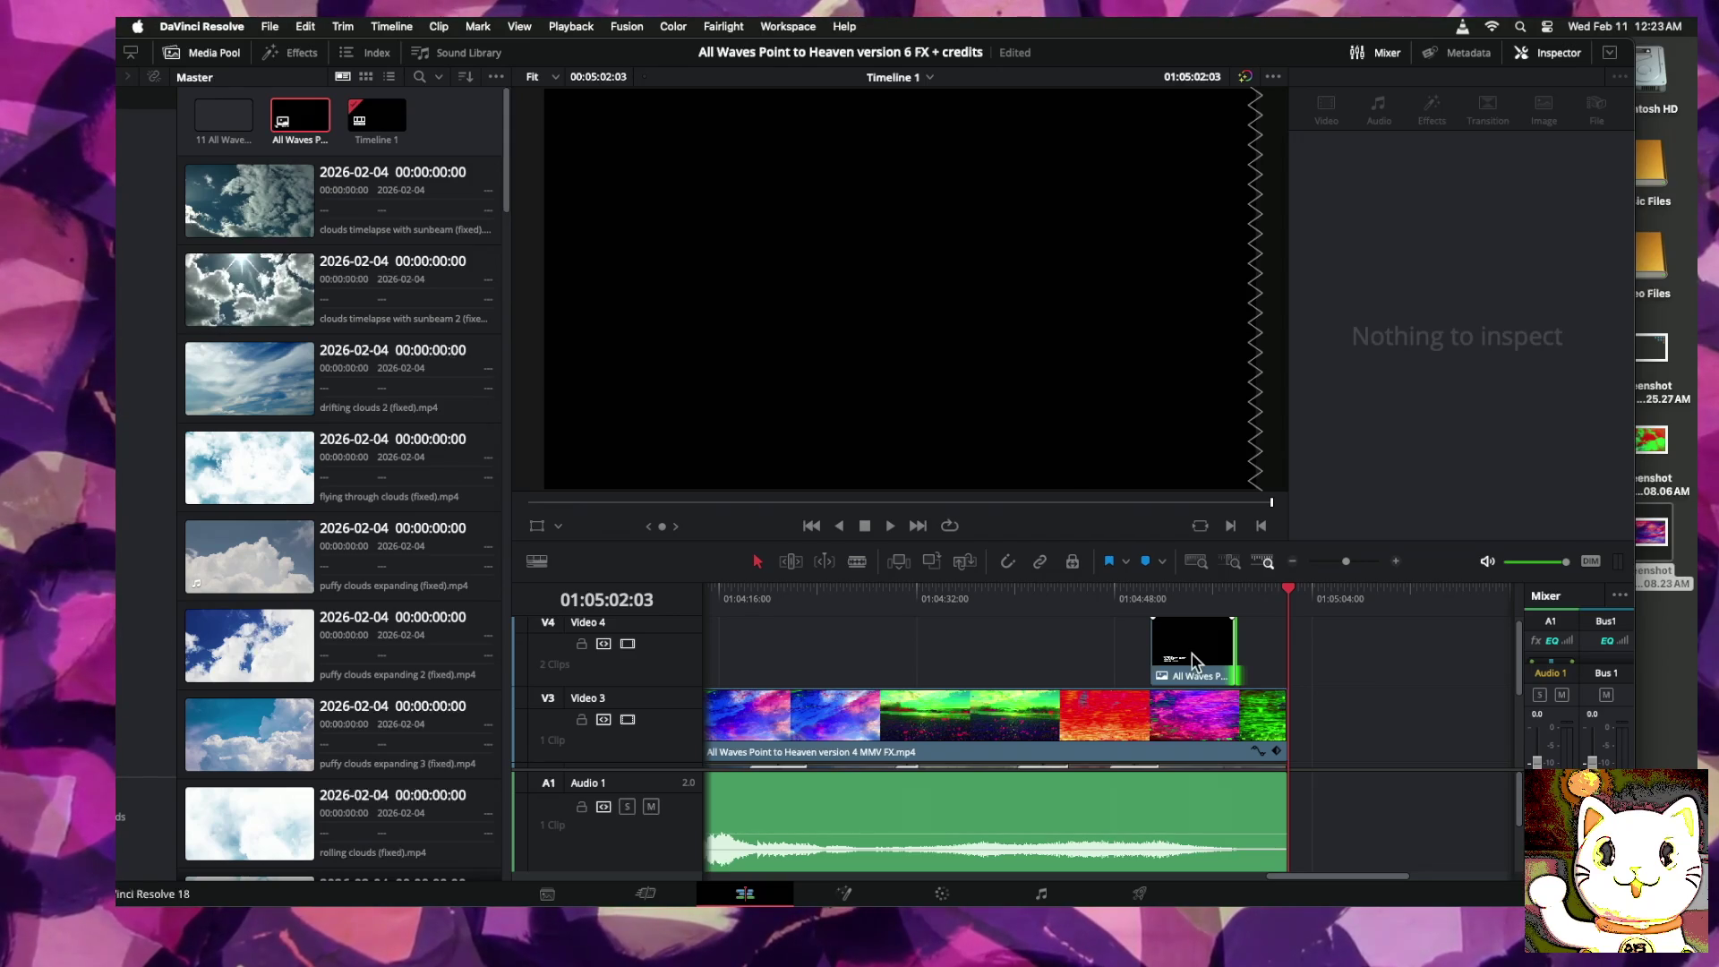
click(1293, 562)
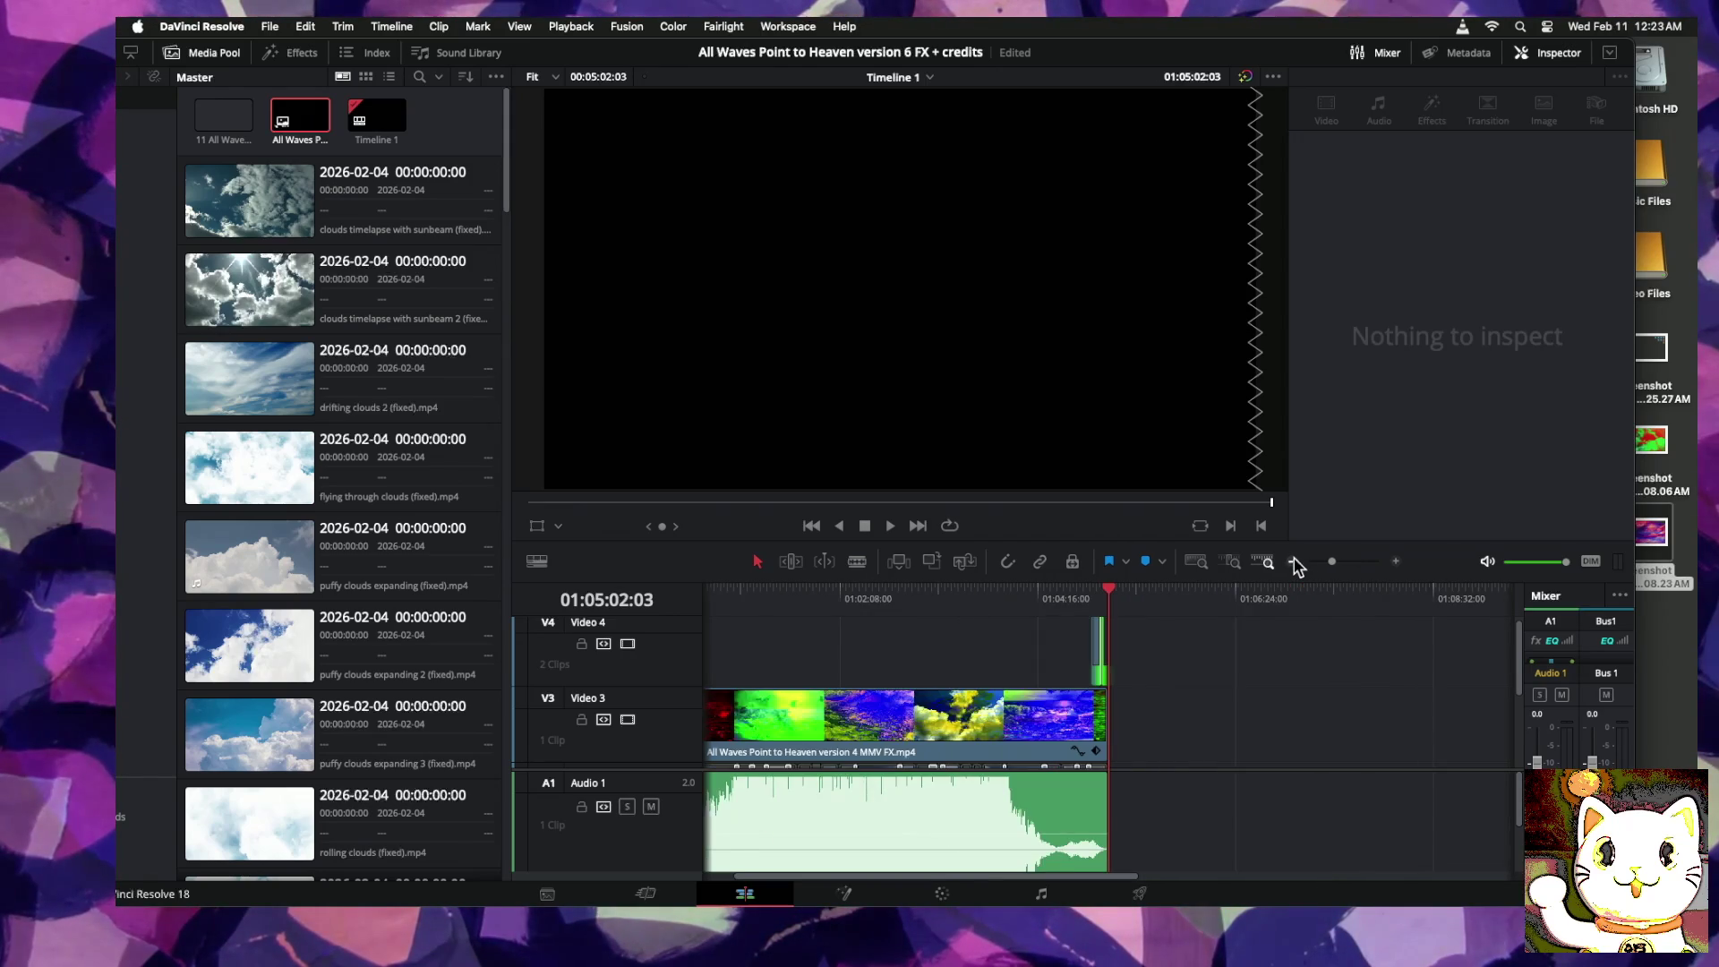
click(1294, 562)
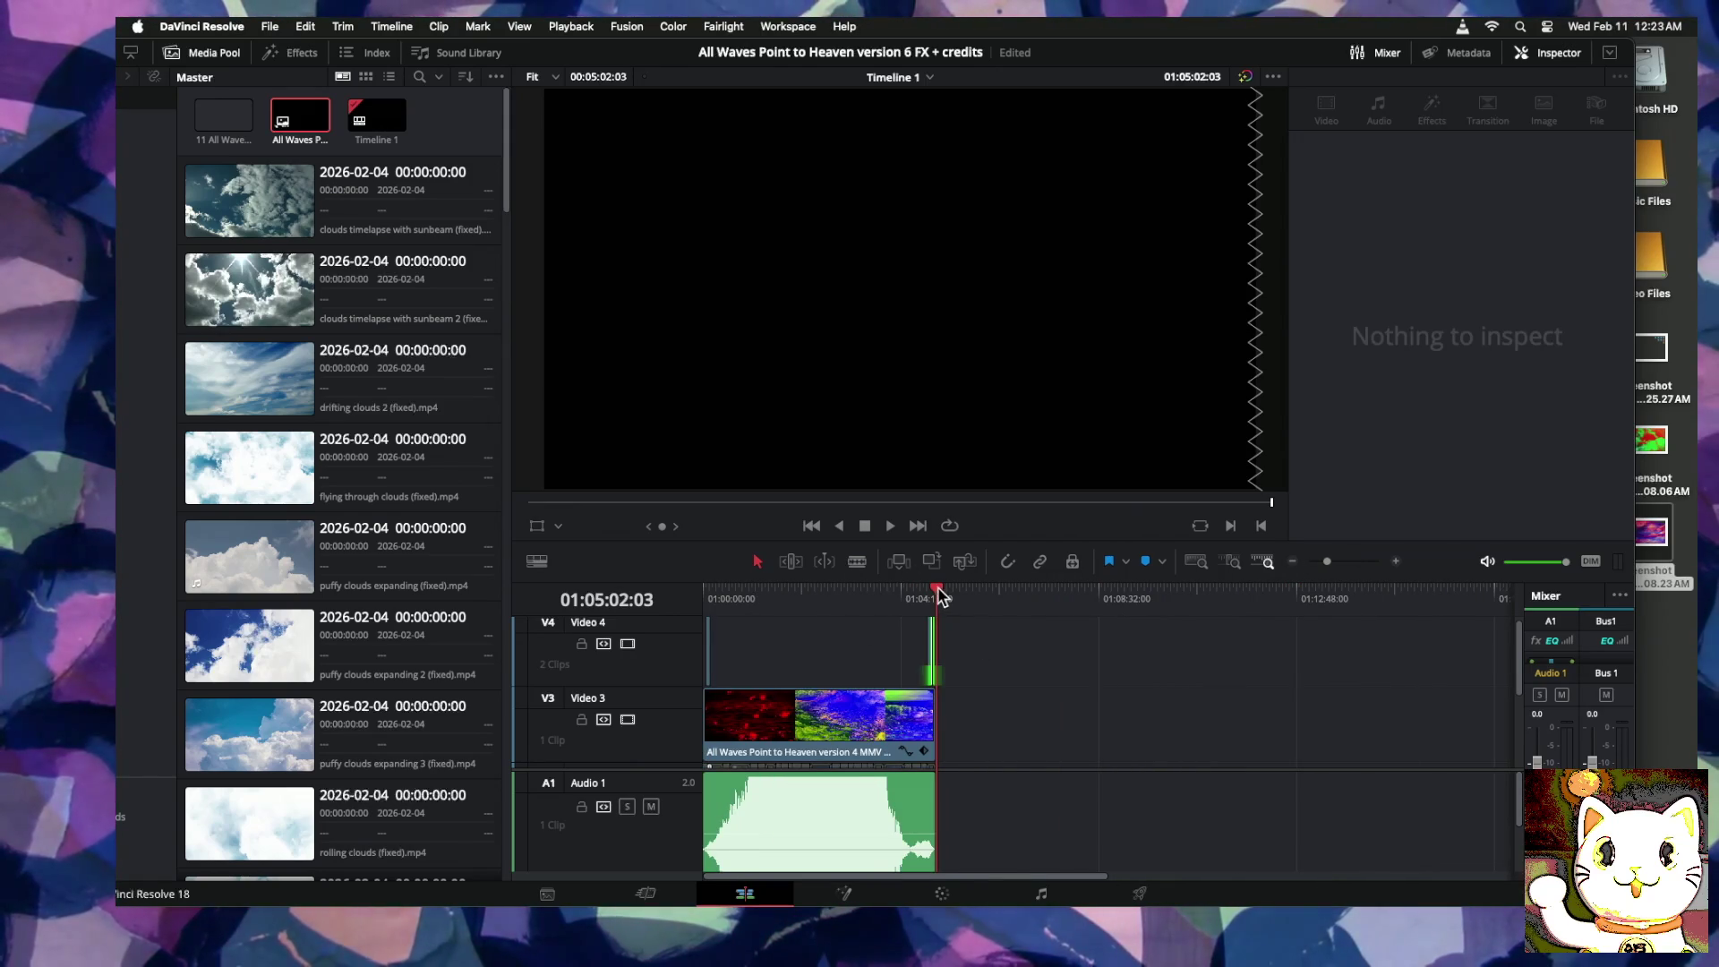
drag(940, 595, 565, 599)
key(space)
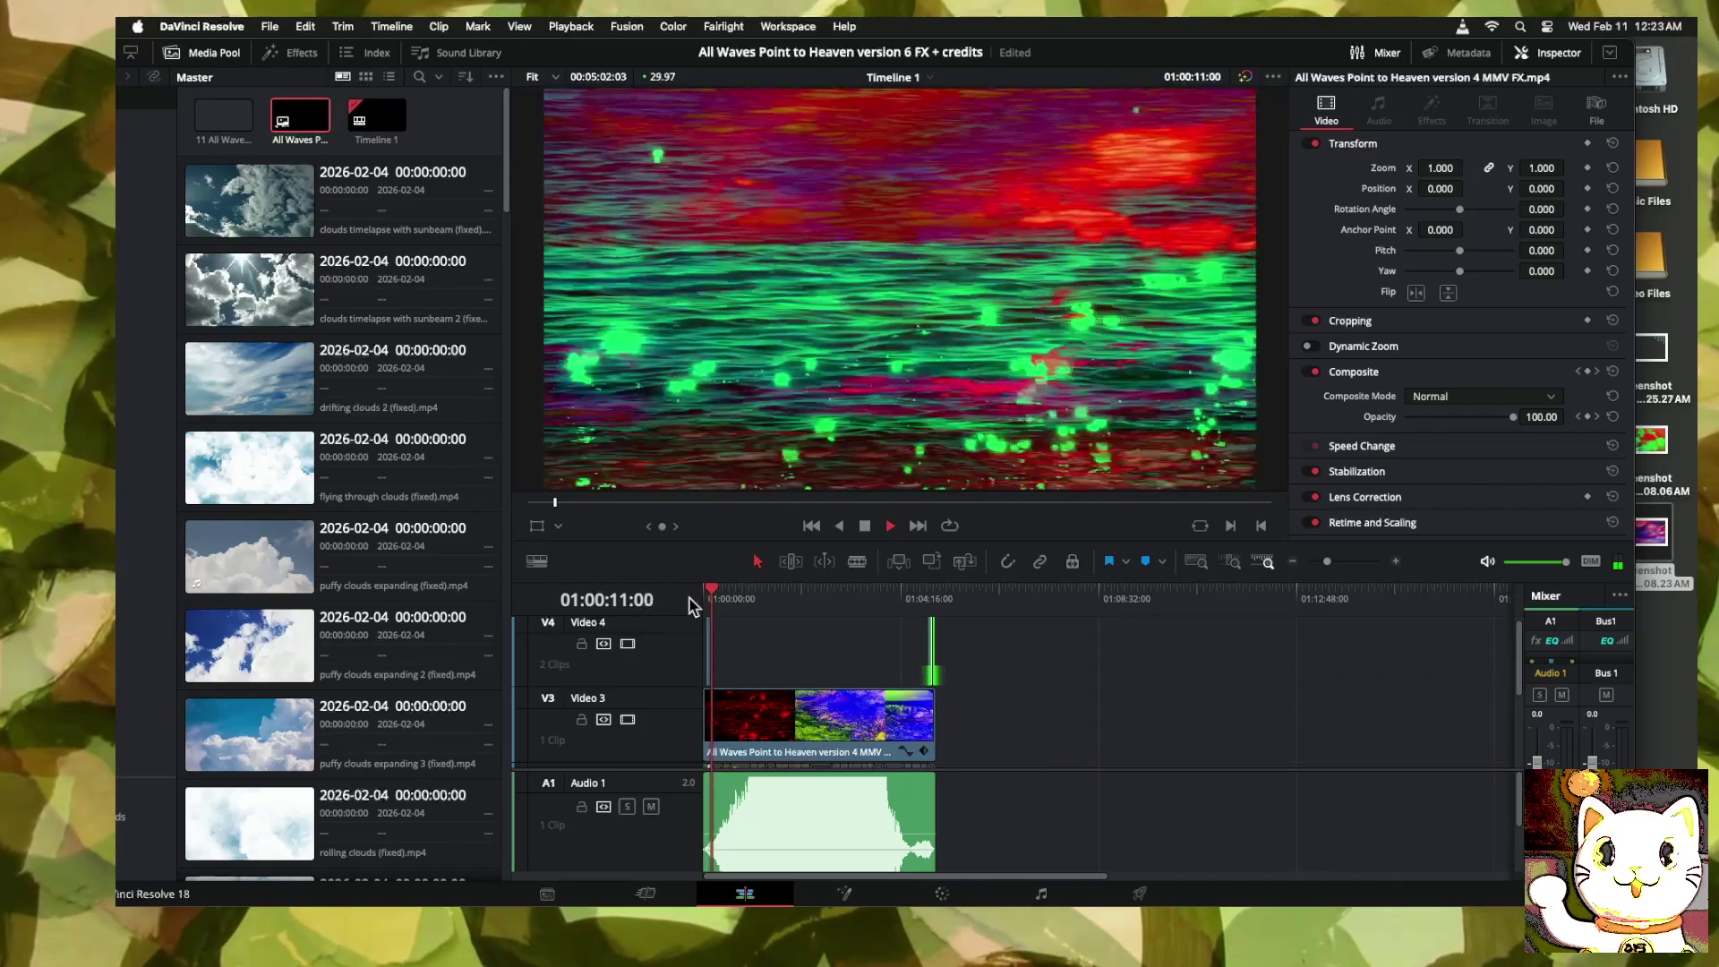
click(926, 598)
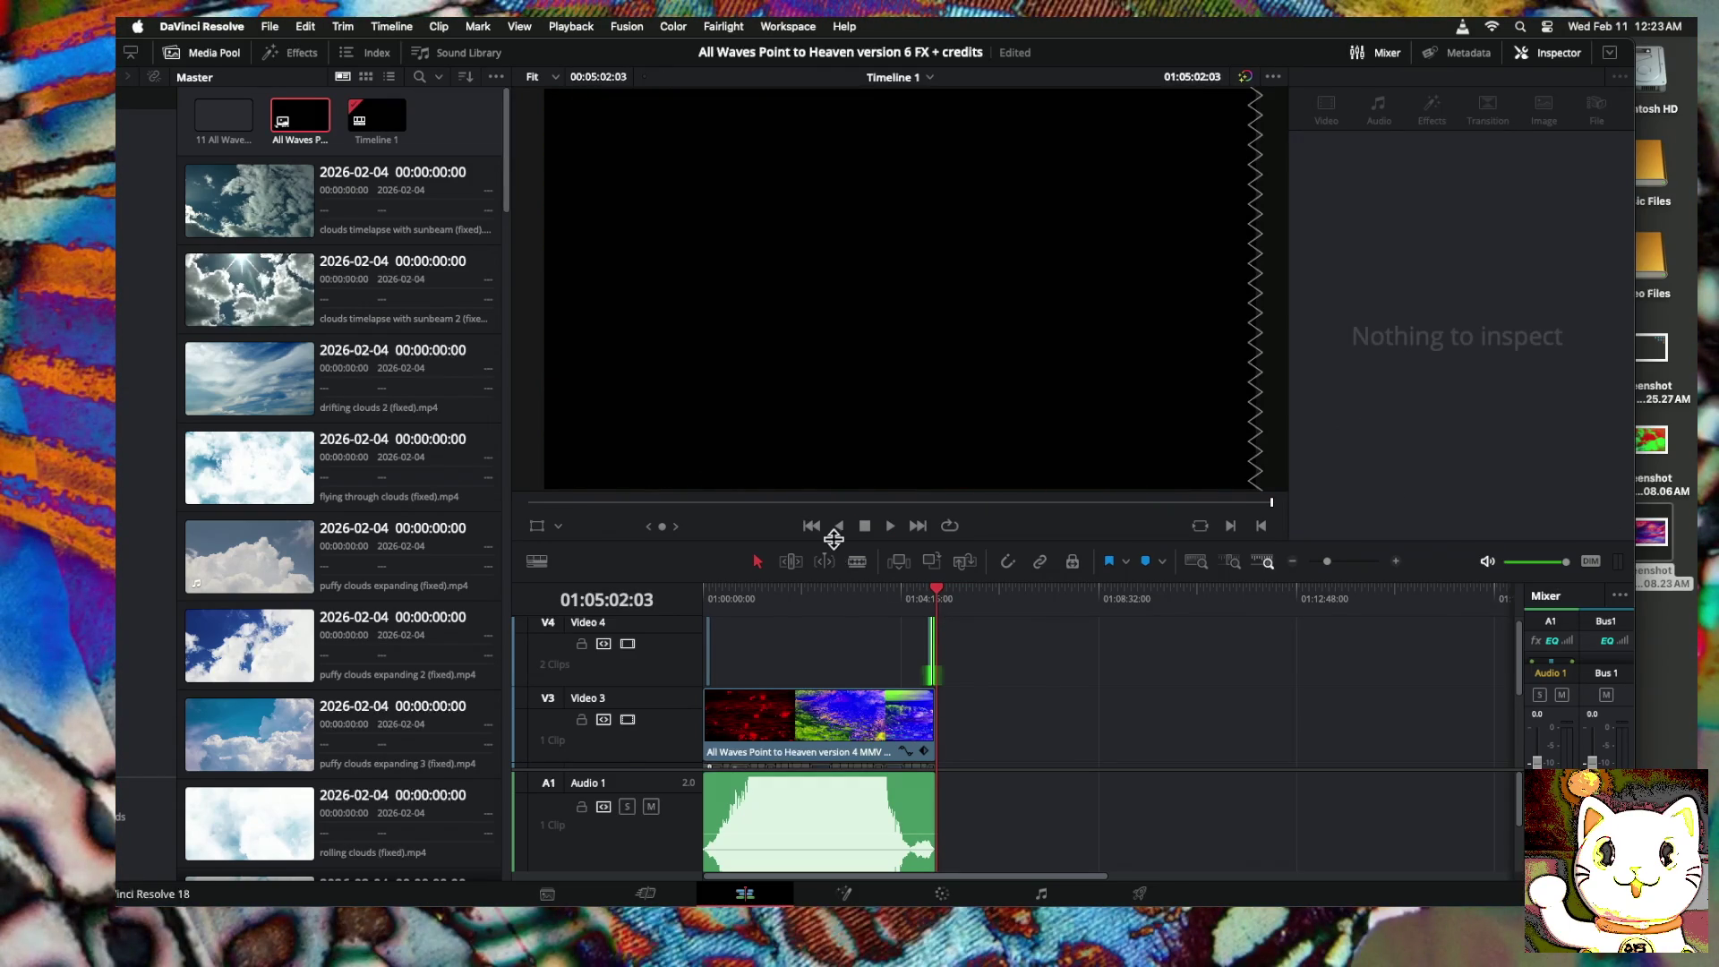
Step: Save the current project from the File menu
click(269, 26)
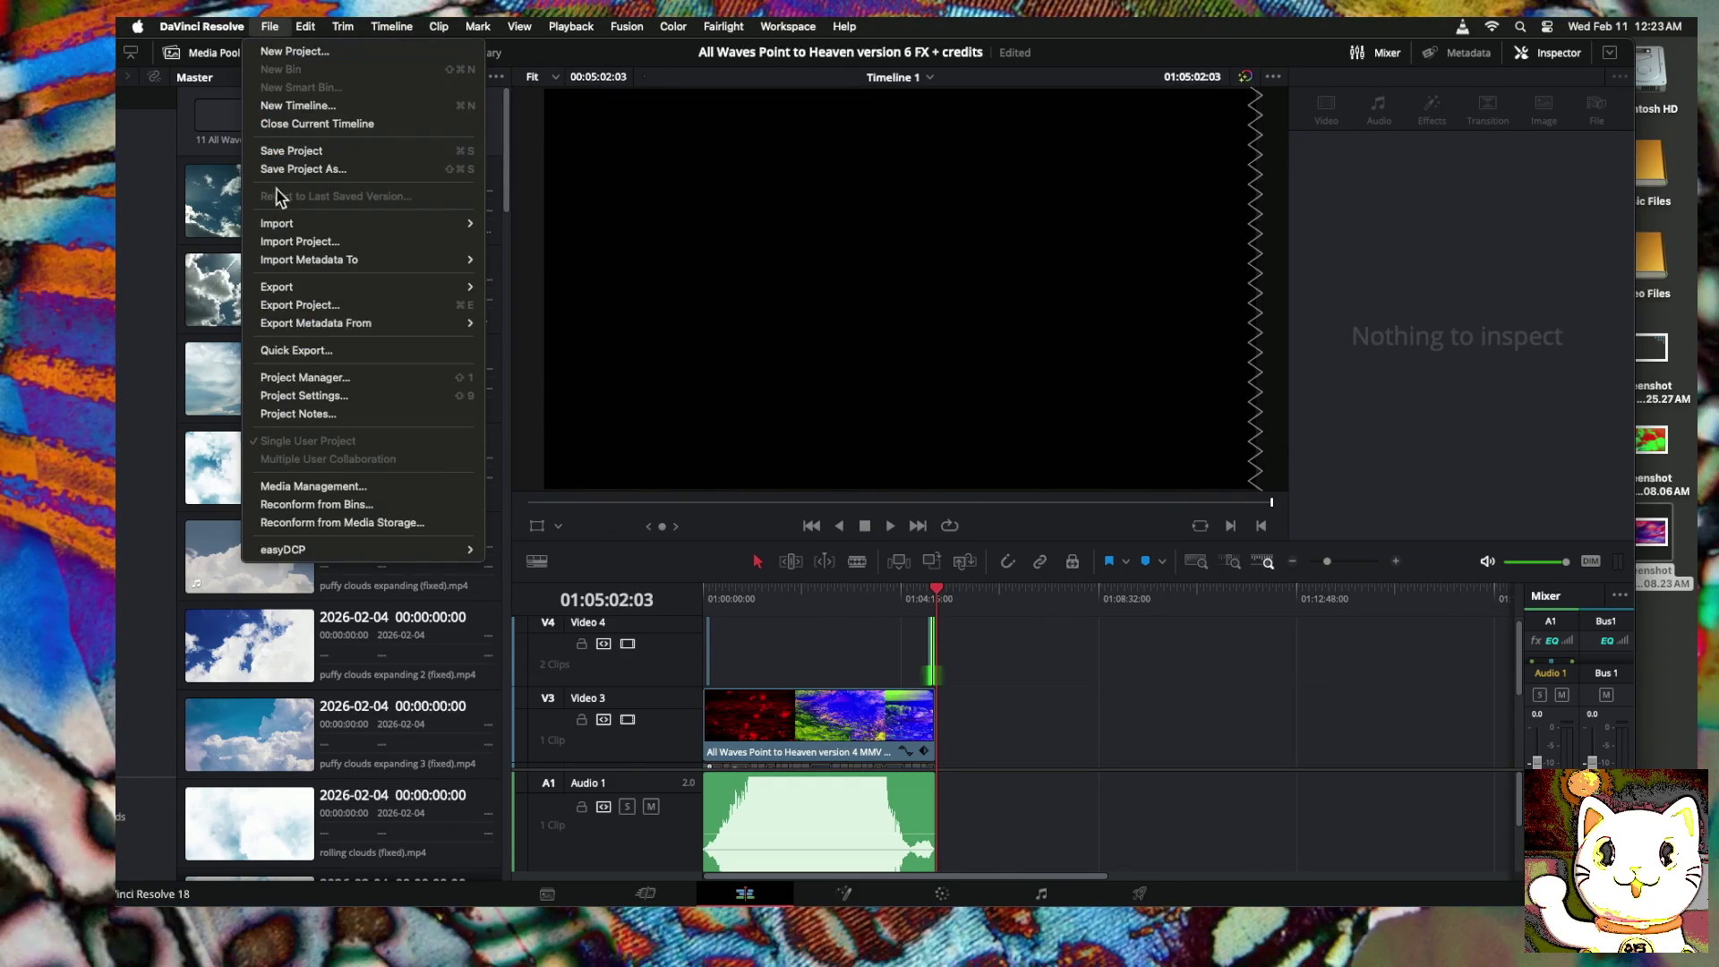
click(284, 152)
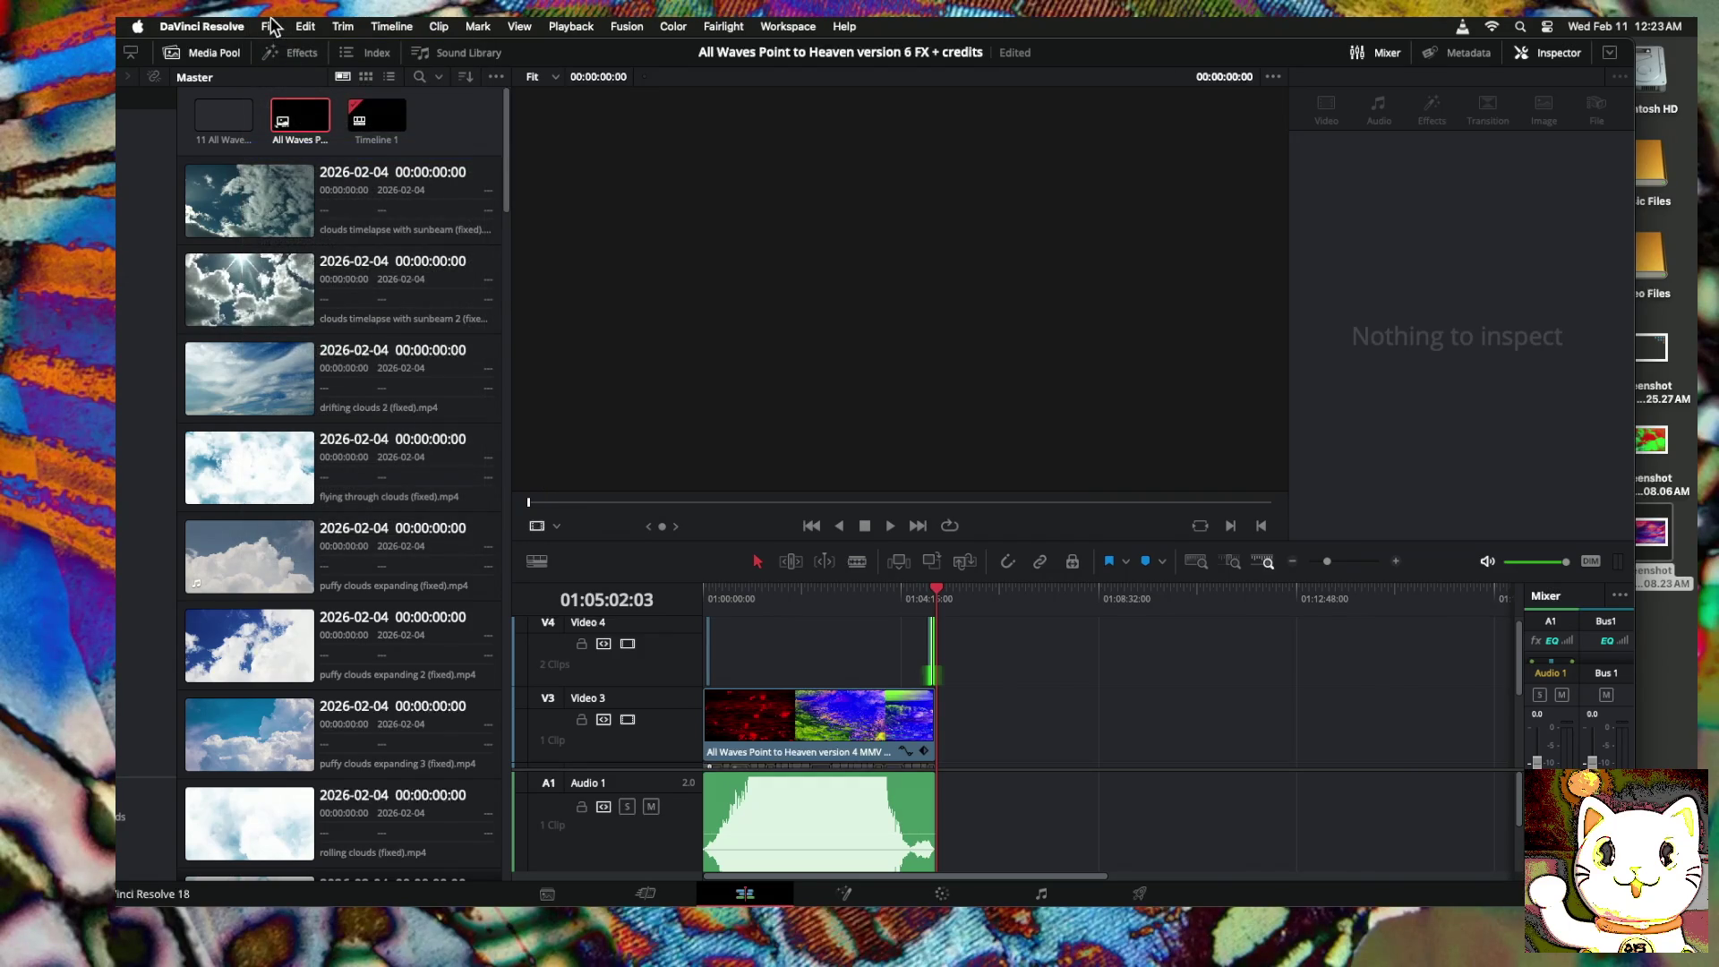
click(269, 26)
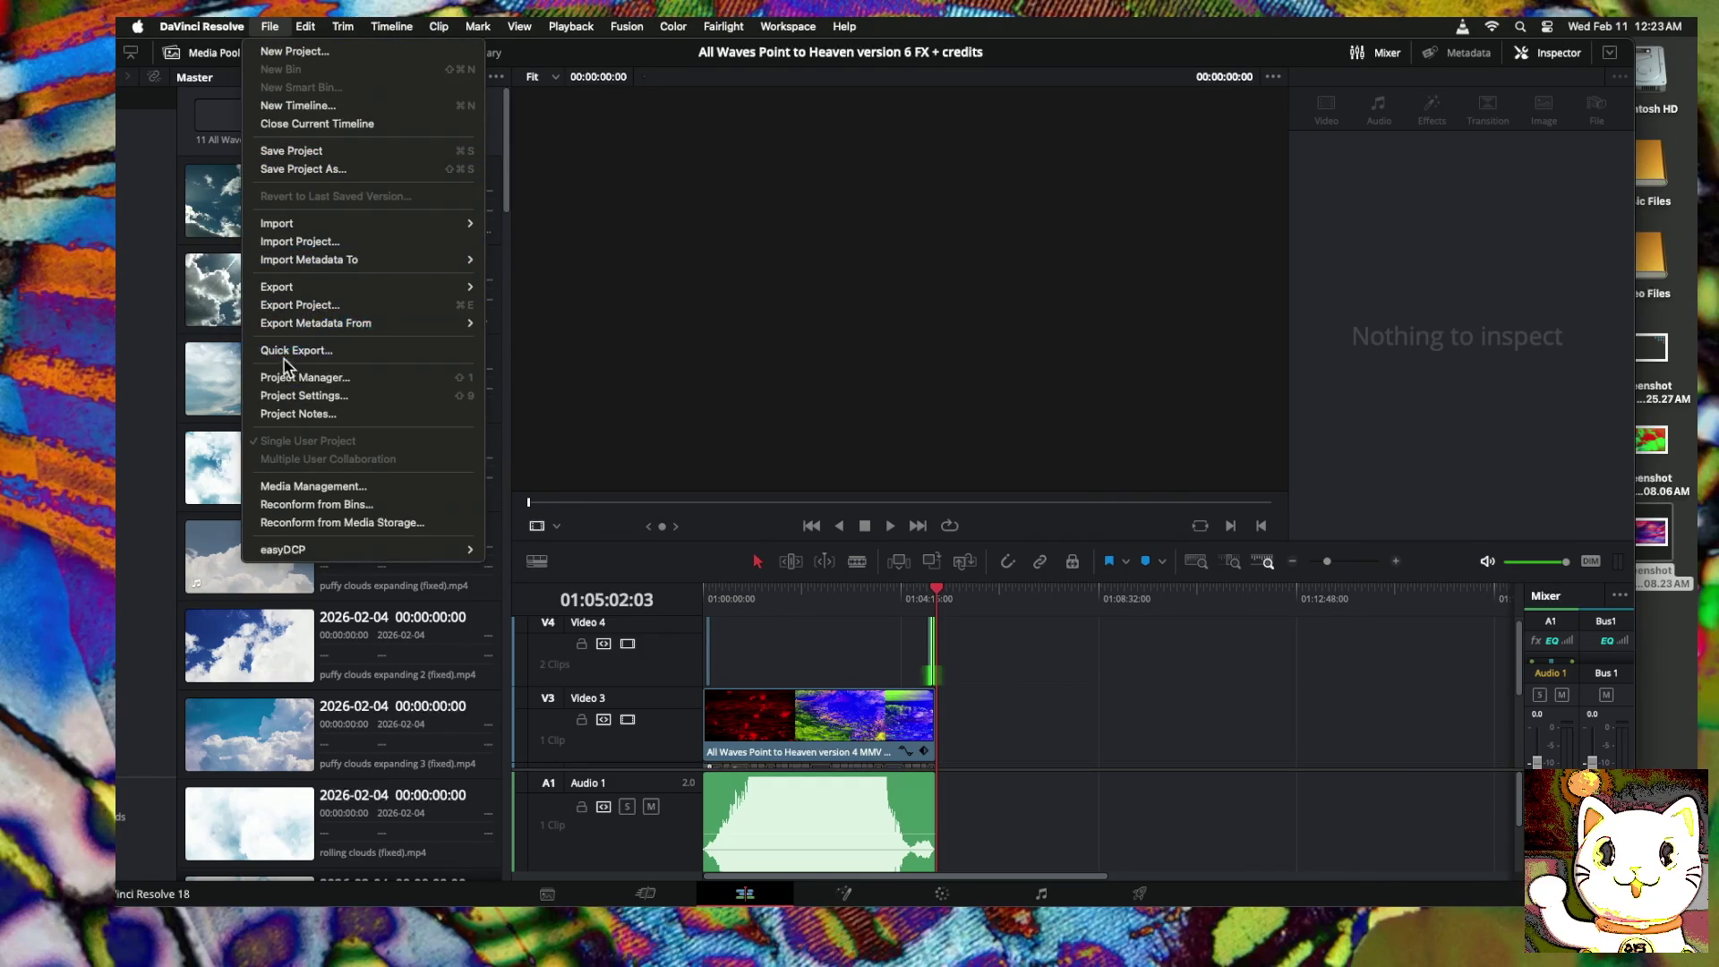
click(994, 727)
click(269, 26)
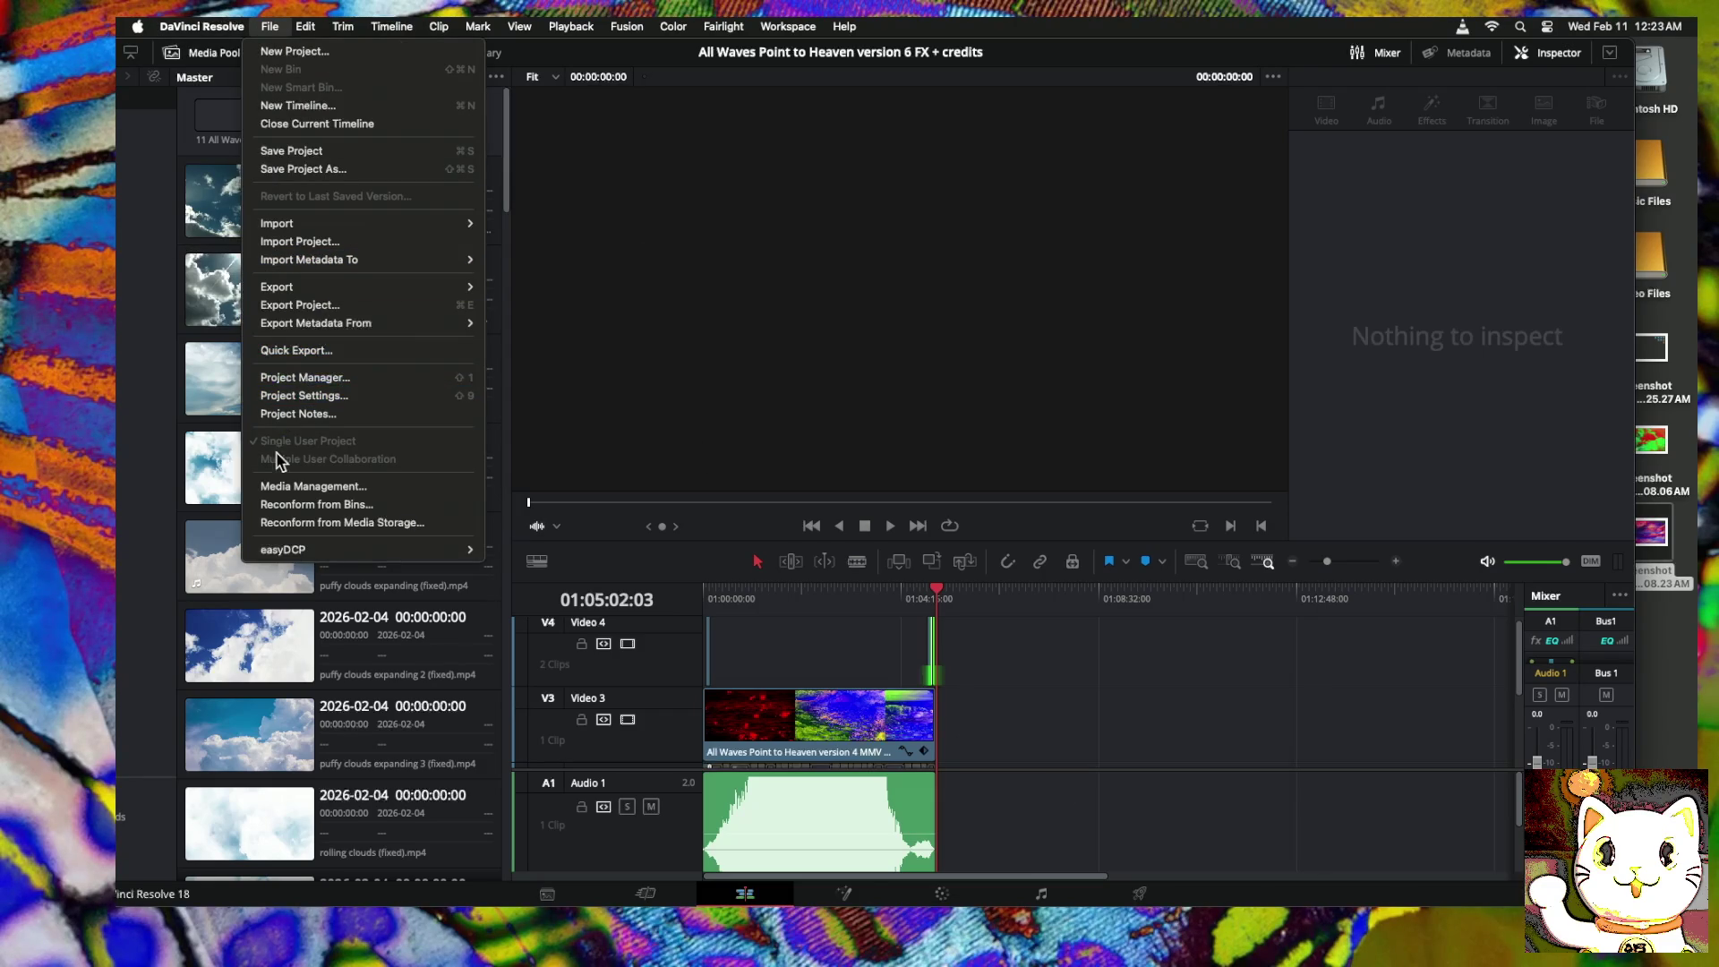
Step: Export the project as 'All Waves Point to Heaven version 6' into the All Waves Point to Heaven Video folder
click(296, 305)
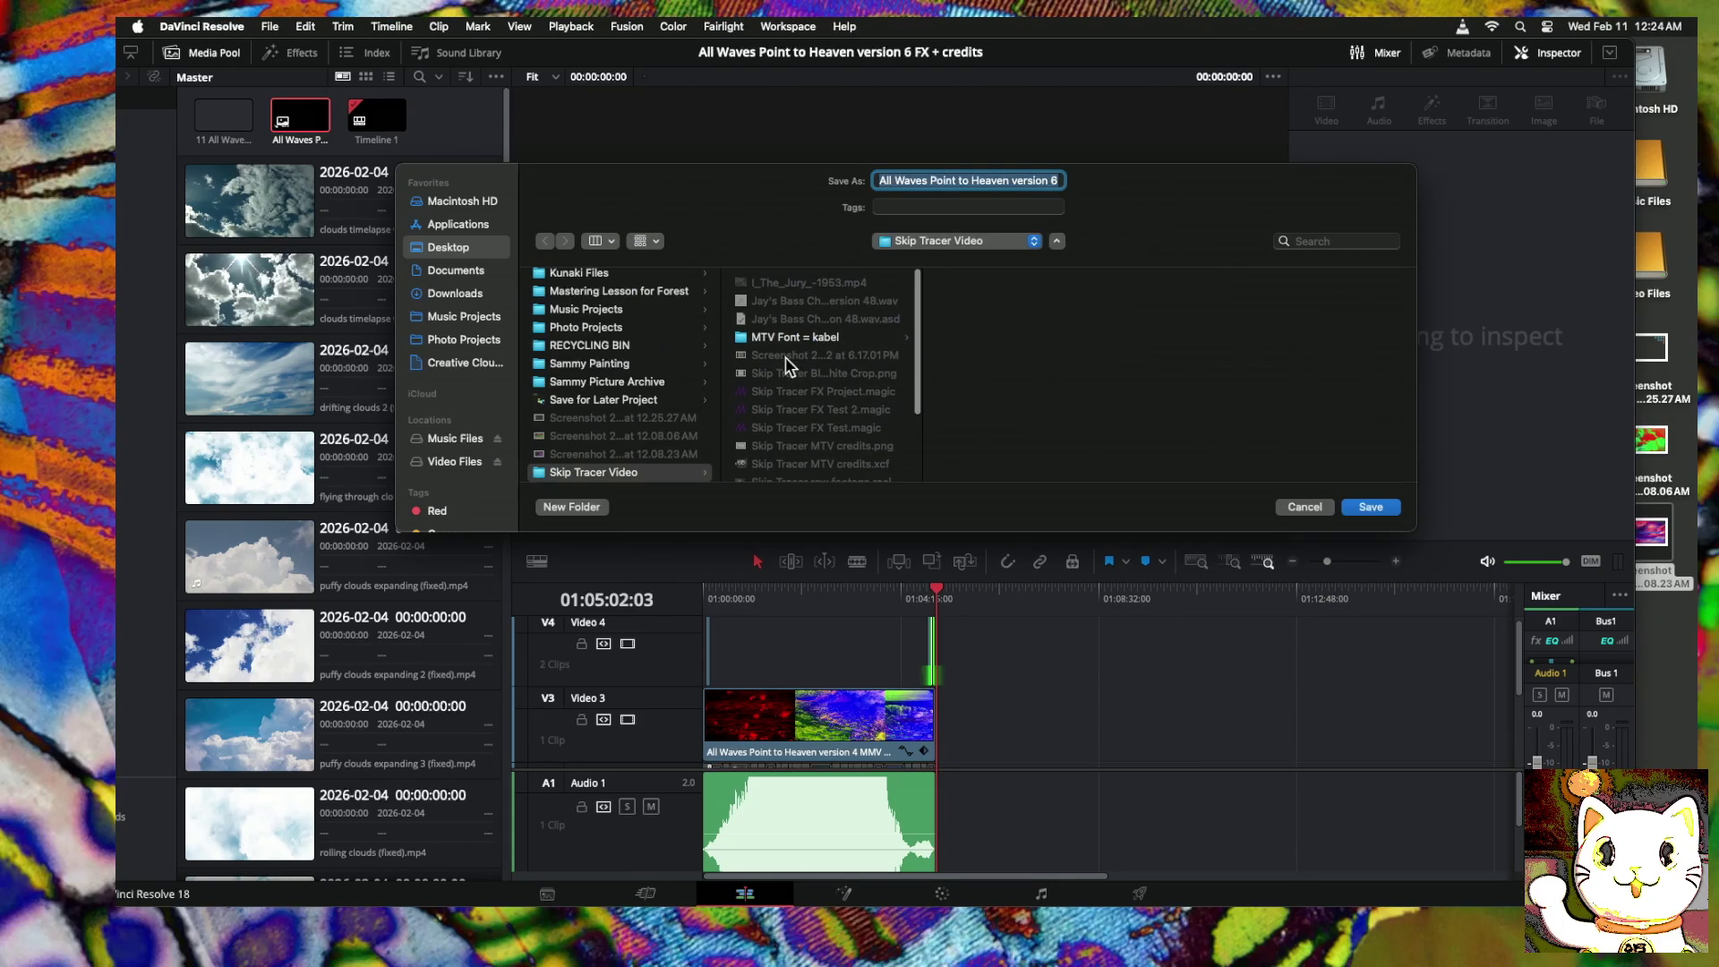
click(907, 248)
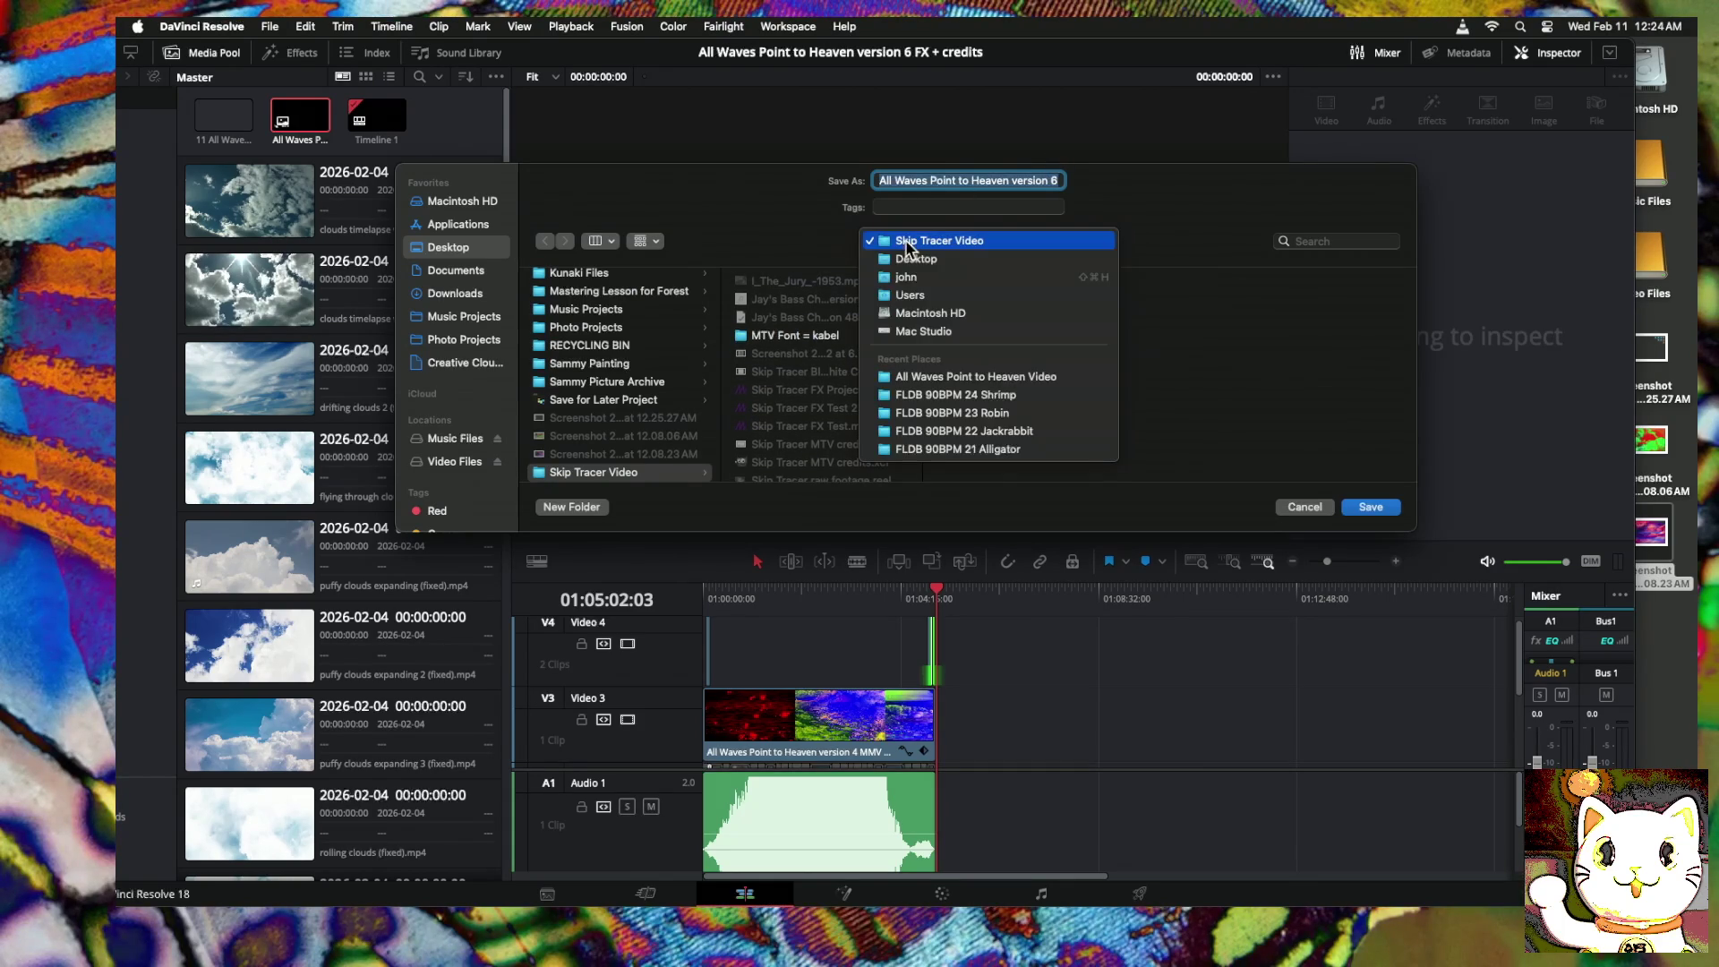
click(935, 374)
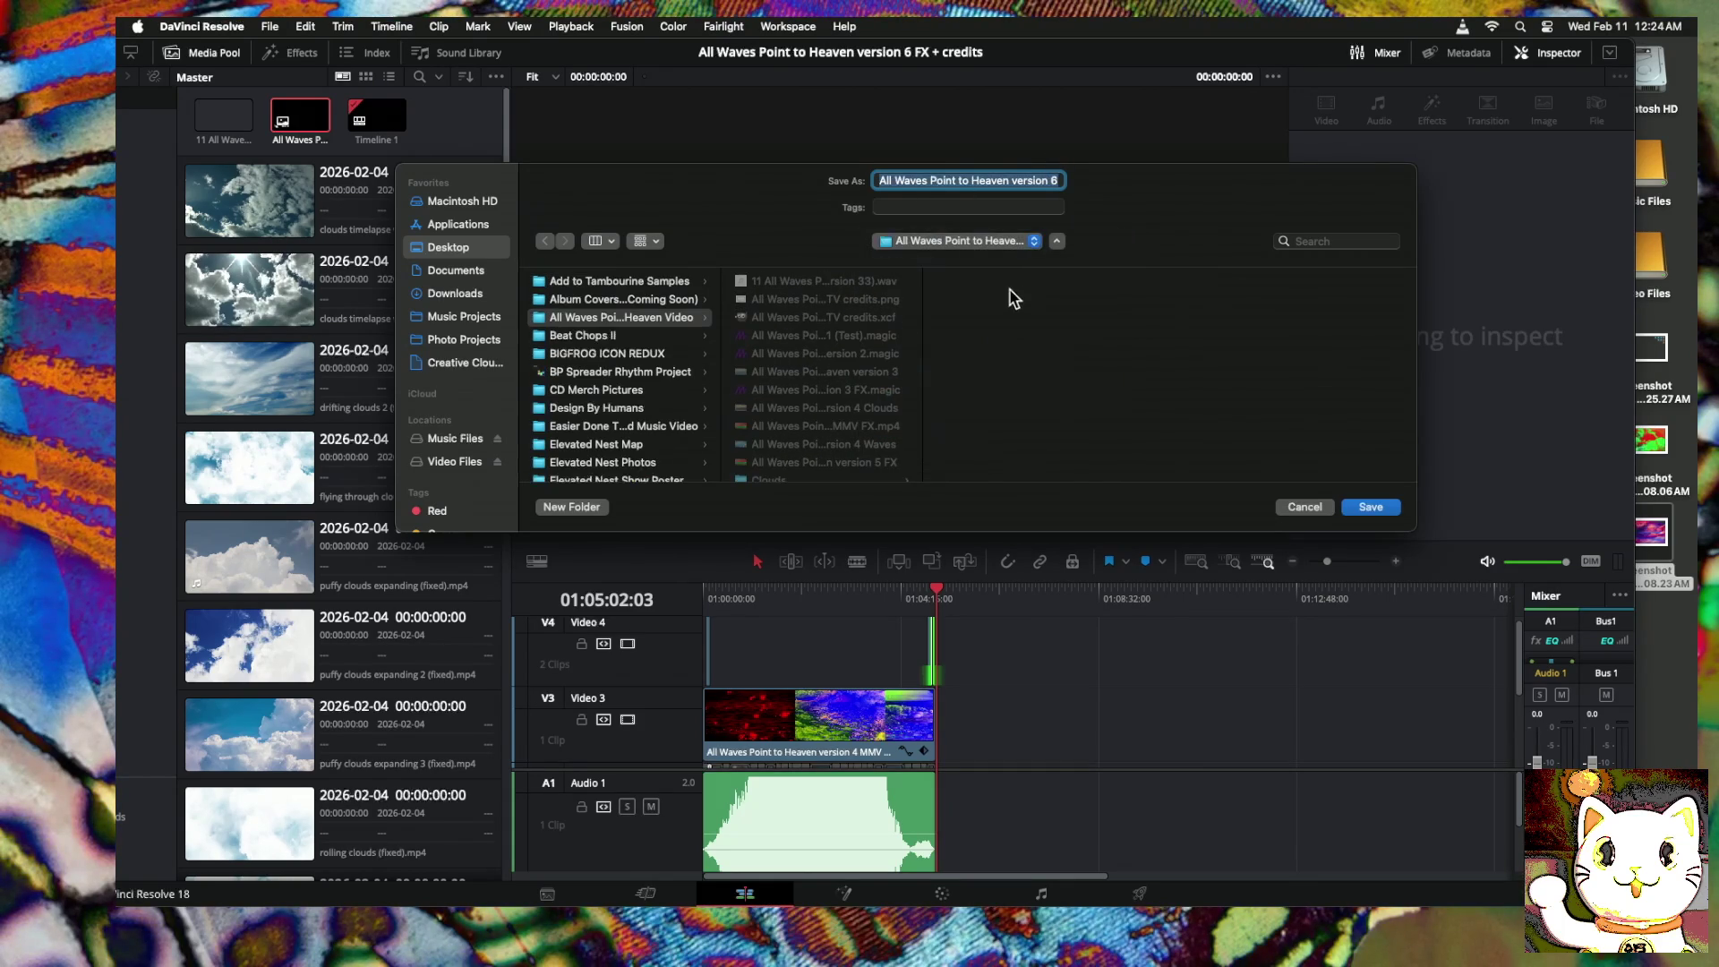
click(1060, 181)
key(super+a)
click(1015, 182)
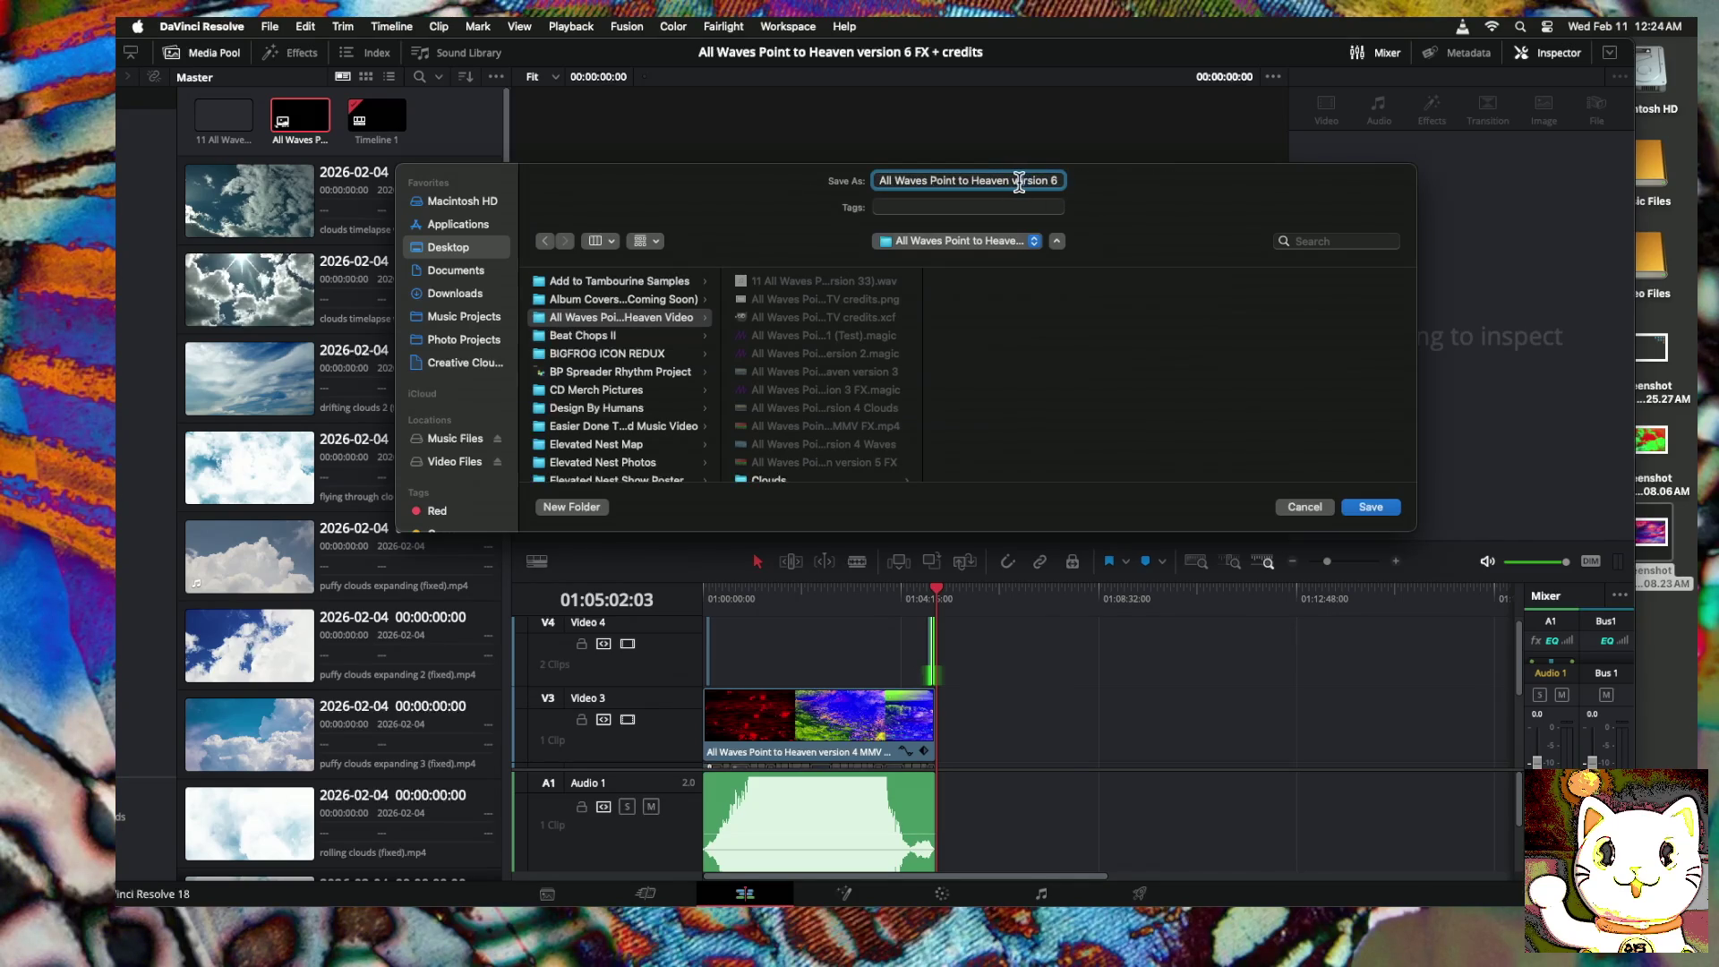
key(Right)
key(Right)
key(Right)
key(BackSpace)
key(BackSpace)
key(BackSpace)
key(BackSpace)
key(BackSpace)
key(BackSpace)
key(BackSpace)
key(BackSpace)
key(BackSpace)
key(BackSpace)
key(BackSpace)
key(BackSpace)
key(BackSpace)
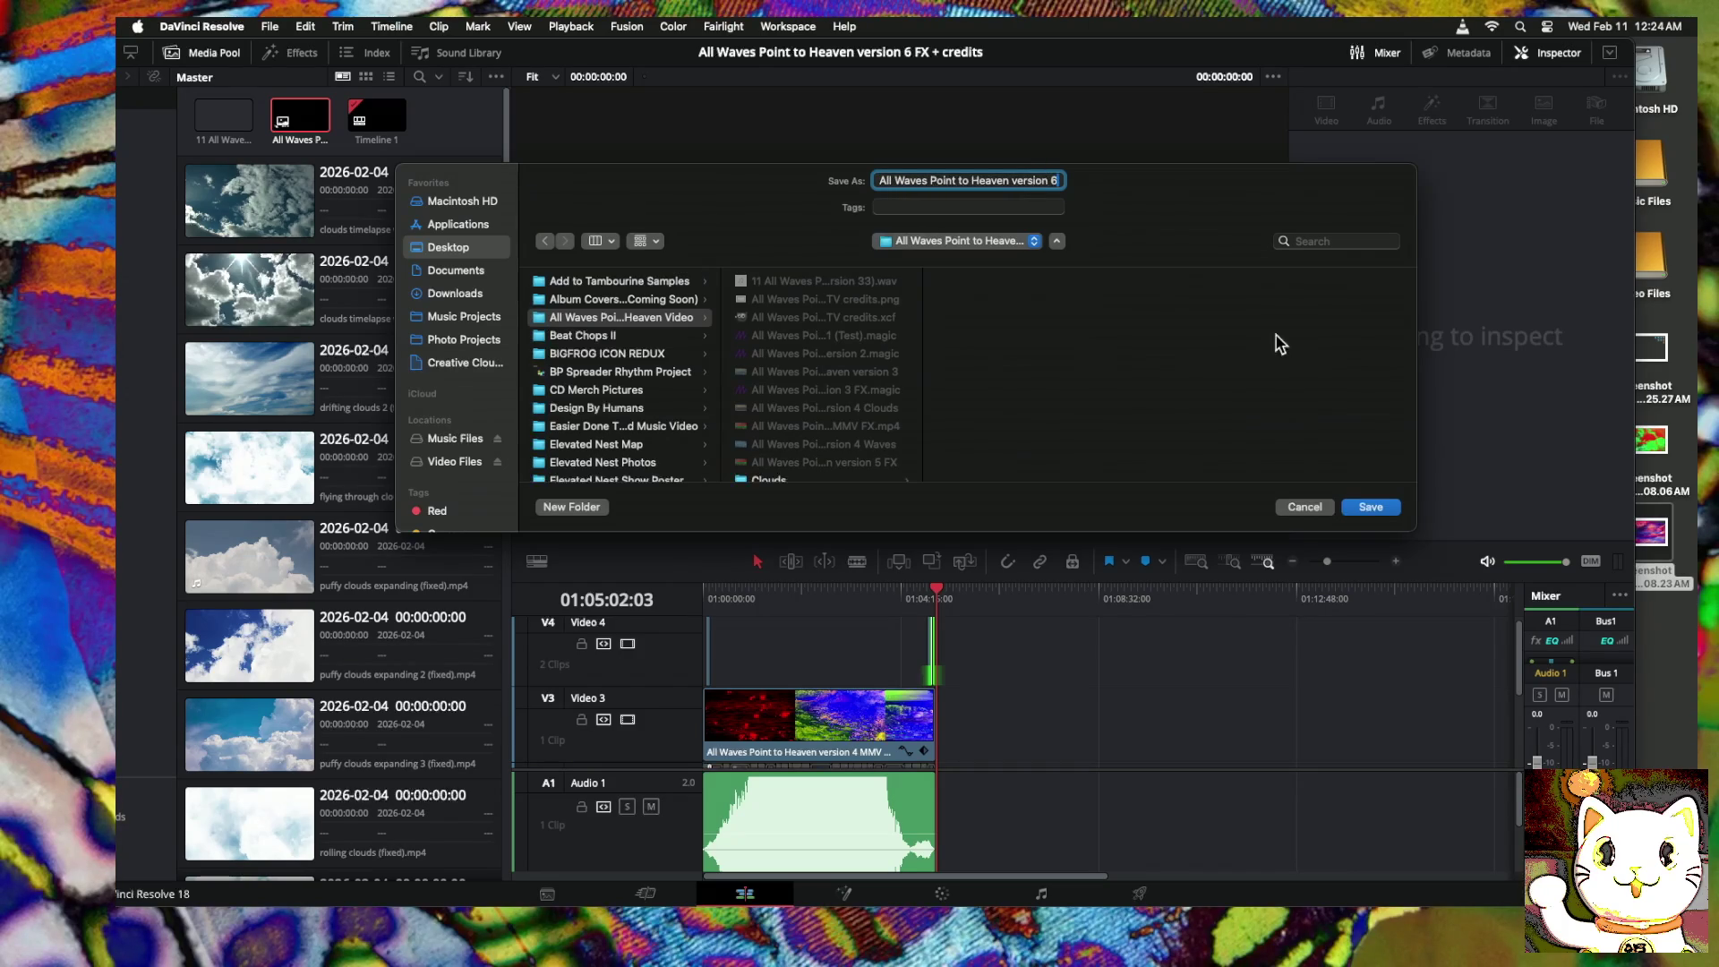
click(1371, 507)
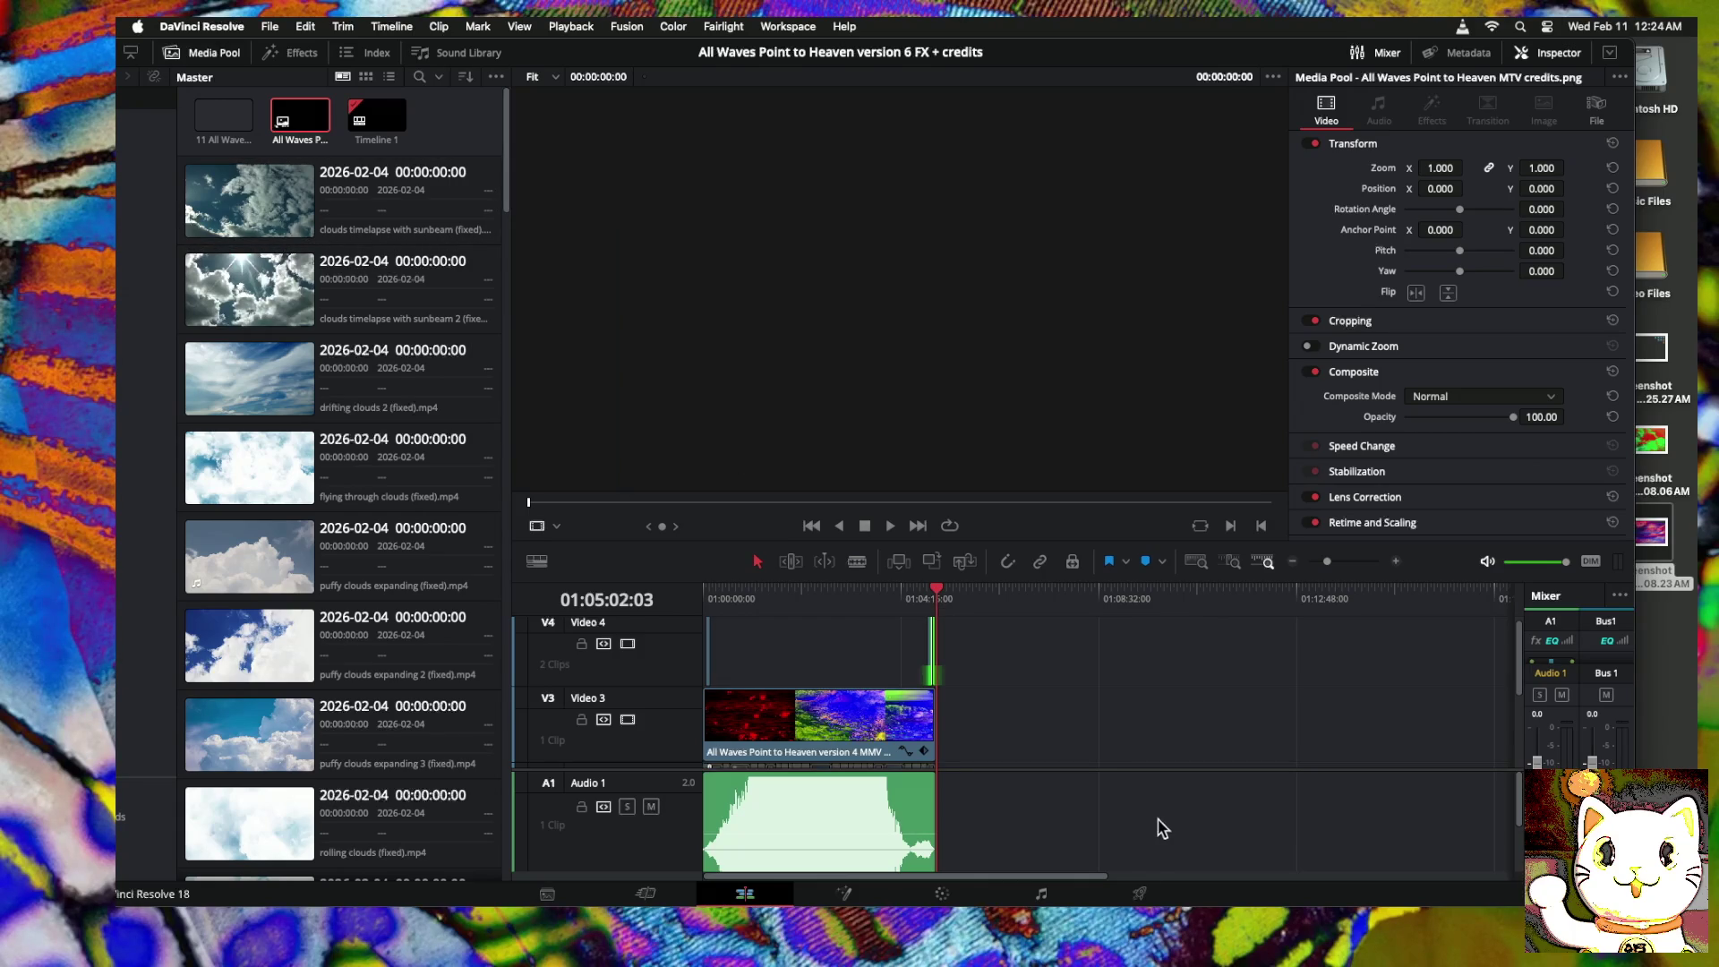
click(1140, 893)
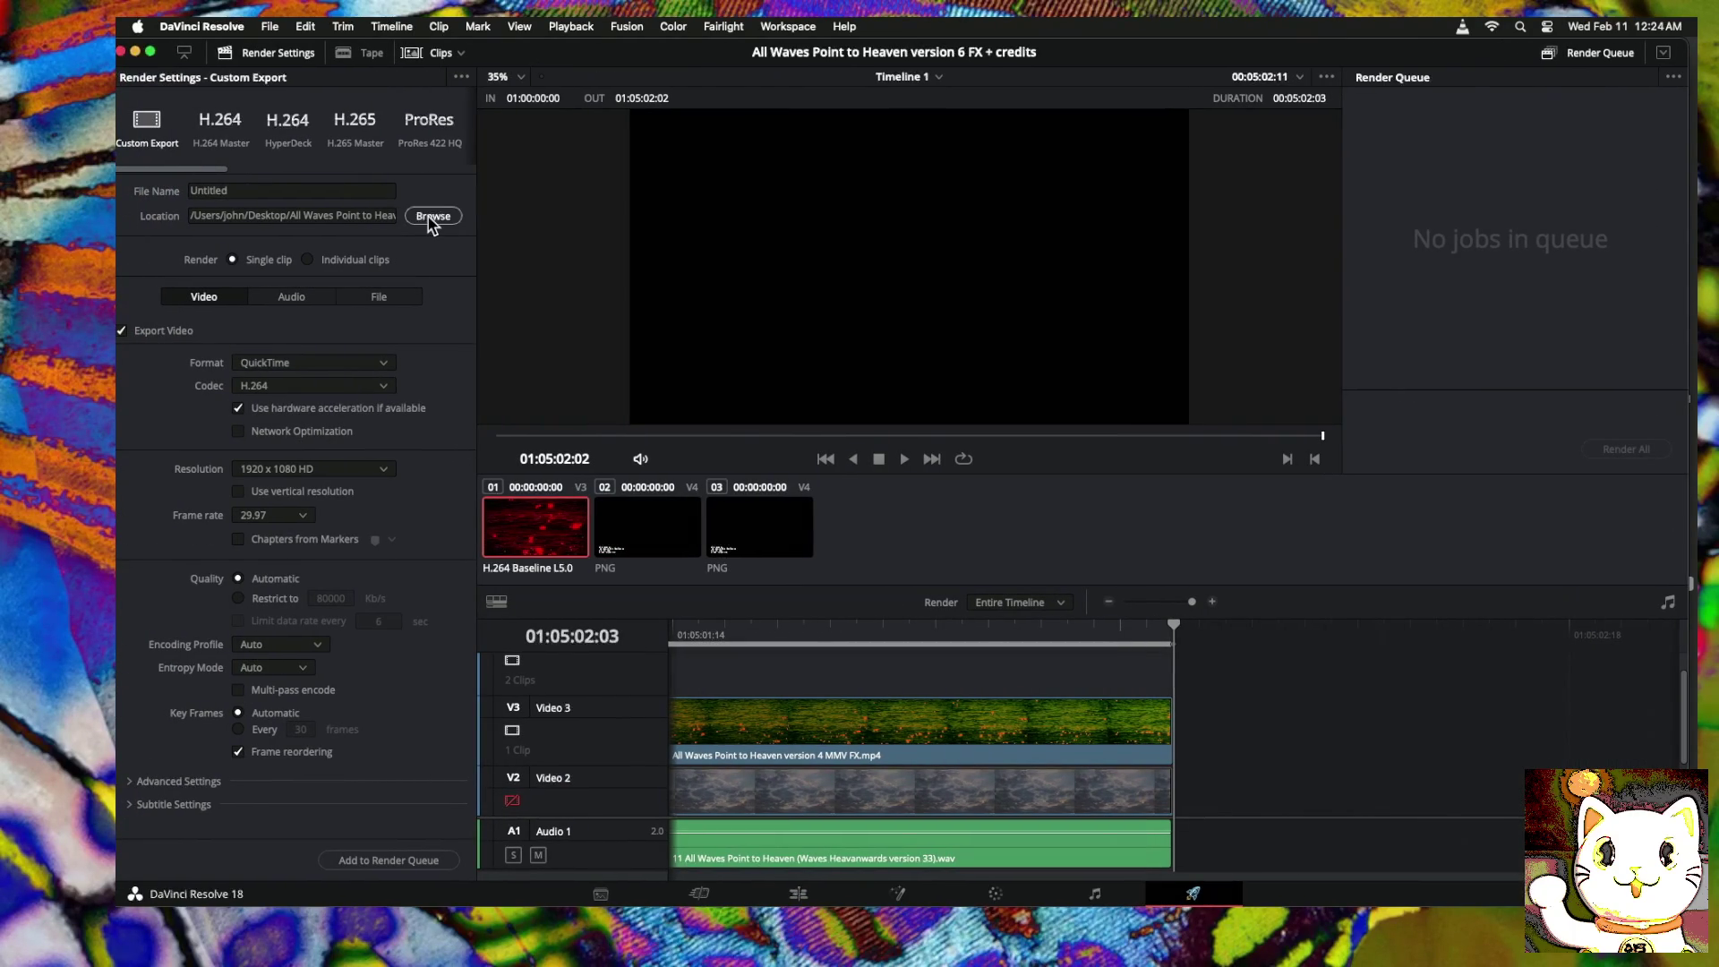
Step: Set the render output name to 'All Waves Point to Heaven version 6 FX + credits' in the project folder
click(433, 217)
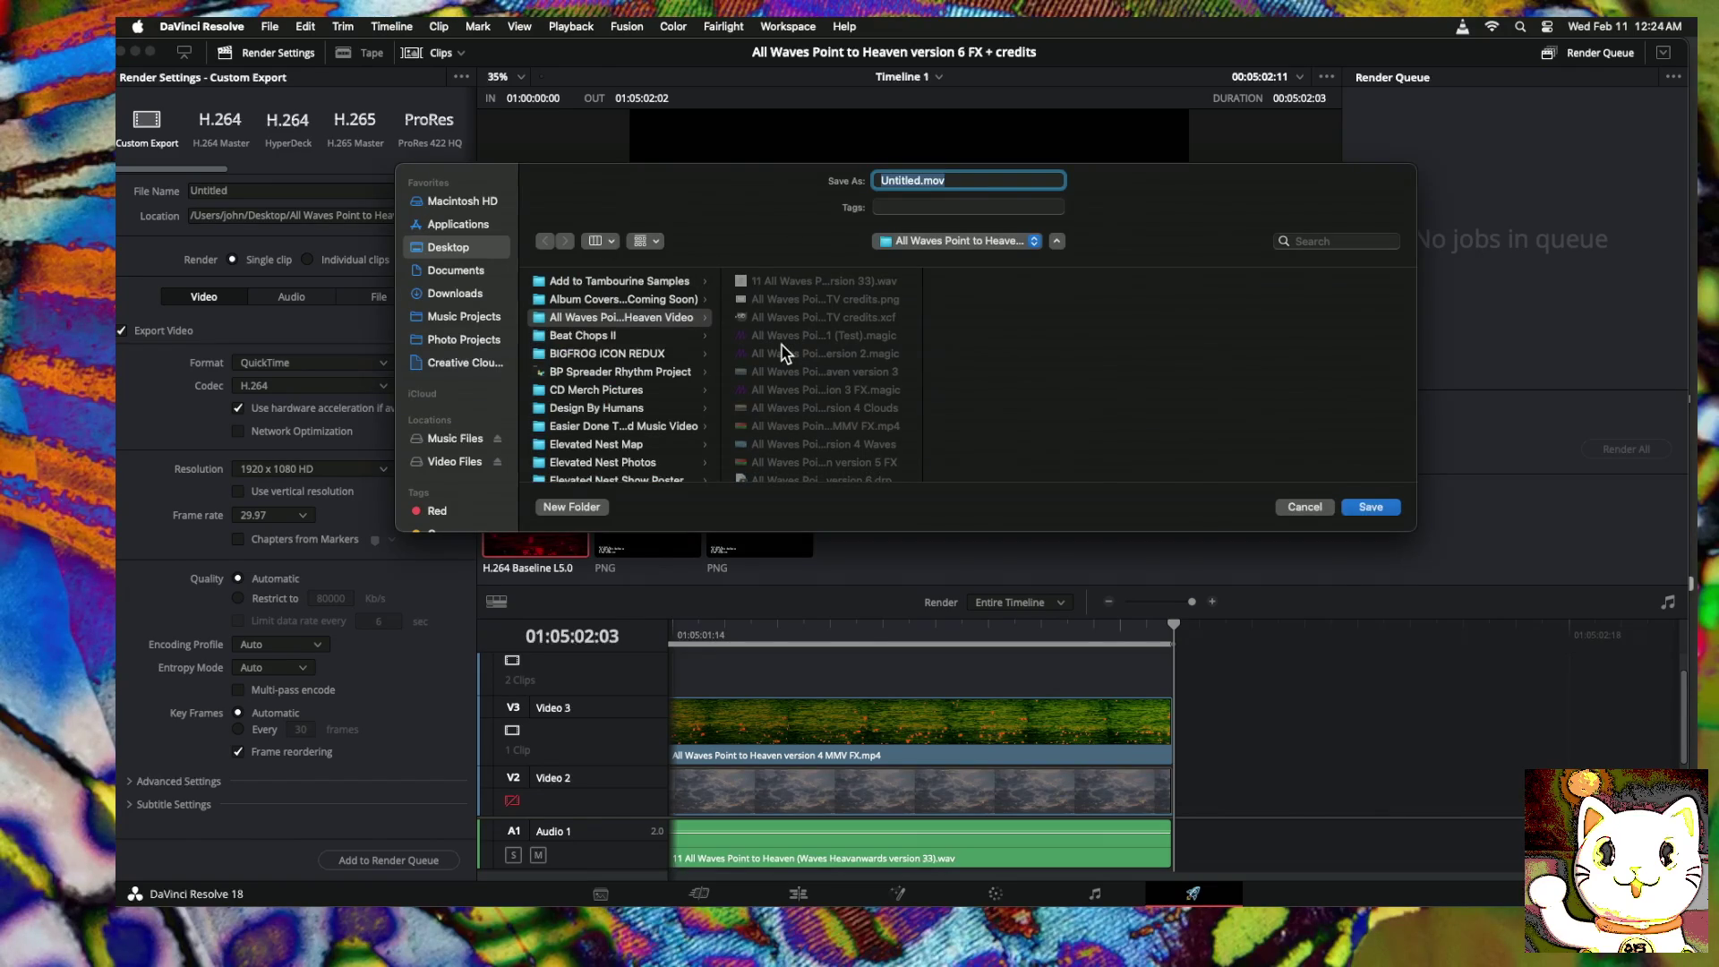
drag(922, 336, 1104, 336)
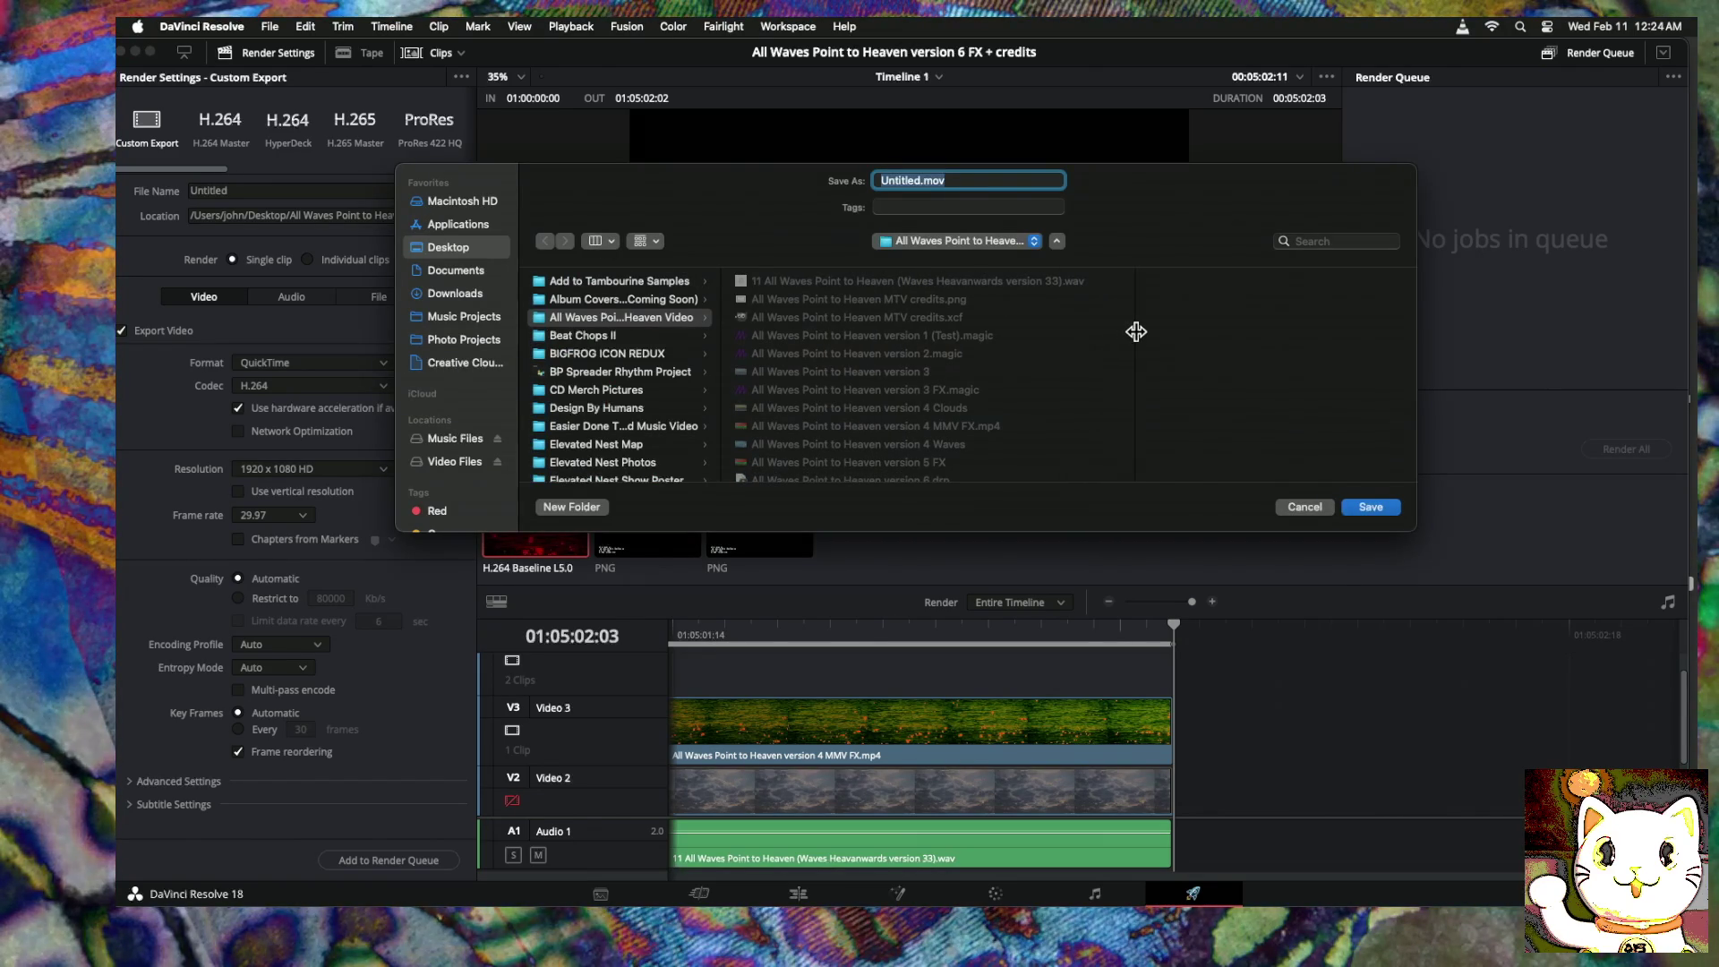
scroll(933, 365, down, 3)
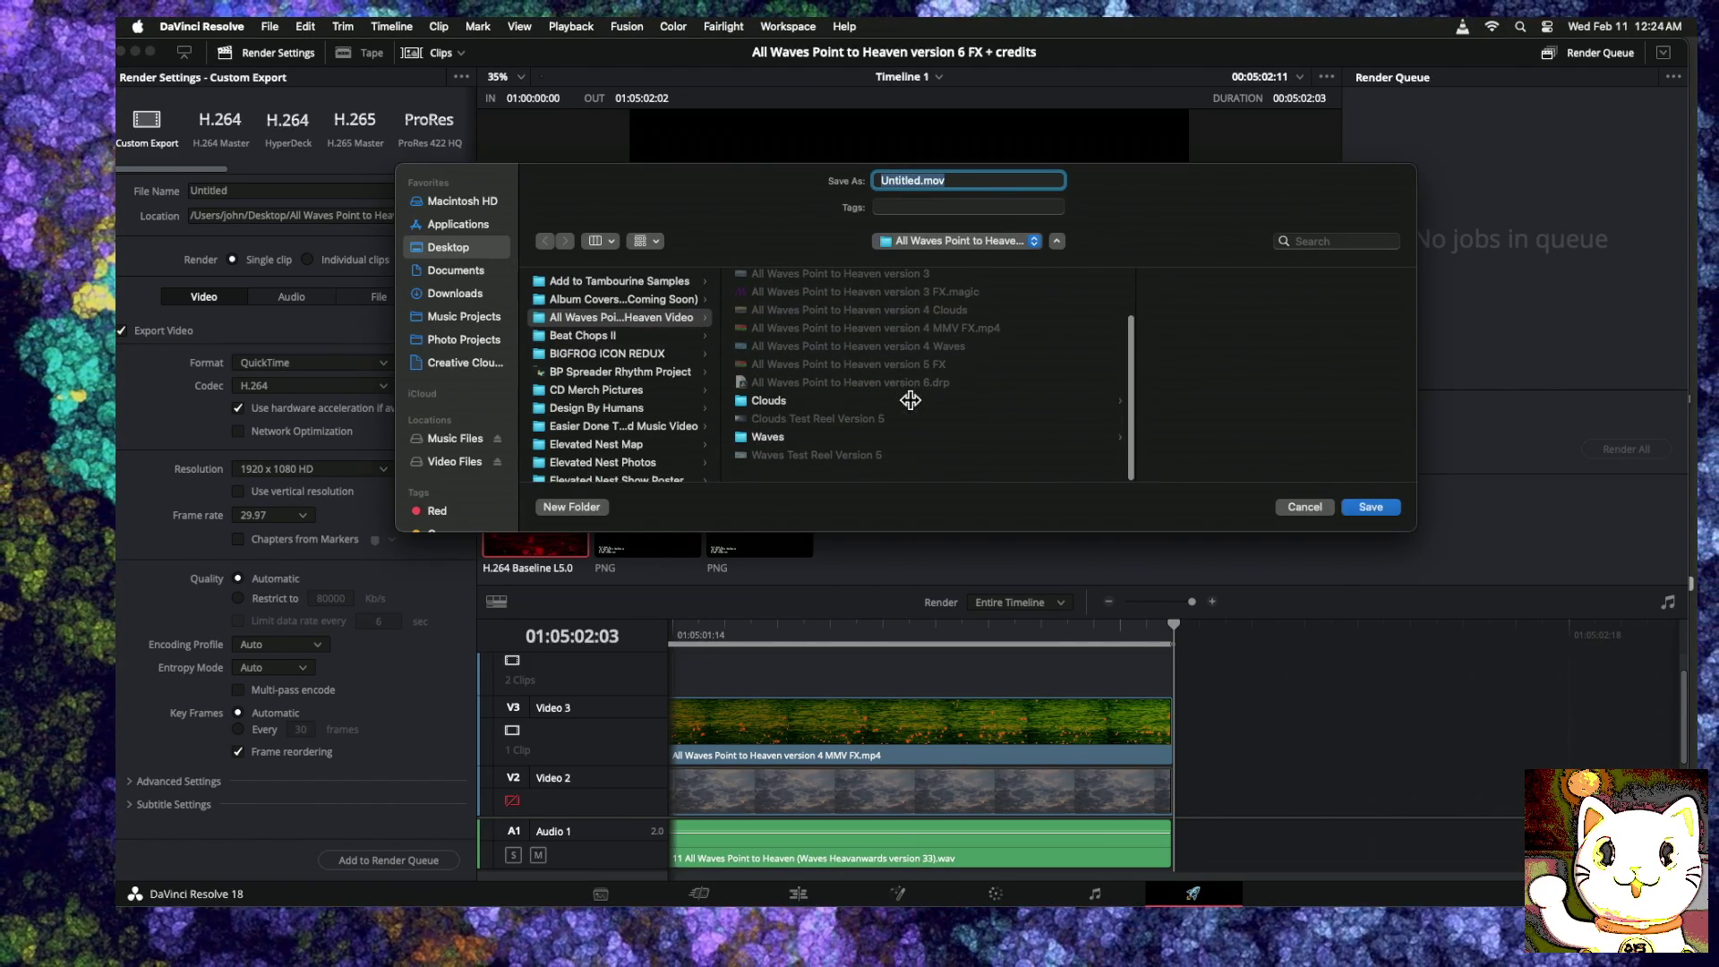
scroll(910, 386, down, 2)
click(909, 387)
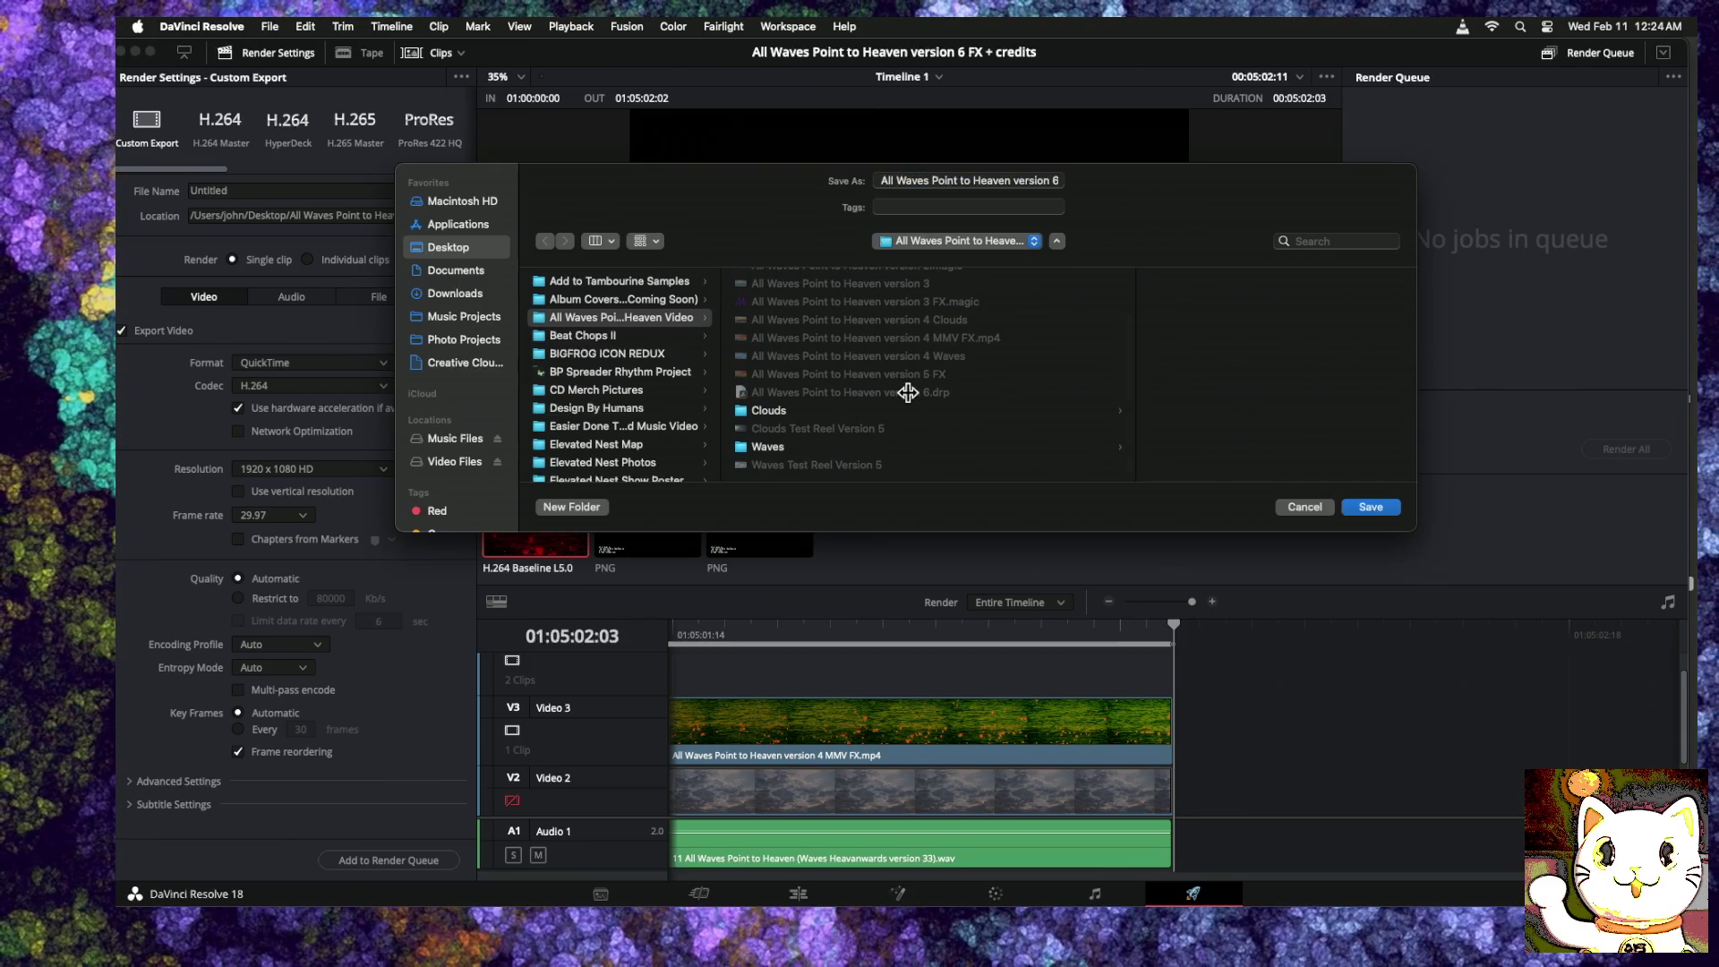
double_click(1053, 180)
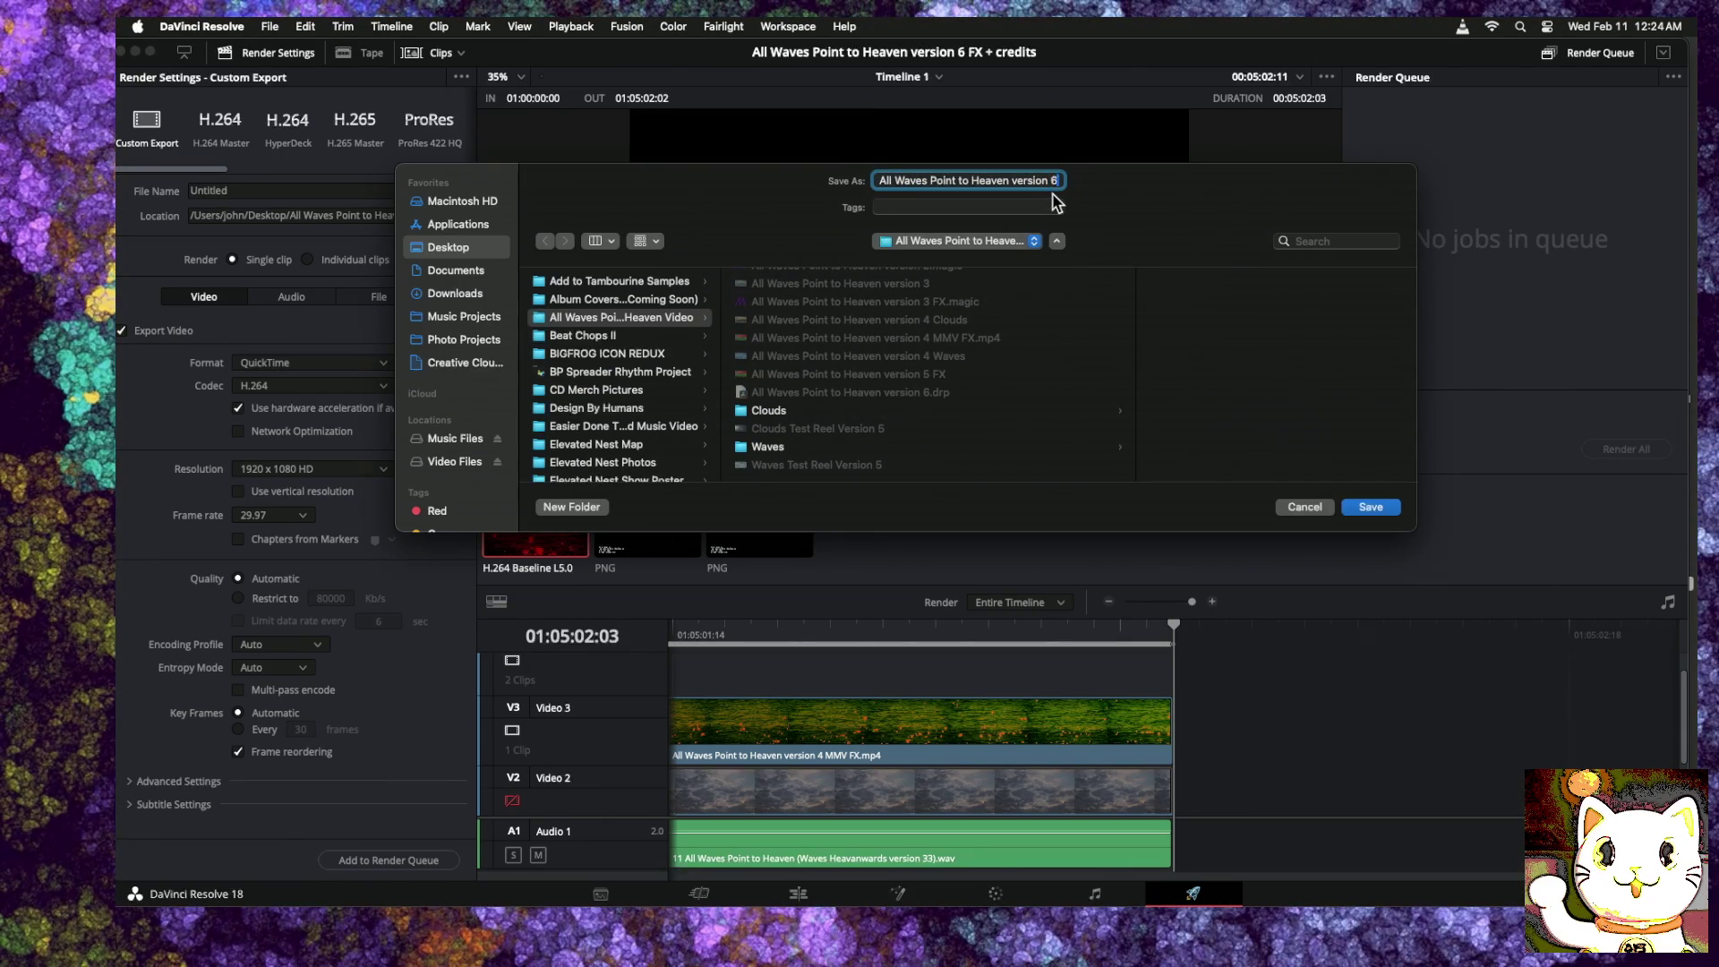
key(Right)
text(FX)
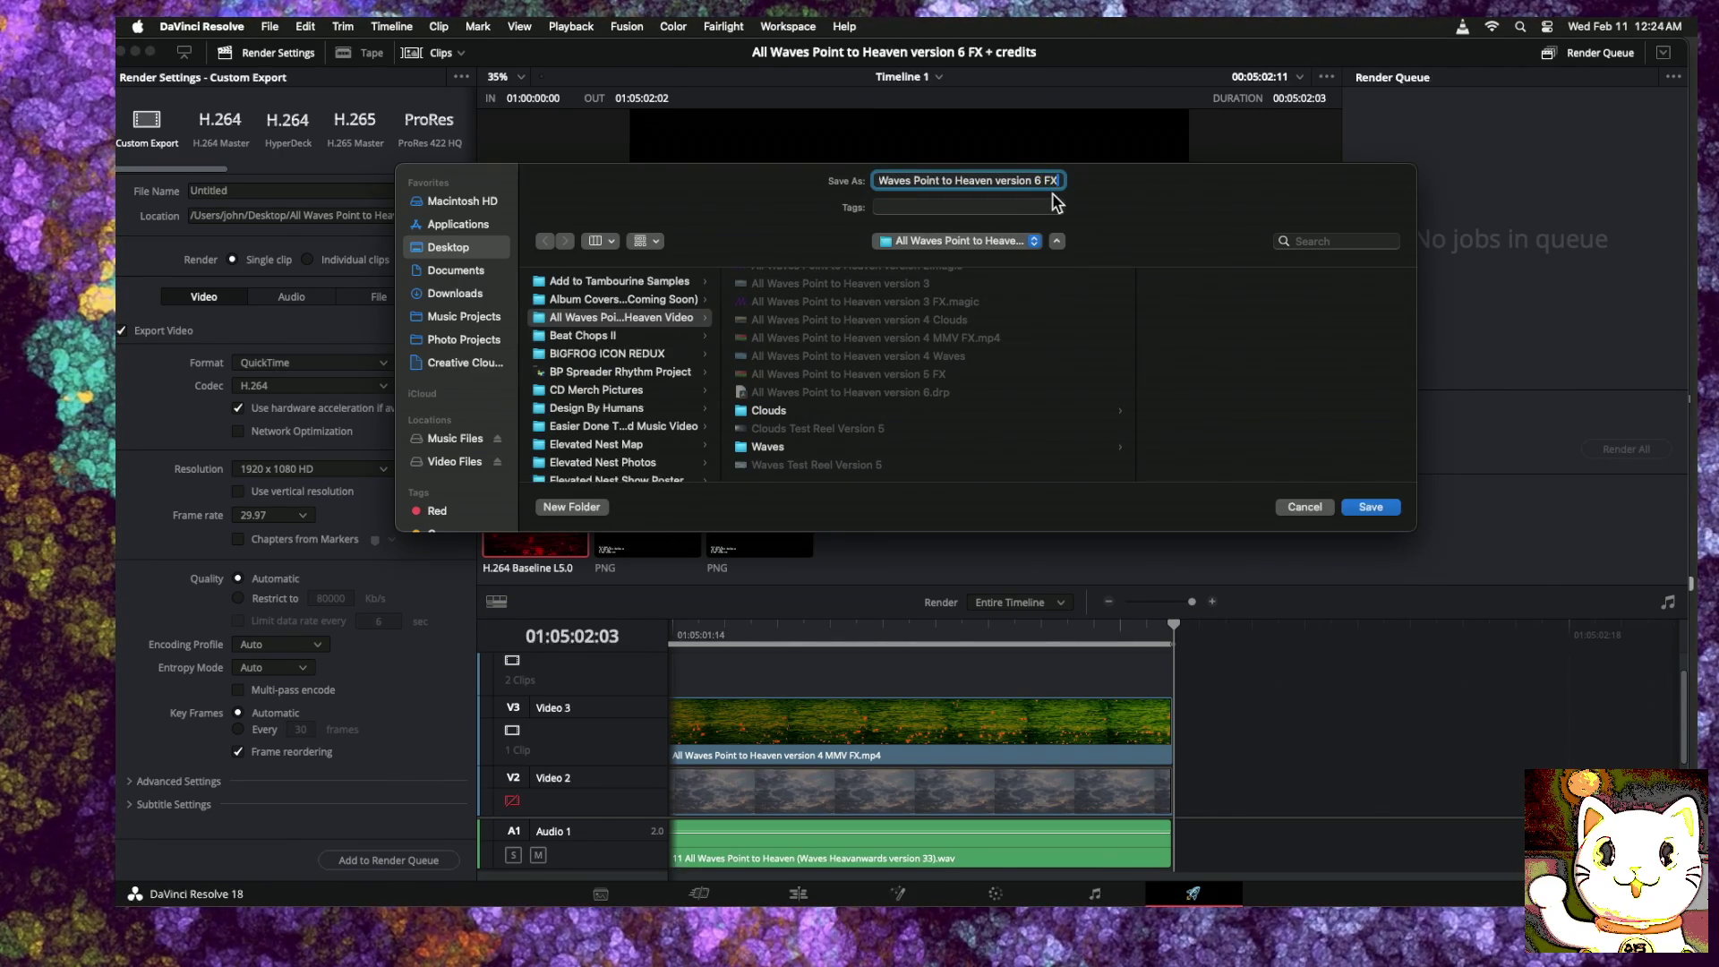
text( + credits)
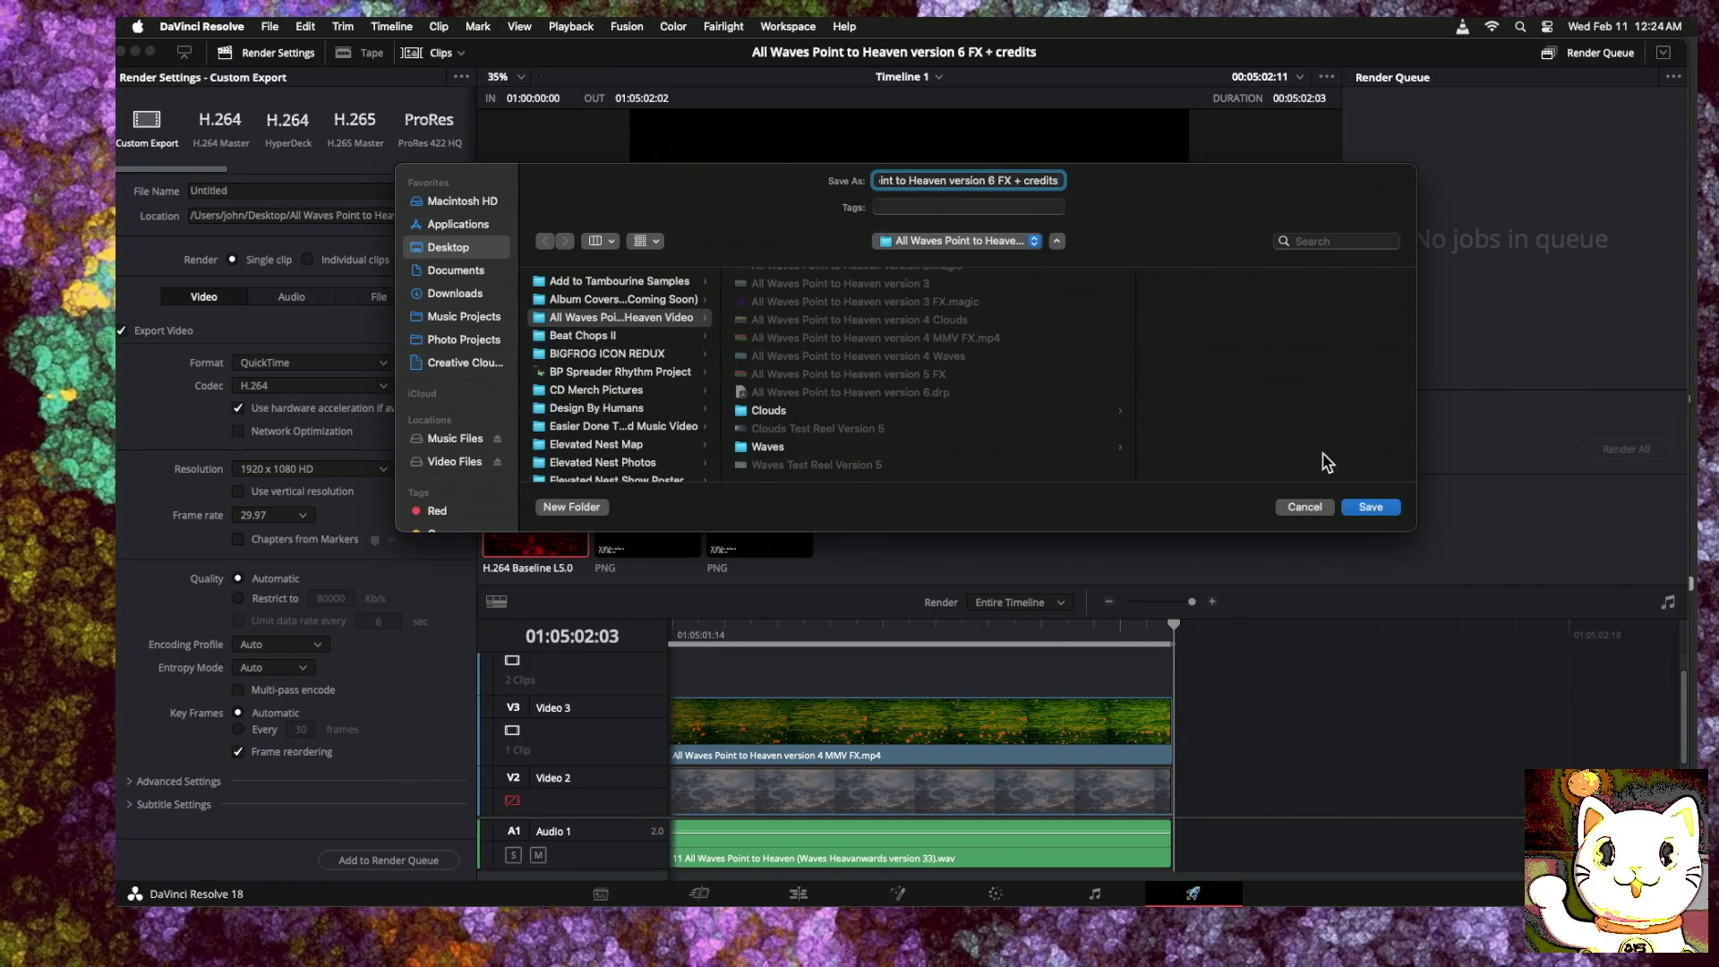
click(1371, 508)
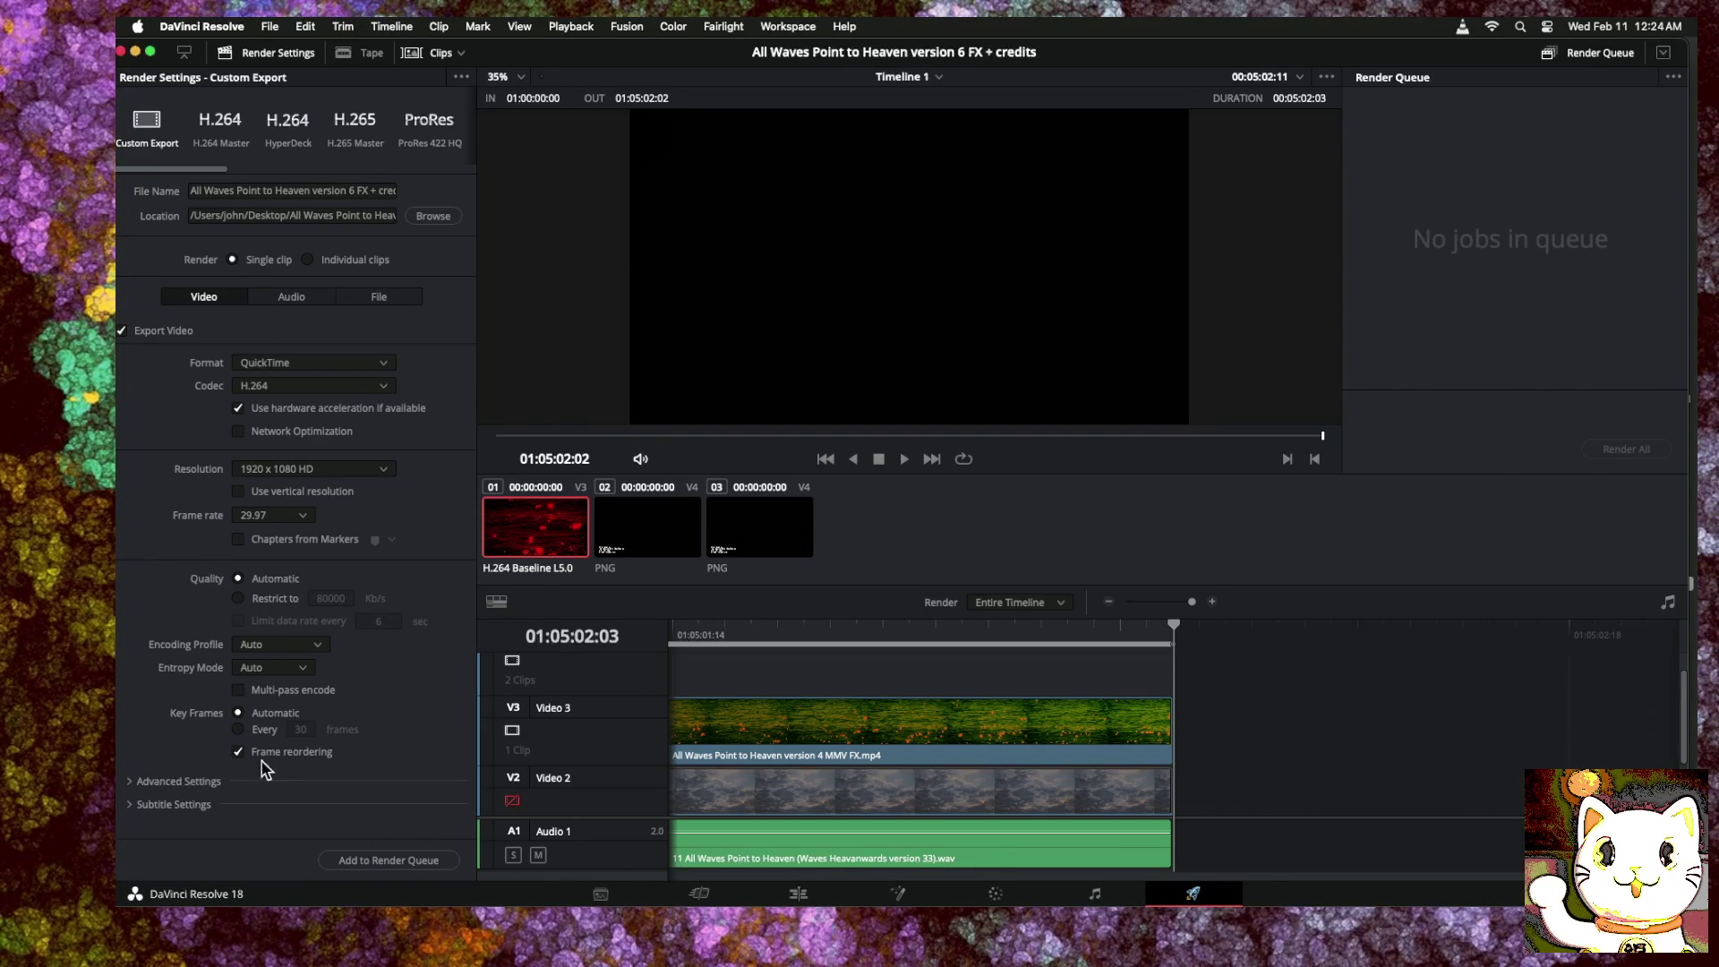
Step: Queue and render the version 6 FX + credits job into a 573.2 MB movie
click(417, 858)
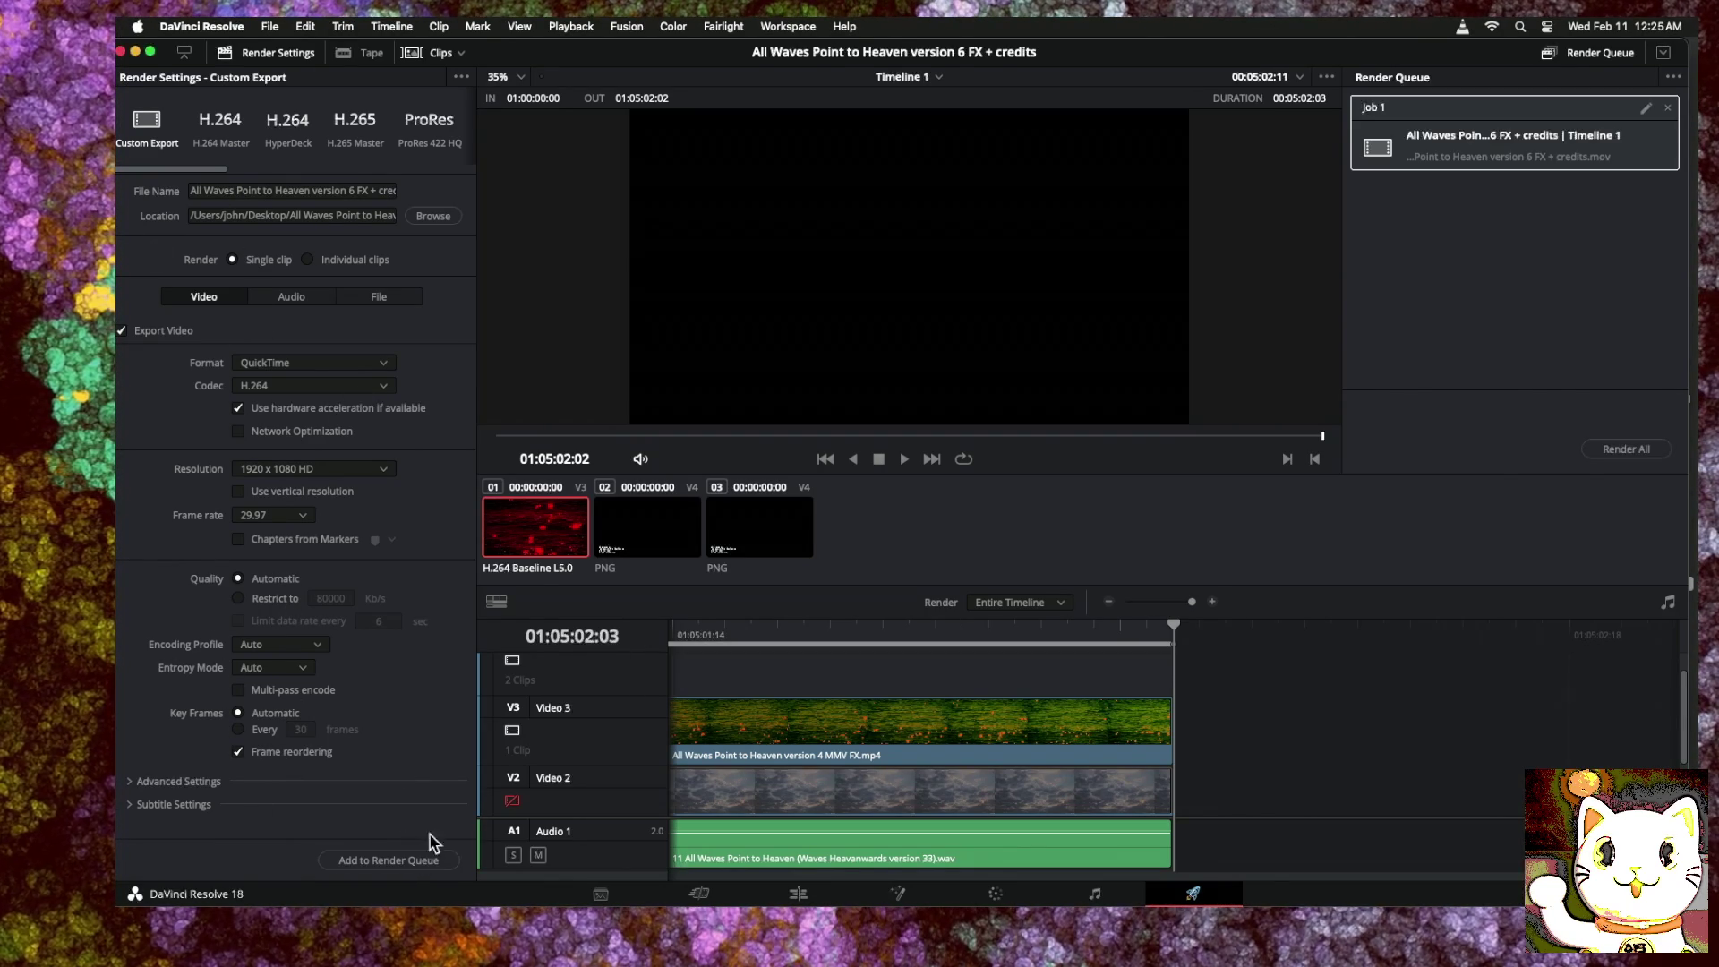
click(1626, 448)
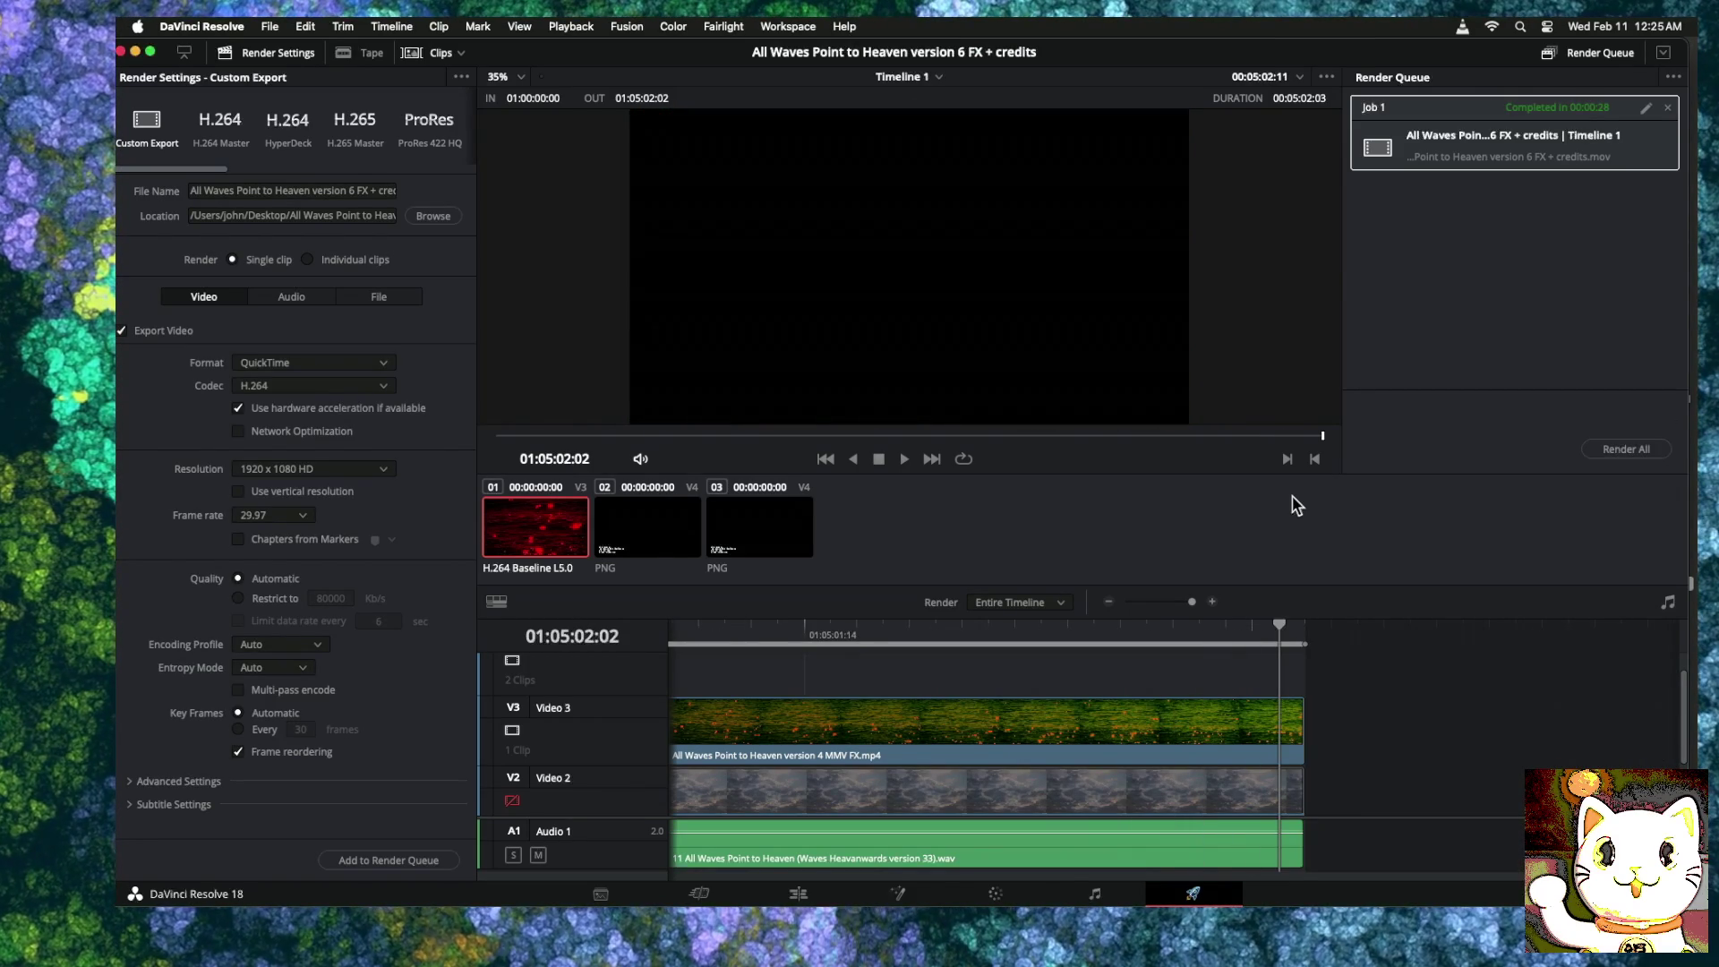
click(137, 52)
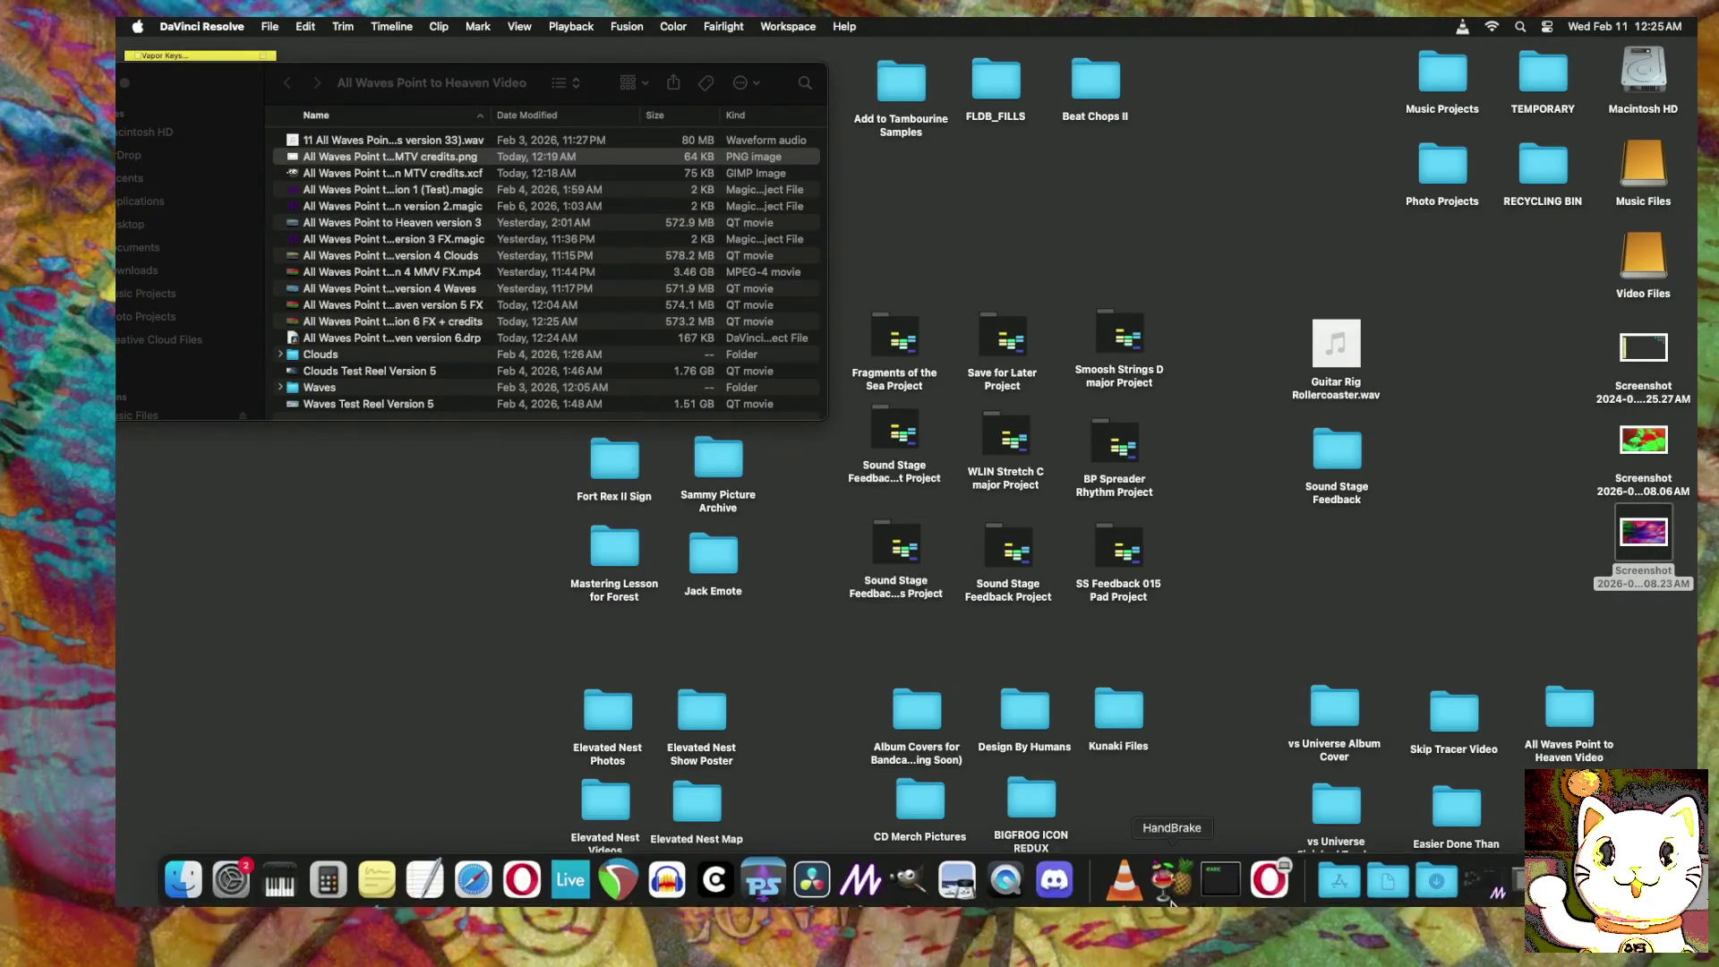
Step: Open the rendered version 6 FX + credits .mov file from Finder in VLC
click(441, 320)
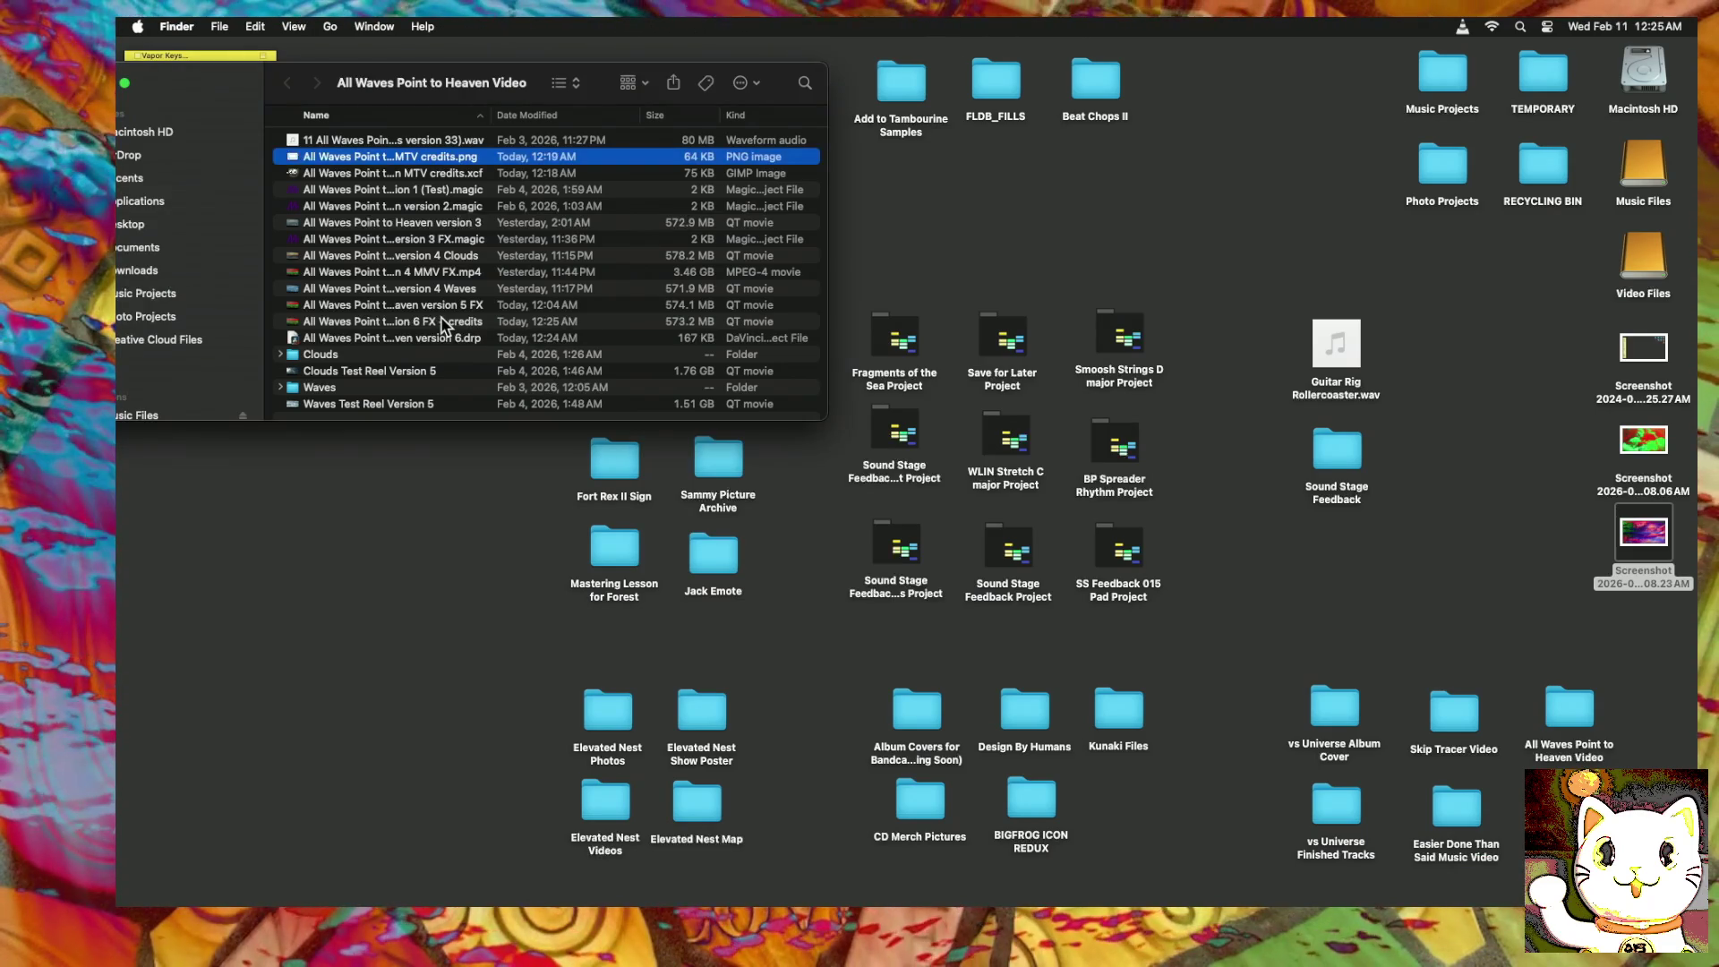
right_click(442, 319)
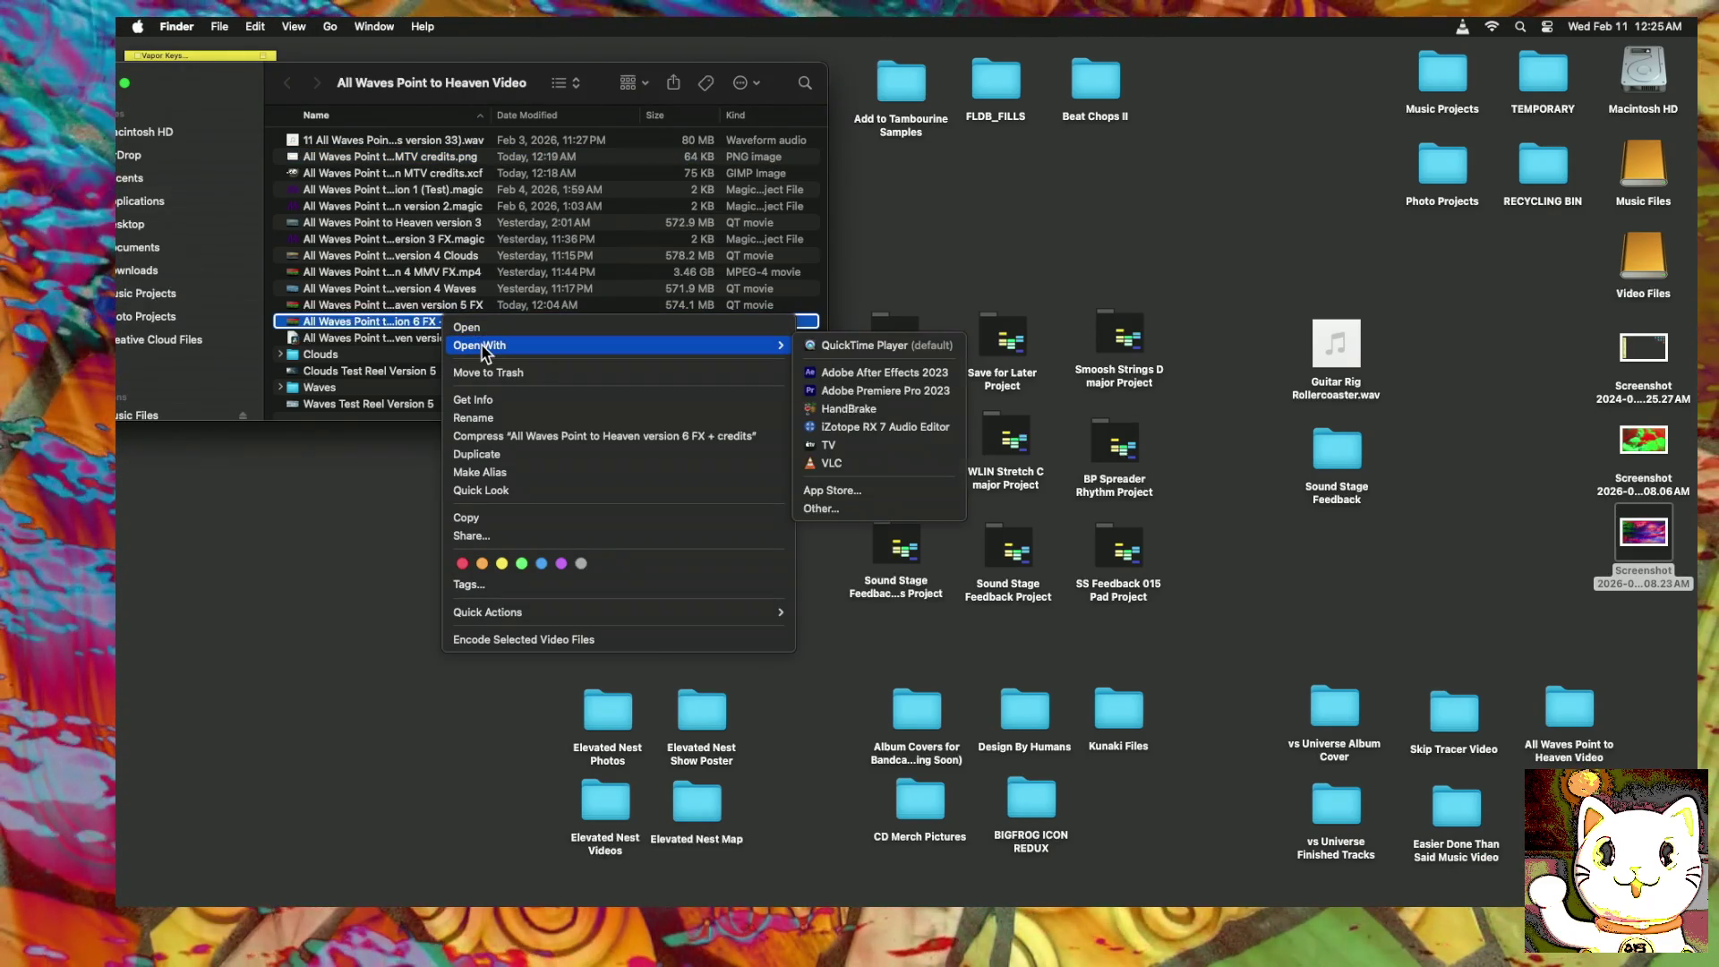
click(839, 464)
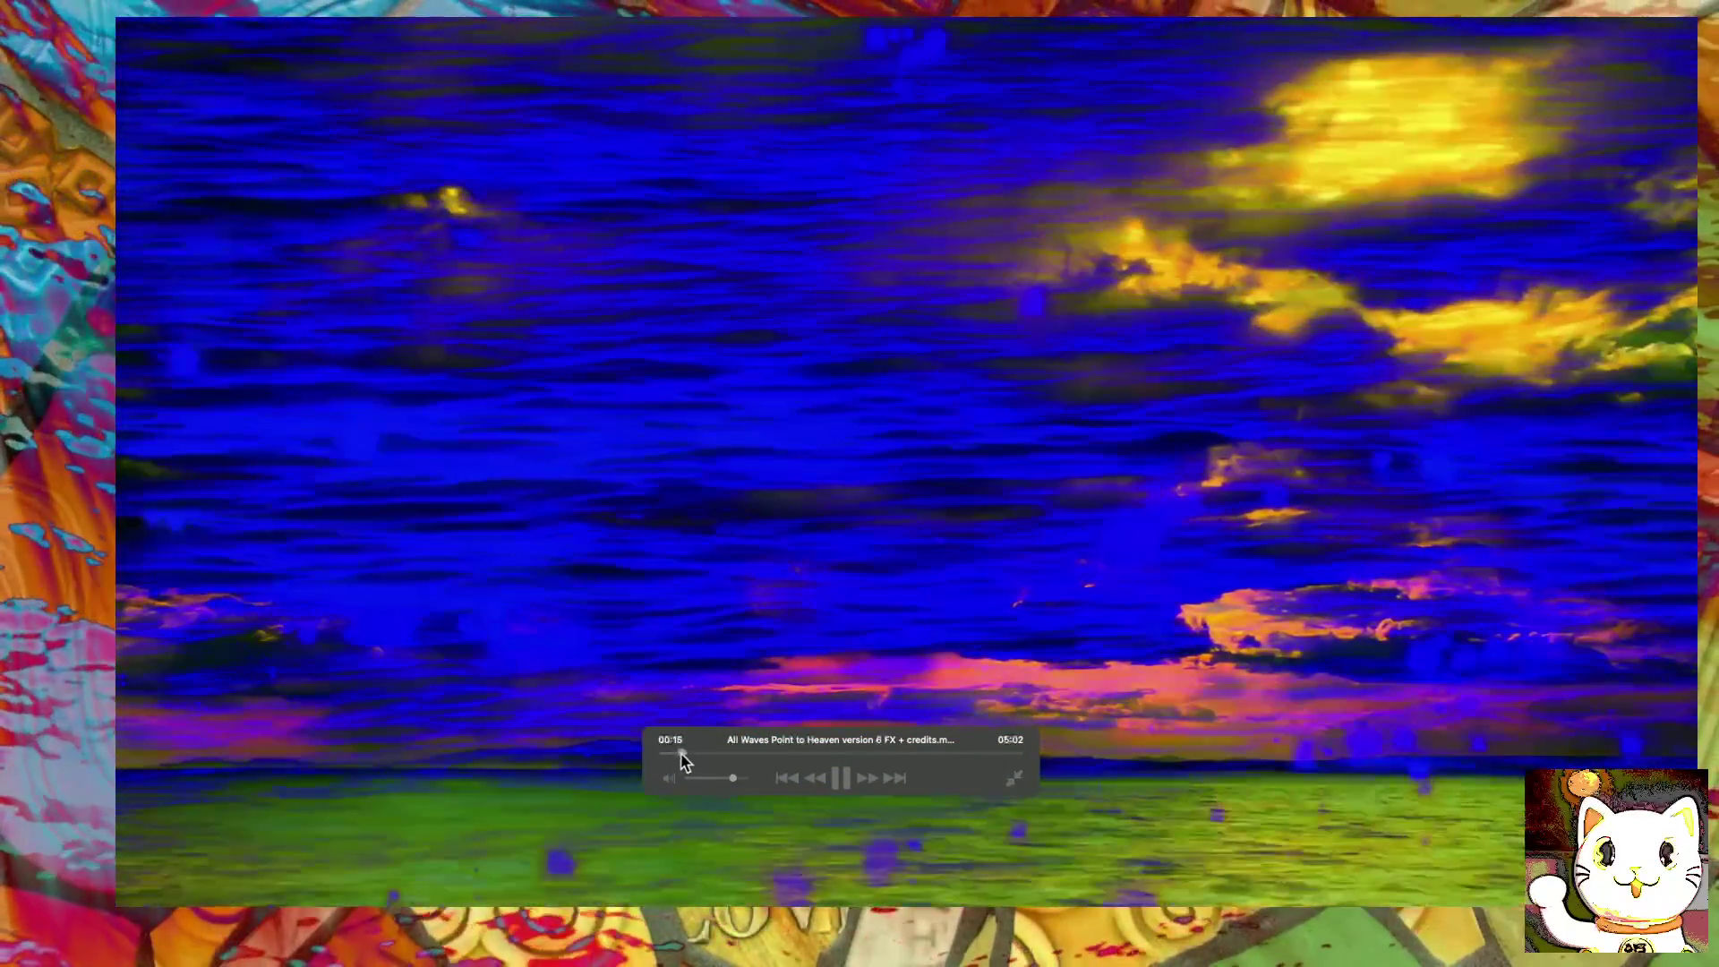
Step: Drag the playhead back to 0:00 of the 5:02 movie
drag(681, 759, 479, 765)
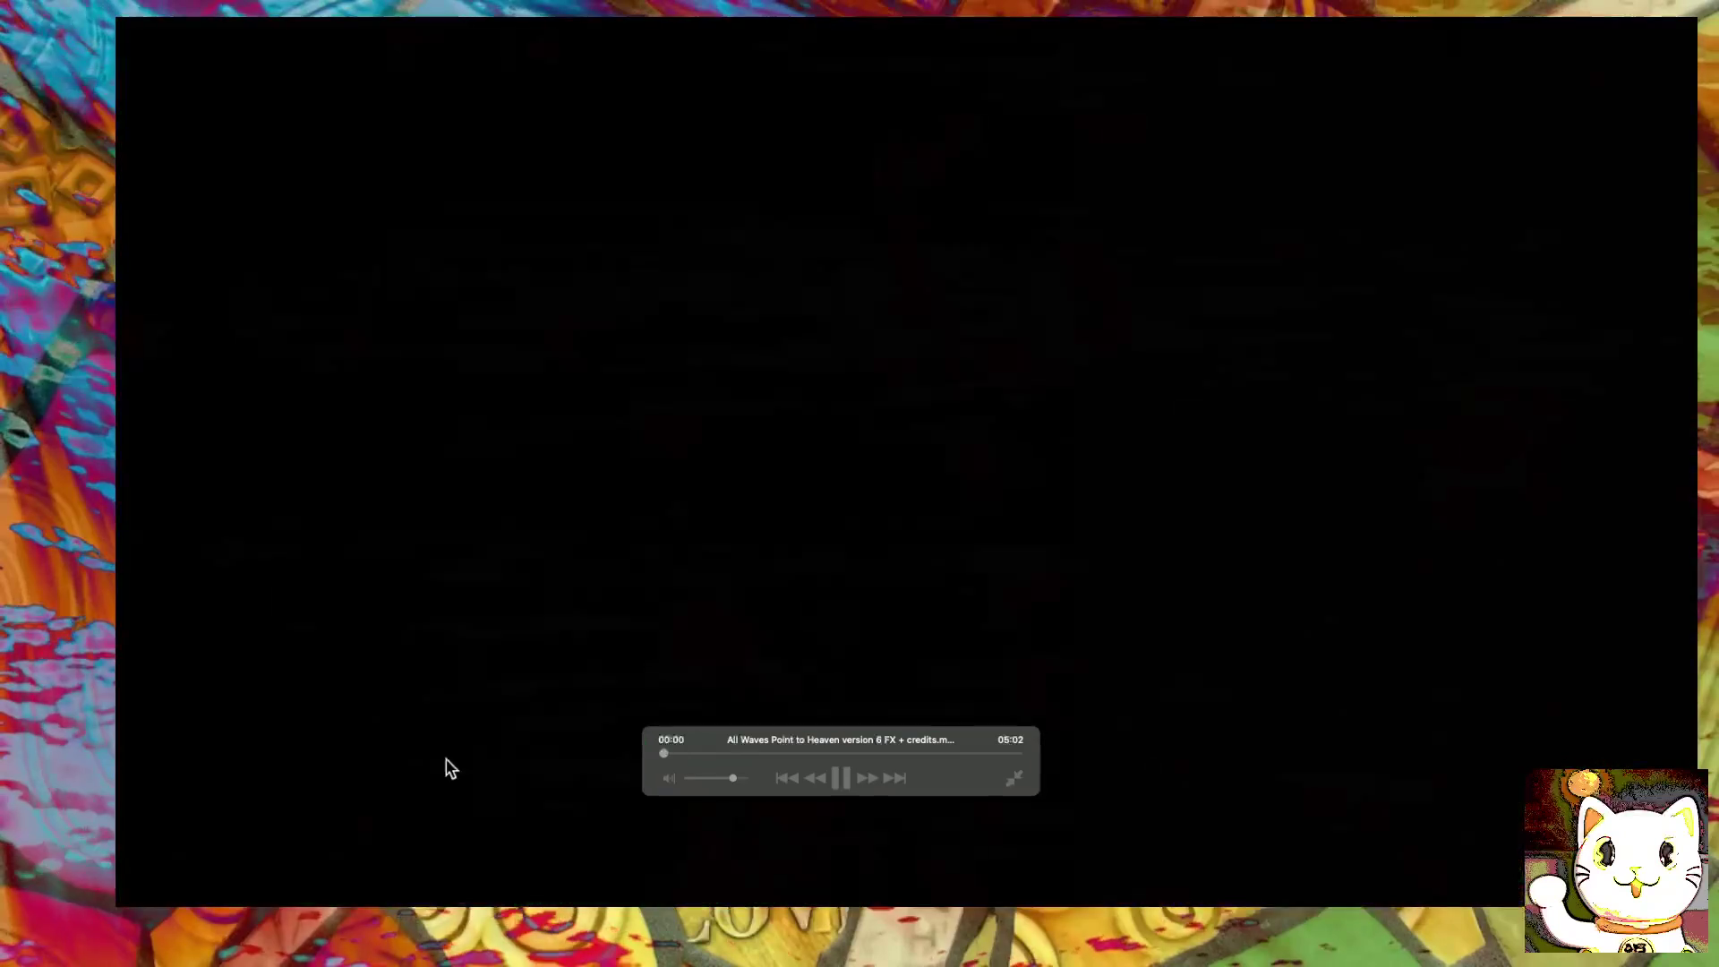